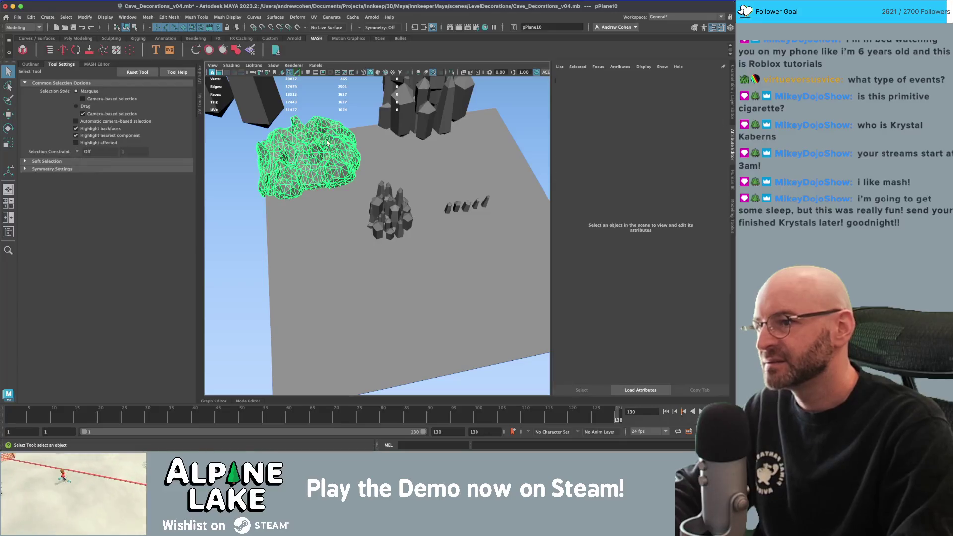
- Select the MASH crystal cluster in the cave scene, then switch away from Maya
click(397, 156)
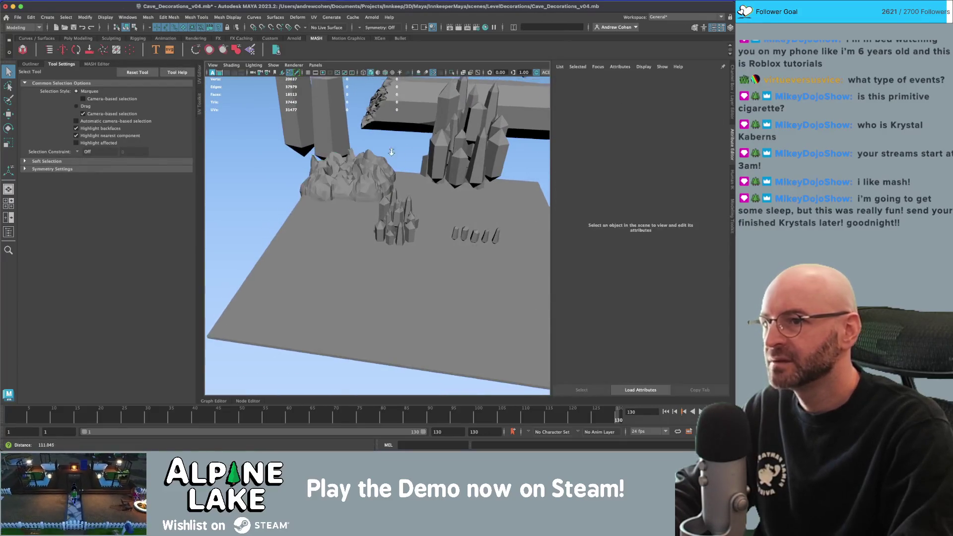
click(392, 213)
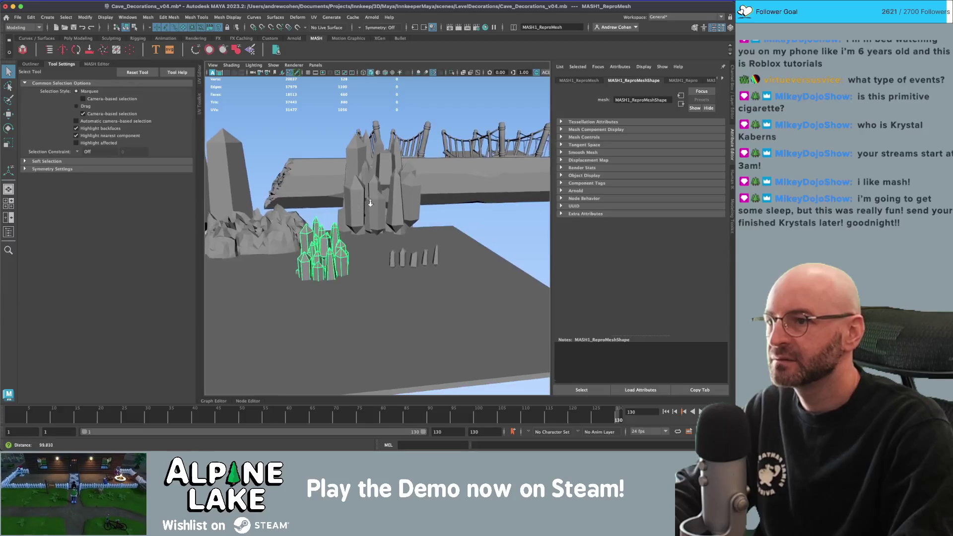
key(super+Tab)
key(super+Tab)
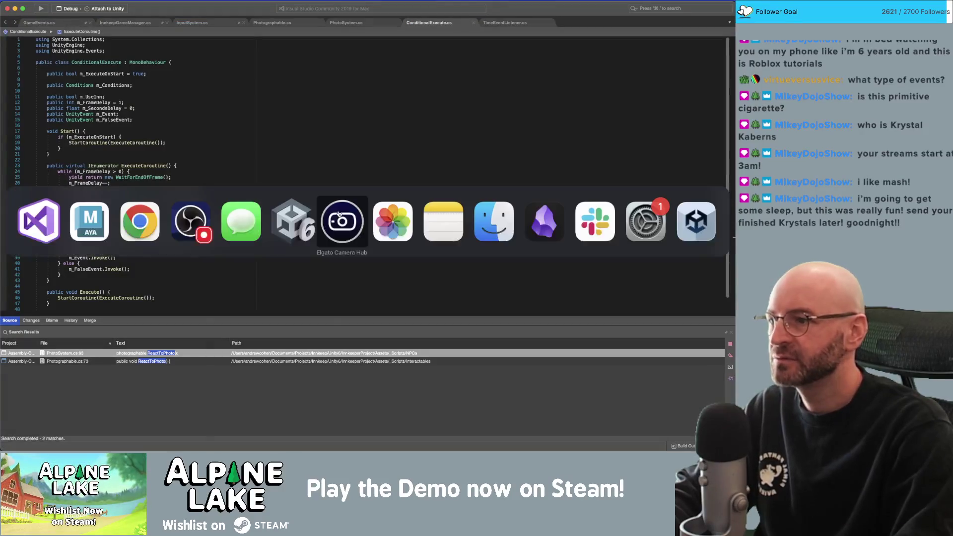
- Browse the Google Images crystal cave results, then bring up the Asset Store crystal cave search
click(138, 219)
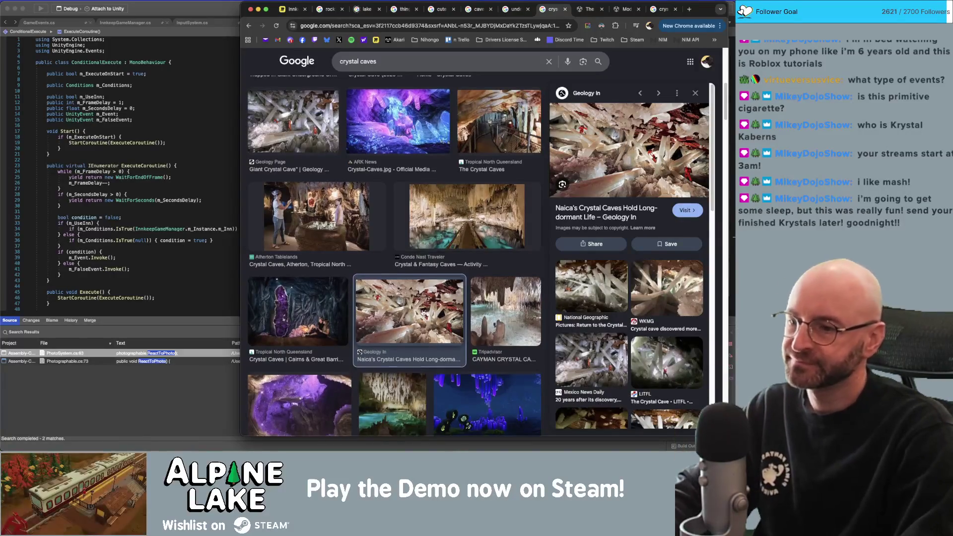
scroll(437, 185, down, 5)
scroll(427, 307, down, 1)
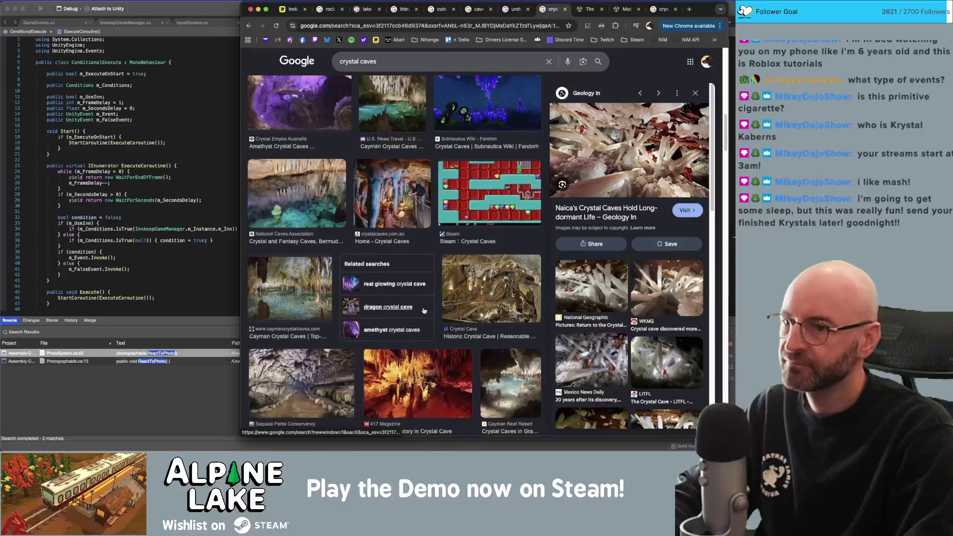
scroll(433, 299, down, 2)
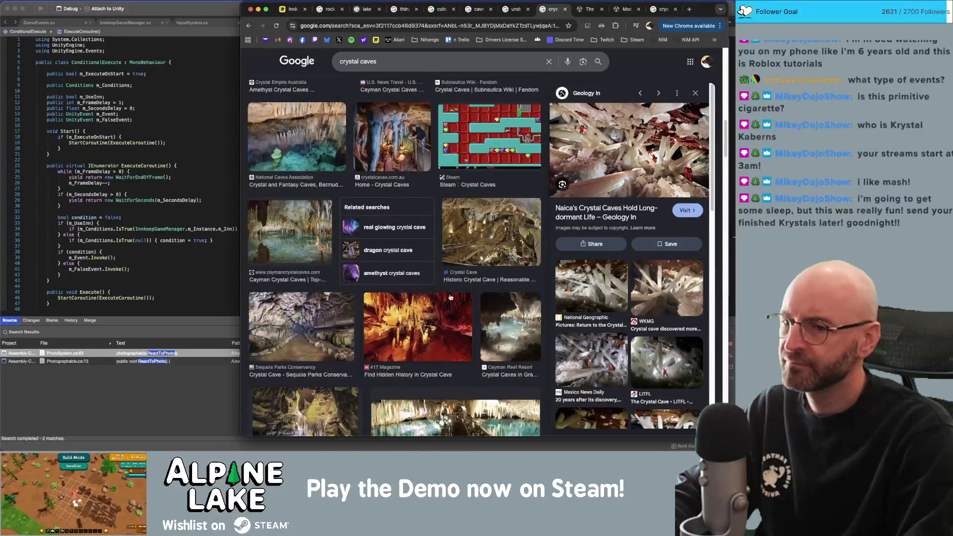
scroll(473, 306, up, 8)
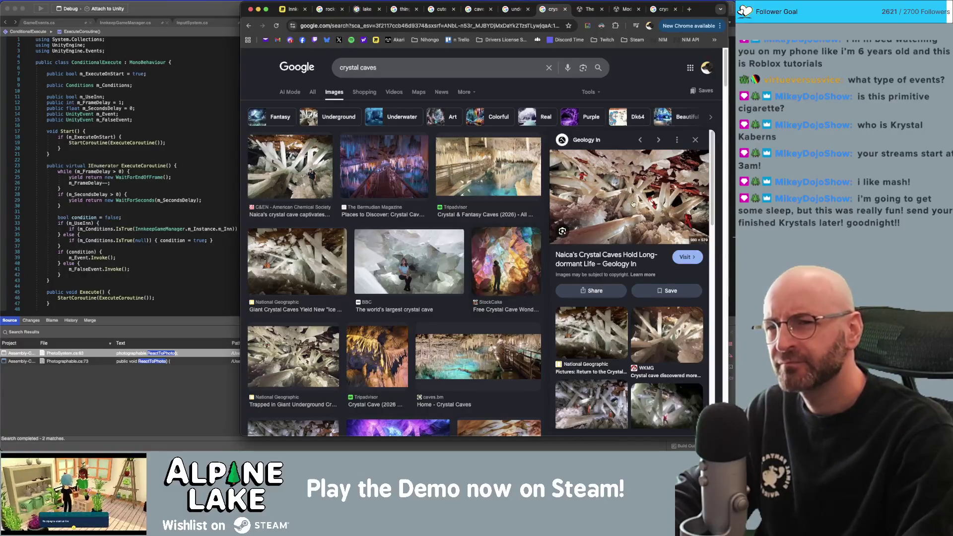
click(590, 9)
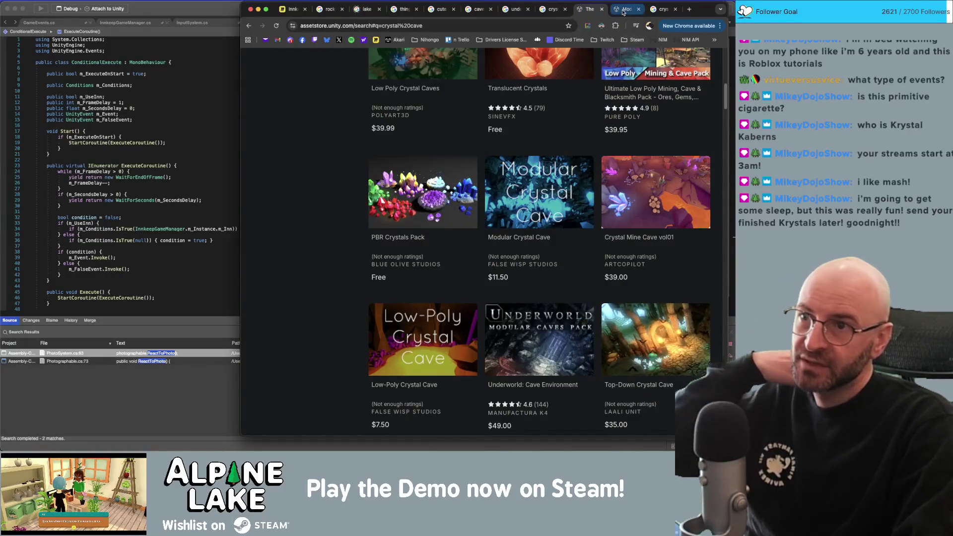
- View the Modular Crystal Cave package page, then return to Maya and select the small crystal pillars
click(620, 14)
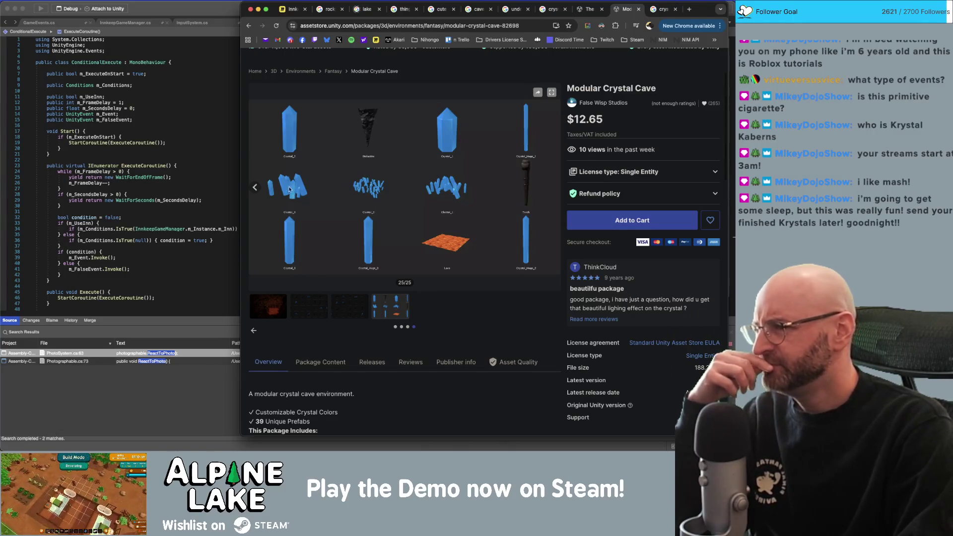
key(super+Tab)
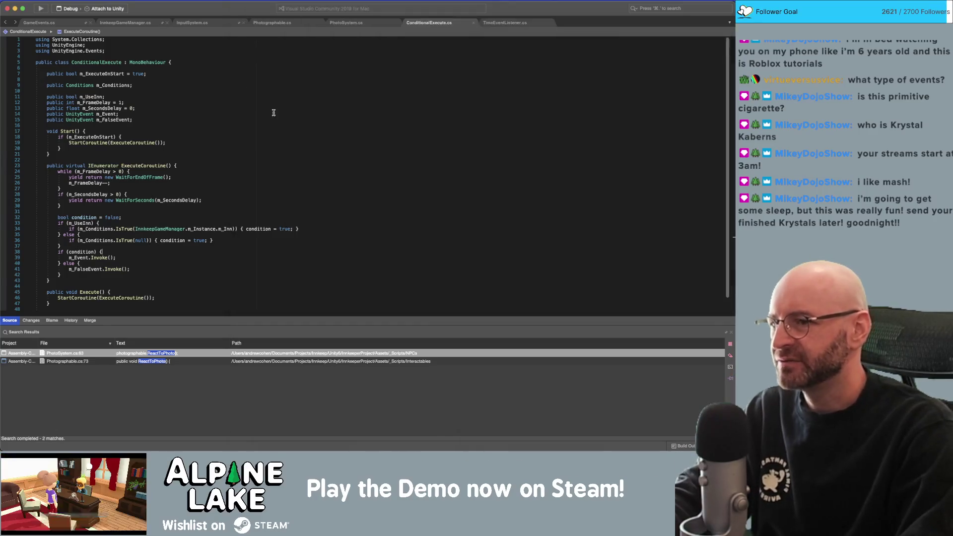
key(super+Tab)
click(388, 256)
- Move the first small crystal pillar and frame the row of crystals in view
shift+click(396, 256)
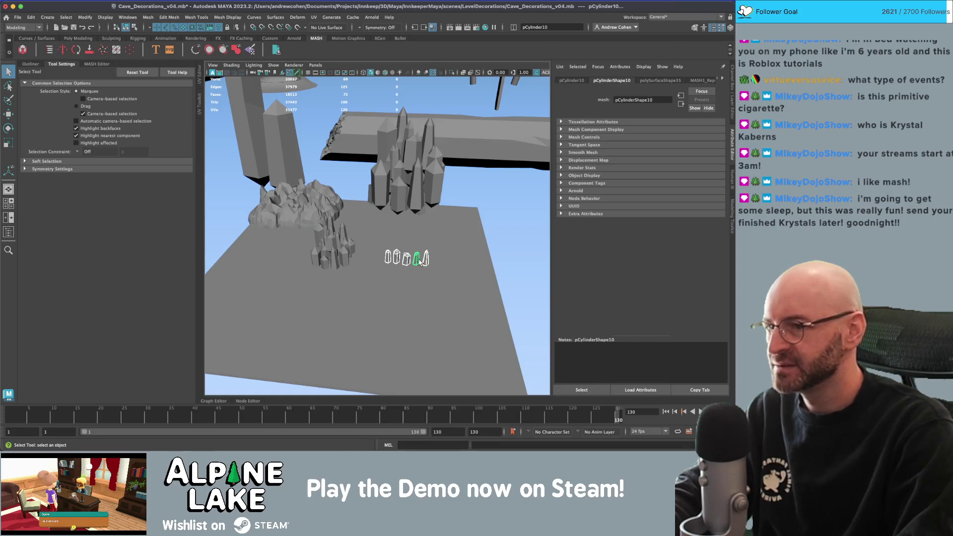
key(w)
drag(420, 261, 394, 286)
key(f)
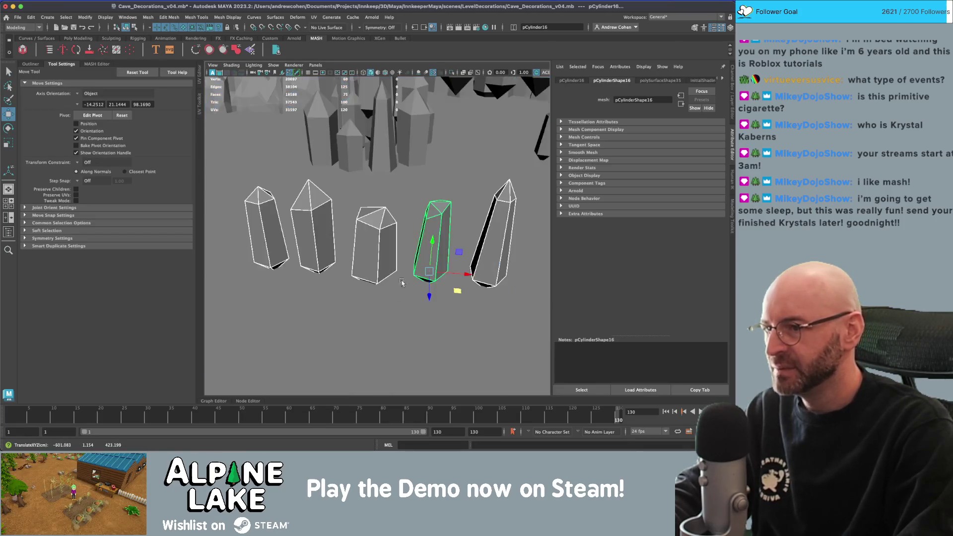
scroll(394, 287, down, 3)
key(q)
- Tilt crystal pCylinder14 to a new orientation
click(373, 242)
key(w)
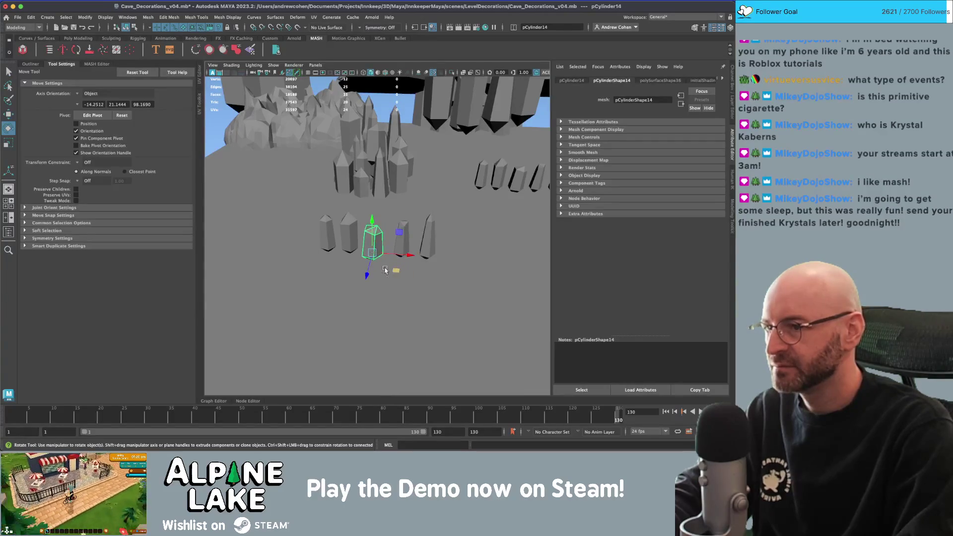
key(e)
drag(388, 271, 357, 216)
key(q)
- Lean crystal pCylinder16 and move it next to a neighbouring crystal
click(350, 238)
key(r)
key(w)
key(q)
click(403, 240)
key(e)
mouse_move(418, 245)
mouse_down()
mouse_move(419, 270)
mouse_move(398, 276)
mouse_up()
key(w)
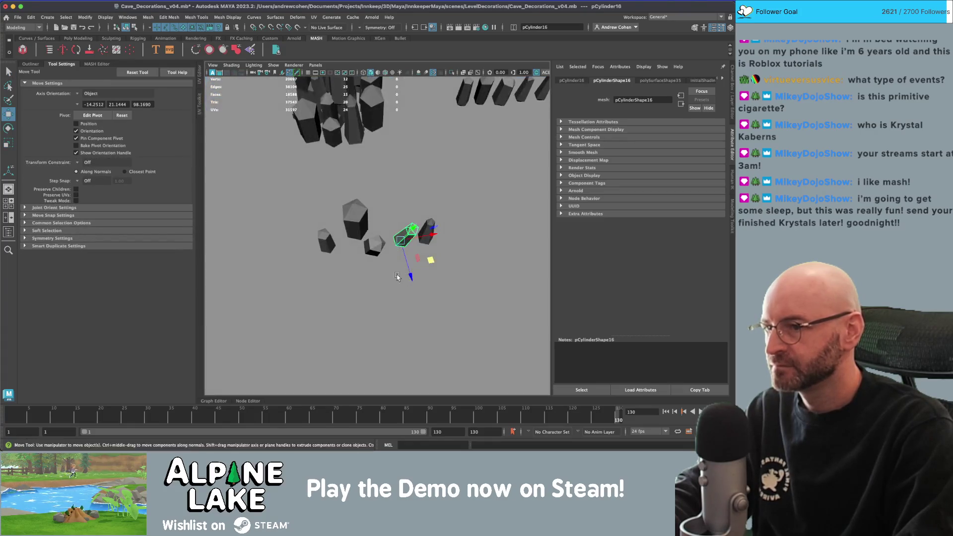
mouse_move(404, 238)
mouse_down()
mouse_move(383, 219)
mouse_move(437, 235)
mouse_move(374, 249)
mouse_move(377, 239)
mouse_up()
key(q)
- Select pCylinder15 and isolate the chosen crystals in the viewport
click(437, 235)
key(w)
key(e)
key(ctrl+1)
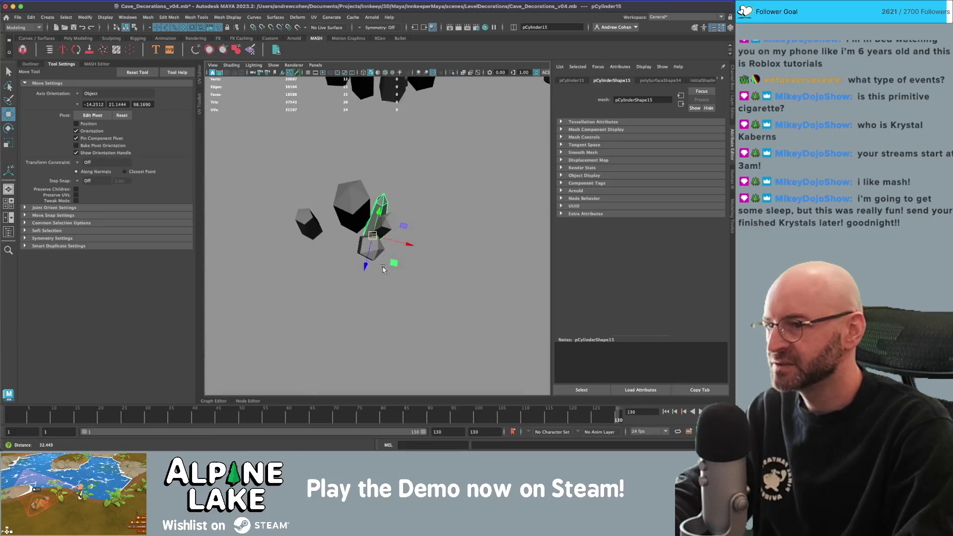
key(q)
- Move pCylinder12 beside the central crystals with the whole scene visible
click(296, 235)
key(ctrl+1)
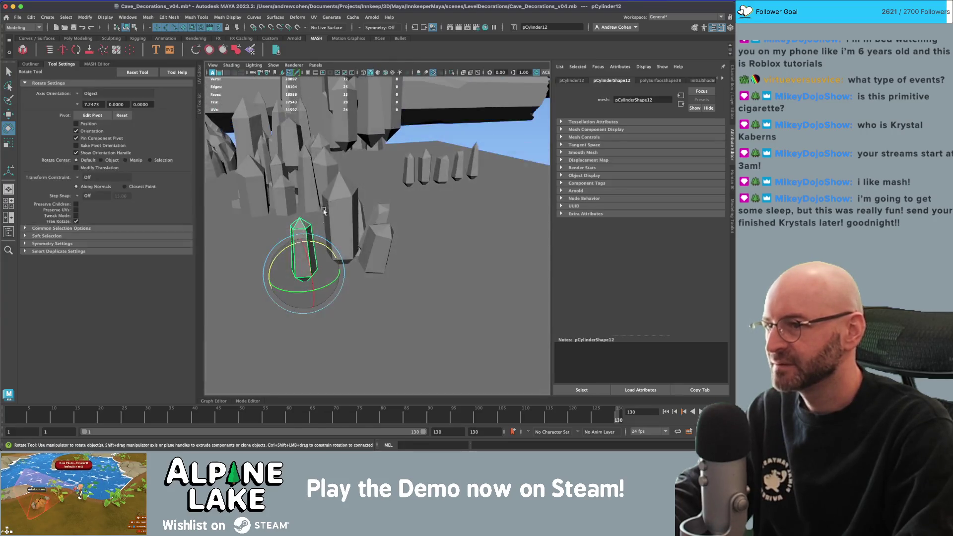
key(w)
mouse_move(298, 272)
mouse_down()
mouse_move(349, 264)
mouse_move(332, 224)
mouse_move(373, 207)
mouse_up()
key(q)
- Undo the last rotation on pCylinder13 and show the whole cave scene again
click(373, 207)
key(w)
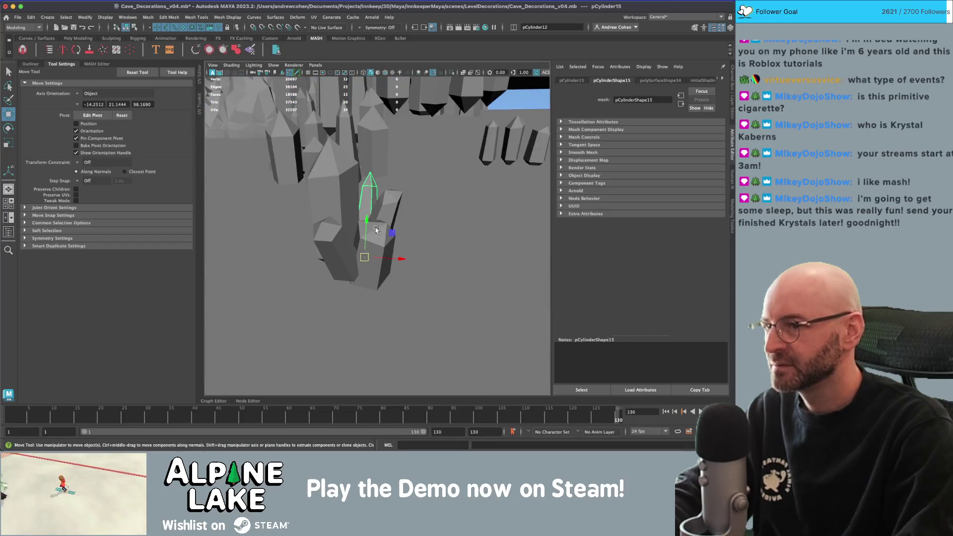
key(e)
click(347, 214)
key(r)
key(ctrl+1)
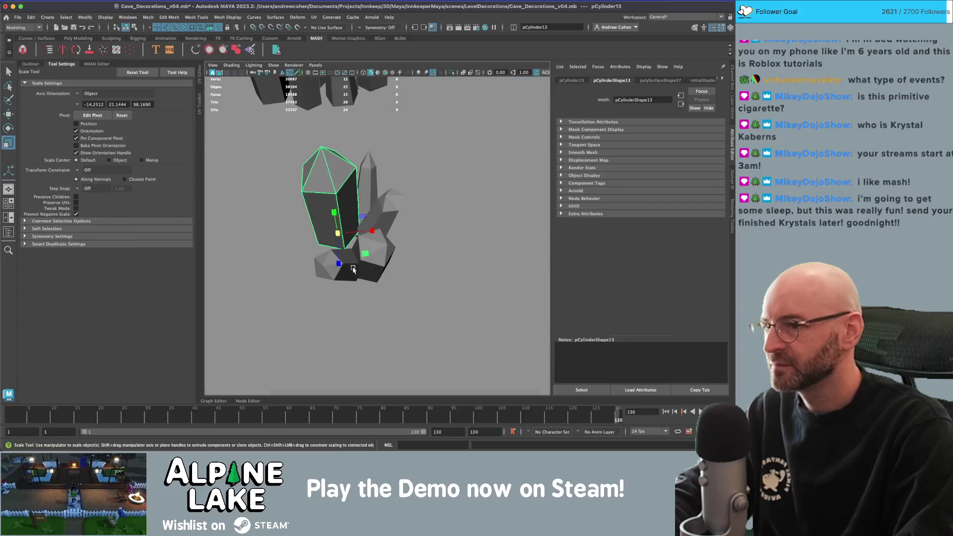
key(w)
key(ctrl+z)
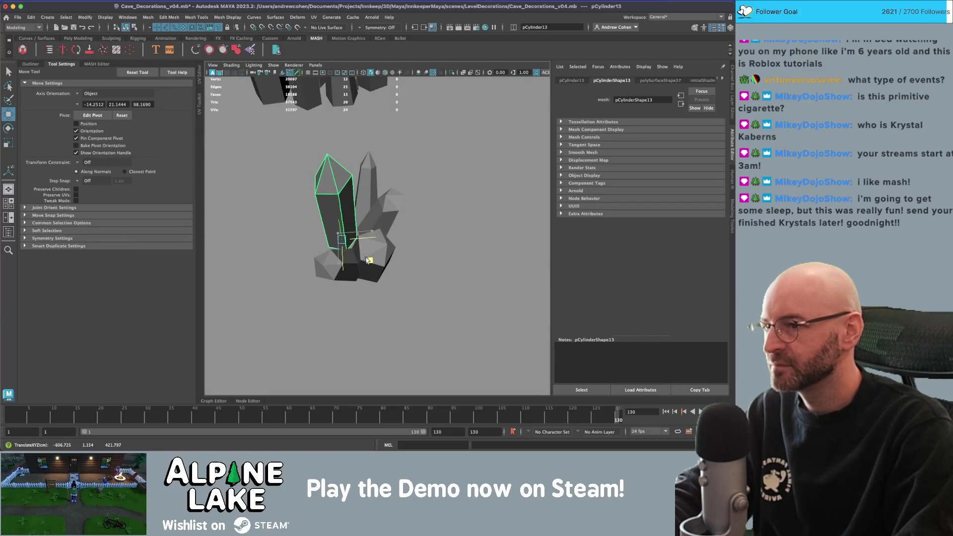
key(ctrl+1)
scroll(377, 233, up, 5)
- Isolate the cluster and tilt pCylinder13 to lean left
key(q)
click(391, 242)
key(w)
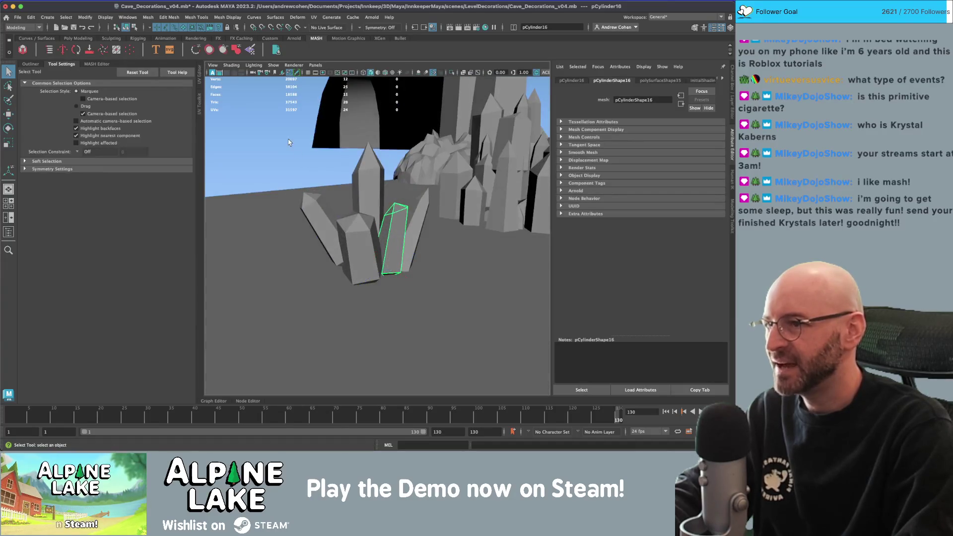
click(371, 226)
key(ctrl+1)
key(e)
mouse_move(377, 218)
mouse_down()
mouse_move(357, 224)
mouse_move(368, 228)
mouse_move(360, 242)
mouse_move(287, 201)
mouse_up()
- Duplicate the crystal as pCylinder17 and stretch the duplicate taller
key(ctrl+d)
key(w)
key(w)
key(e)
key(w)
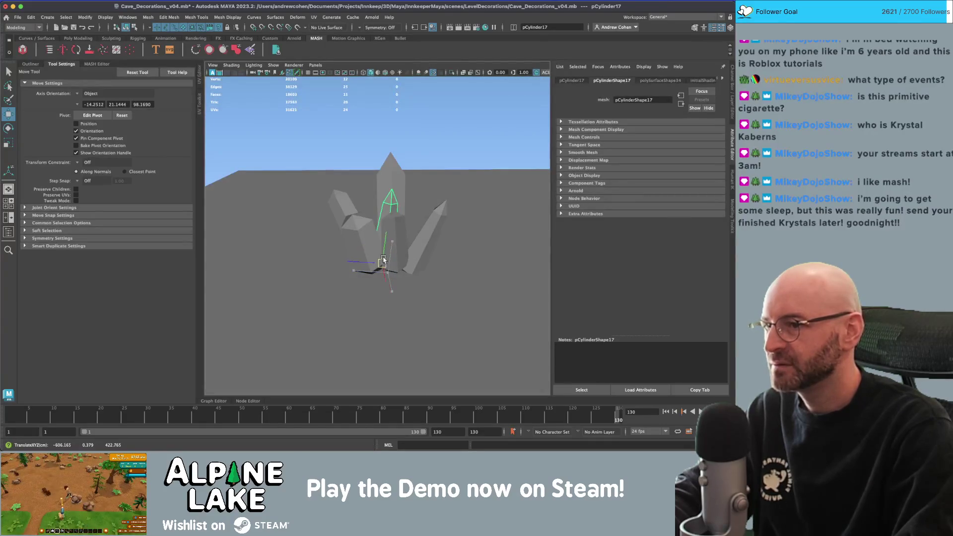
key(r)
mouse_move(385, 240)
mouse_down()
mouse_move(387, 218)
mouse_move(400, 226)
mouse_move(377, 214)
mouse_move(393, 230)
mouse_move(370, 284)
mouse_up()
key(w)
- Reposition pCylinder13 within the cluster
key(q)
click(398, 210)
mouse_move(398, 211)
mouse_down()
mouse_move(436, 194)
mouse_move(383, 215)
mouse_up()
click(342, 233)
key(w)
mouse_move(336, 255)
mouse_down()
mouse_move(346, 277)
mouse_move(334, 270)
mouse_move(357, 242)
mouse_move(398, 225)
mouse_move(405, 265)
mouse_move(382, 203)
mouse_move(405, 213)
mouse_up()
key(r)
key(q)
- Check the placement of pCylinder15 and pCylinder17 in the finished cluster
click(408, 267)
key(w)
key(q)
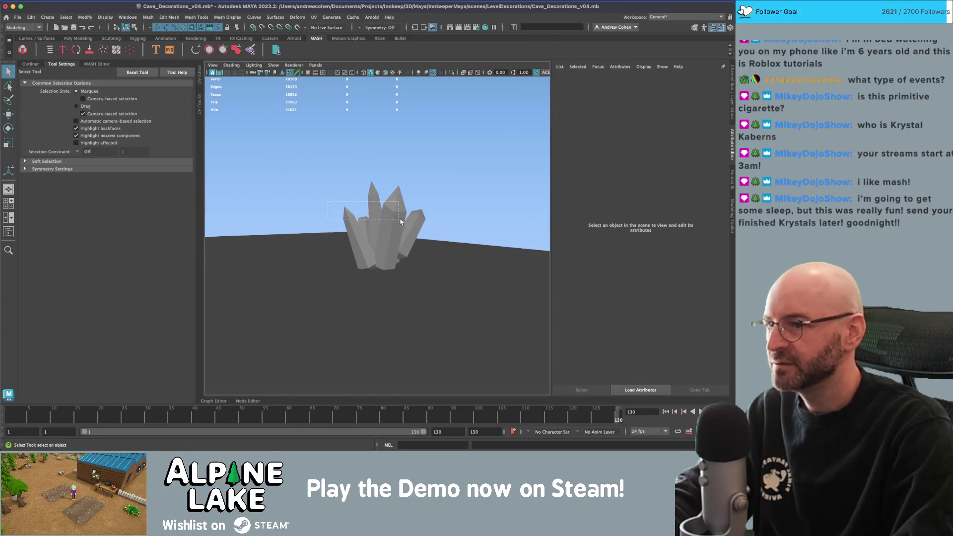
click(410, 217)
scroll(392, 192, down, 5)
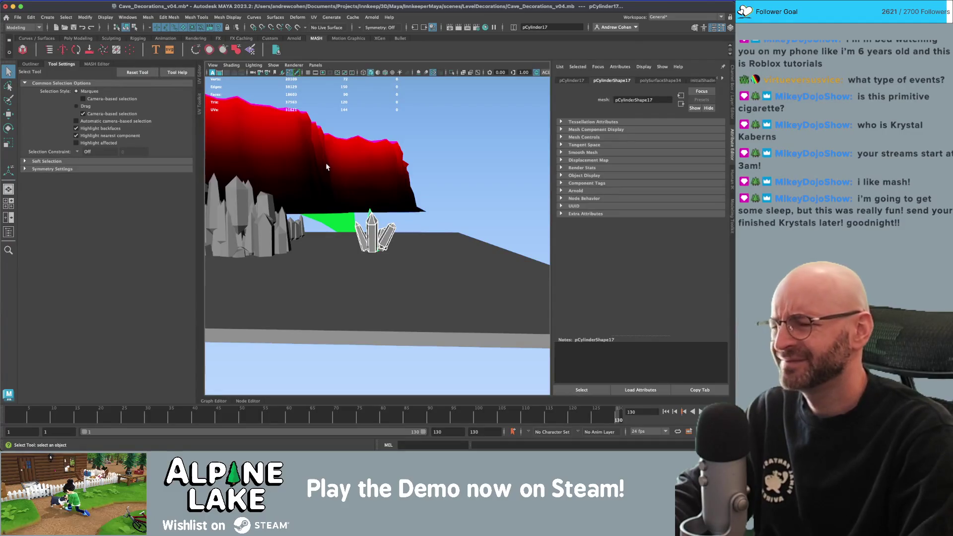
key(w)
alt+drag(358, 161, 317, 149)
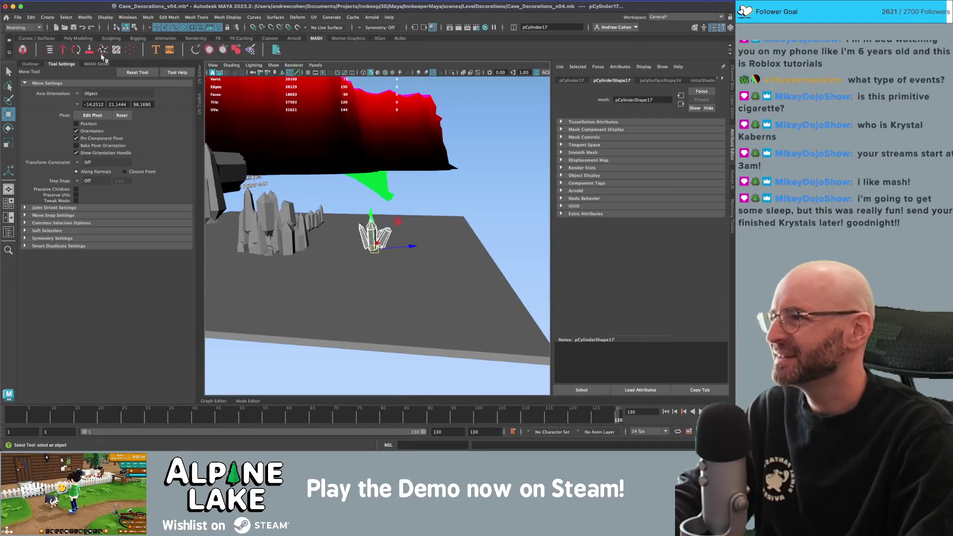
click(76, 39)
alt+drag(347, 198, 365, 188)
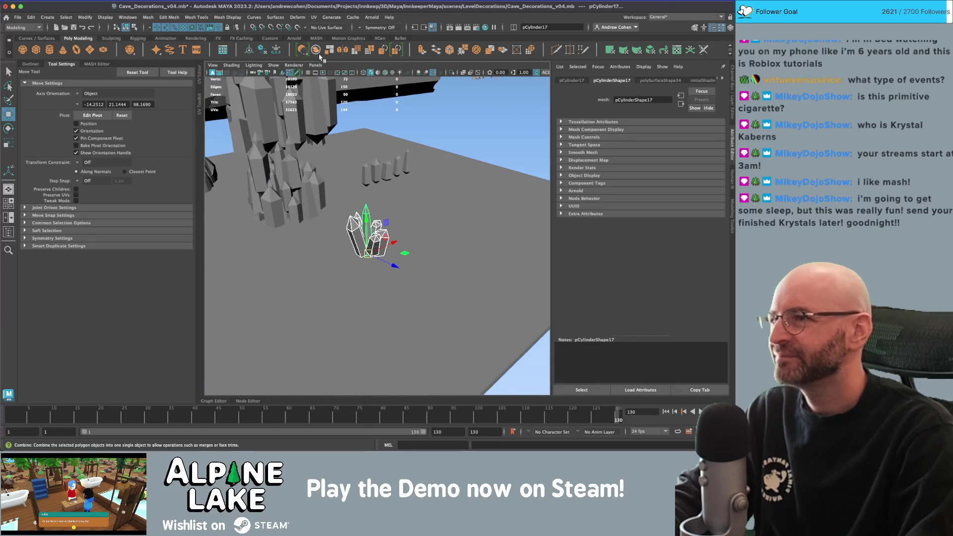
shift+right_click(346, 85)
key(d)
key(r)
mouse_move(369, 237)
mouse_down()
mouse_move(392, 230)
mouse_move(371, 212)
mouse_up()
scroll(371, 212, down, 10)
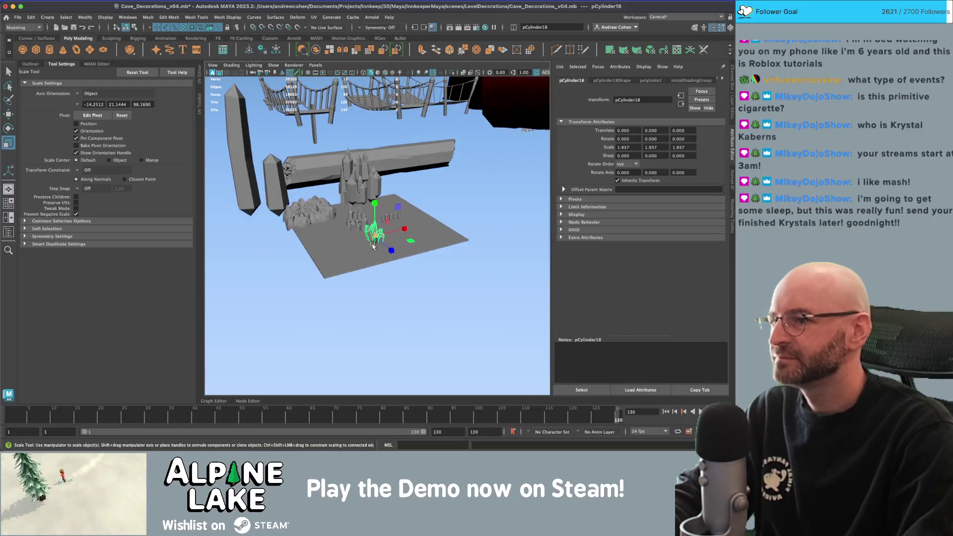
mouse_move(373, 247)
mouse_down()
mouse_move(371, 227)
mouse_move(382, 231)
mouse_move(405, 208)
mouse_move(335, 208)
mouse_up()
key(w)
key(r)
key(w)
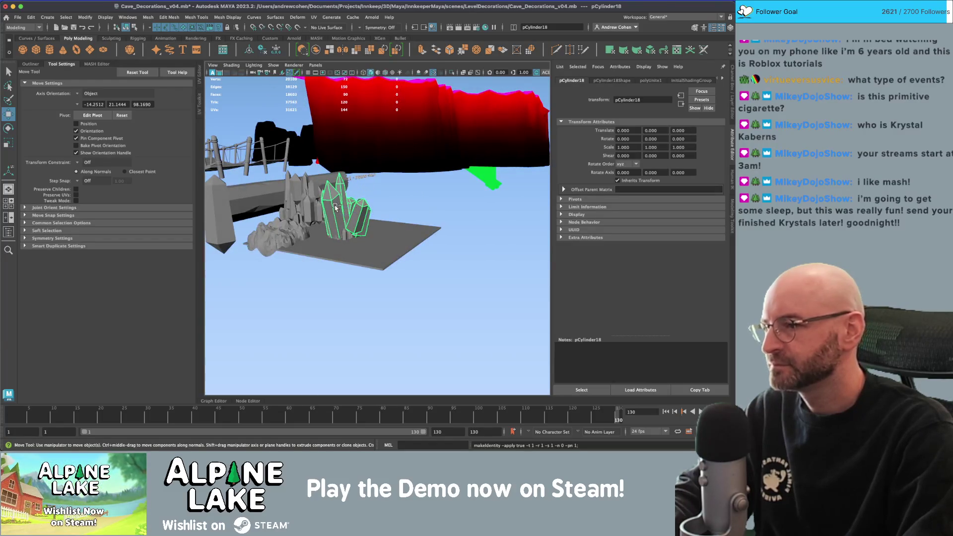
mouse_move(343, 209)
mouse_down()
mouse_move(374, 202)
mouse_move(449, 132)
mouse_up()
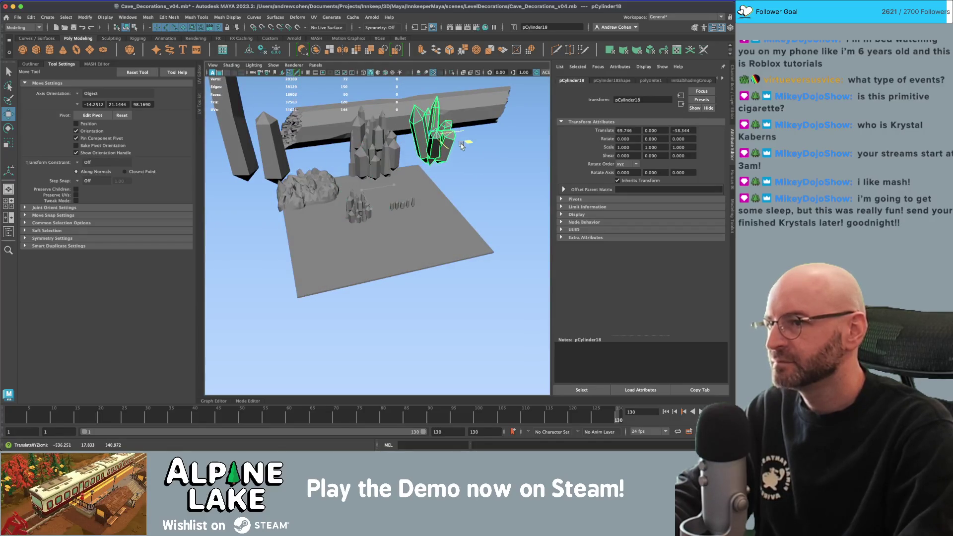
key(q)
click(473, 170)
scroll(467, 169, up, 3)
click(429, 164)
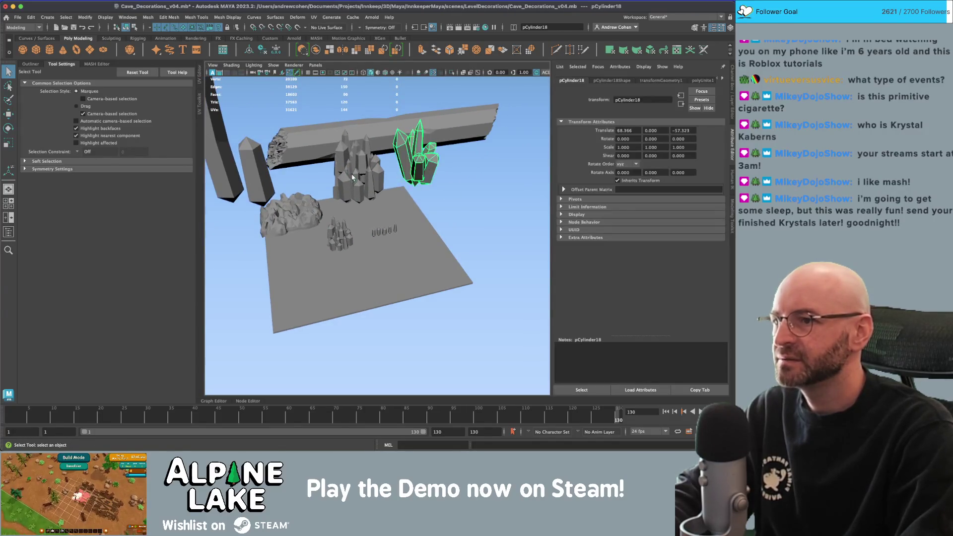
key(f)
drag(440, 240, 364, 221)
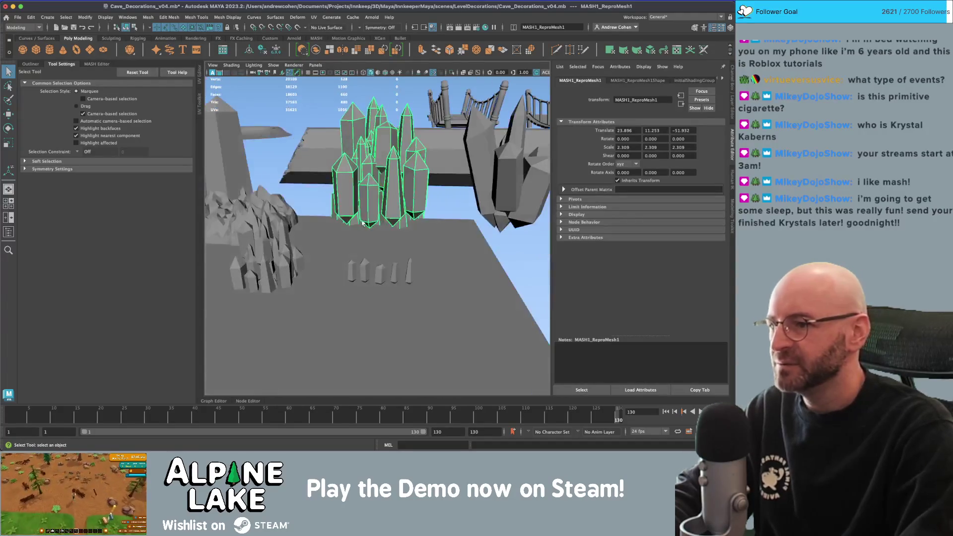
- Orbit the cave and inspect the left cluster, pCylinder2, slab pCylinder6 and tall pCylinder3
drag(310, 252, 423, 256)
click(423, 256)
click(304, 207)
mouse_move(373, 210)
mouse_down()
mouse_move(347, 218)
mouse_move(374, 211)
mouse_up()
click(304, 191)
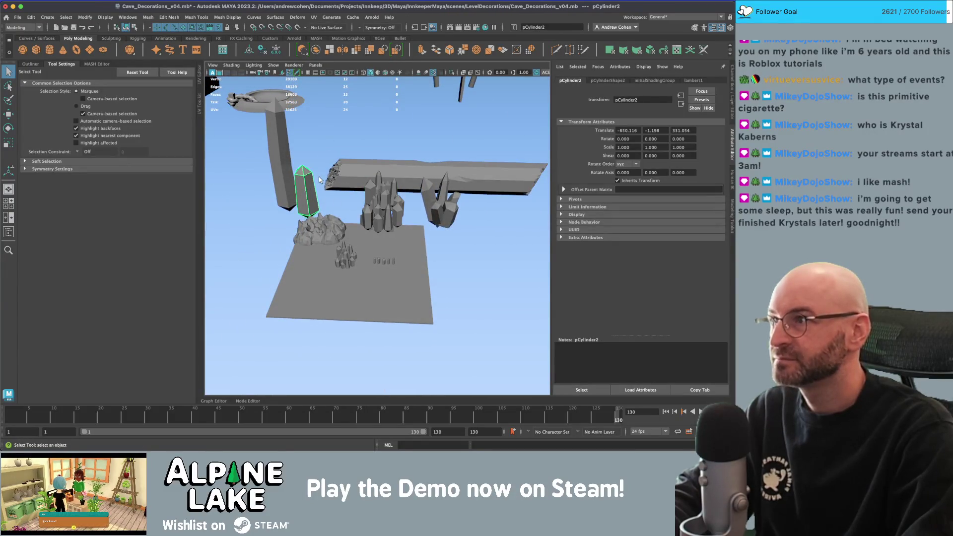
click(483, 245)
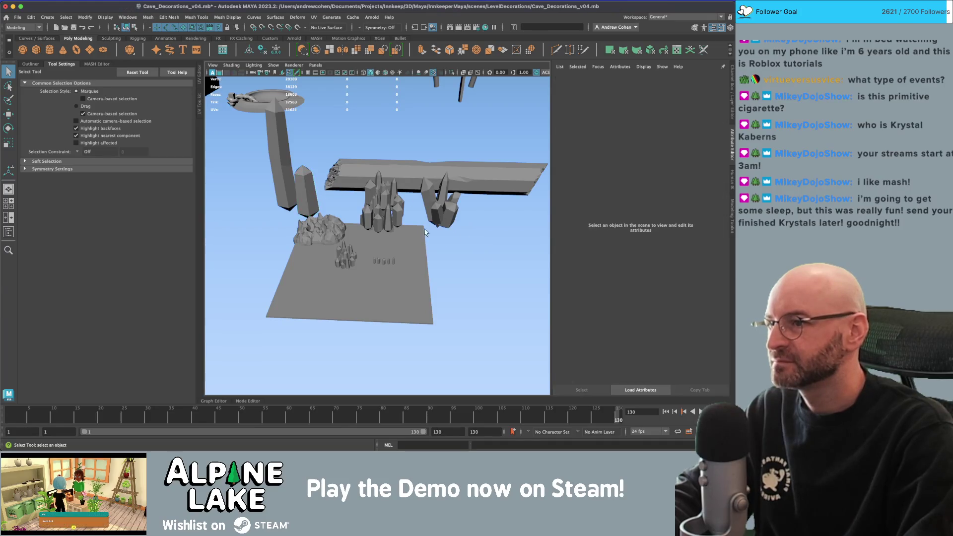
drag(447, 223, 348, 189)
click(330, 174)
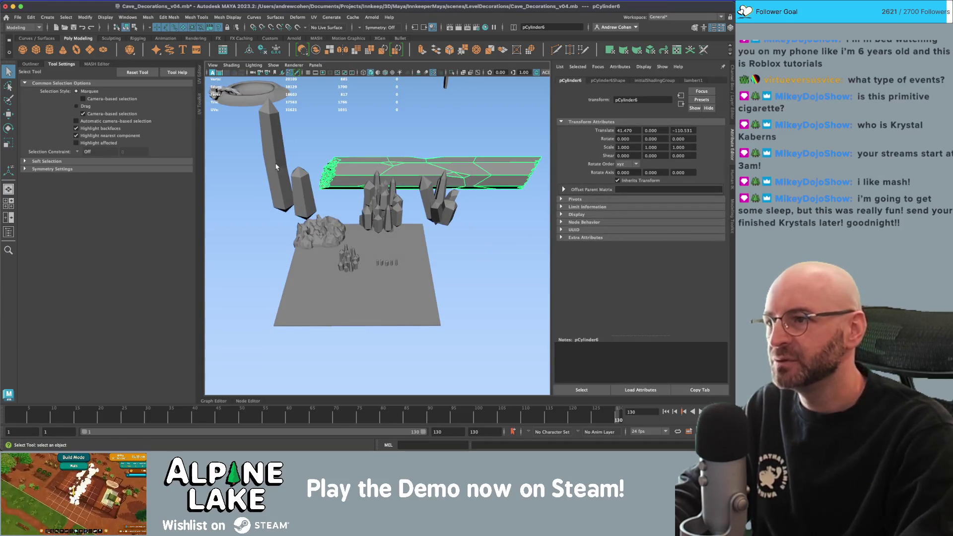
click(278, 164)
click(284, 199)
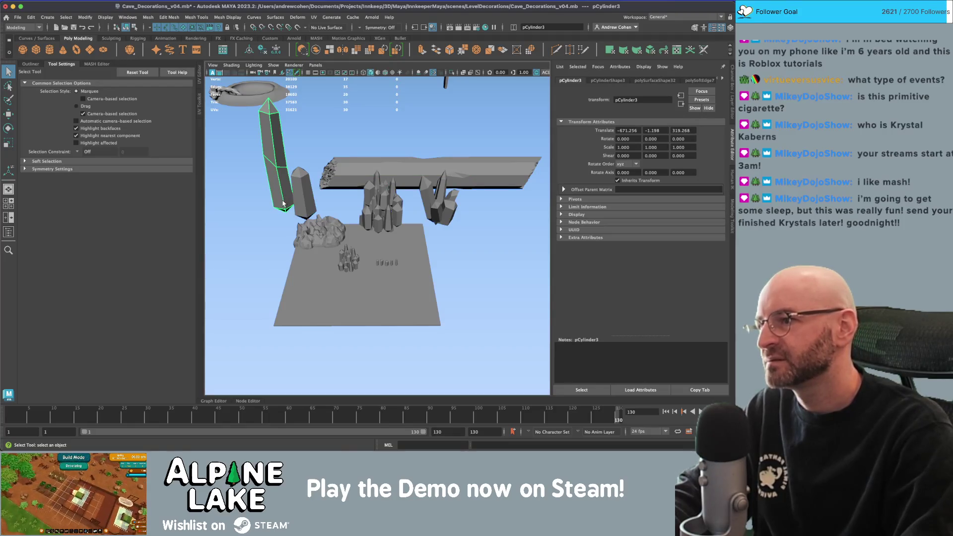
- Save the Cave_Decorations_v04 scene and bring the Modular Crystal Cave page forward
click(299, 212)
mouse_move(300, 212)
mouse_down()
mouse_move(318, 198)
mouse_move(278, 213)
mouse_move(322, 198)
mouse_up()
key(ctrl+s)
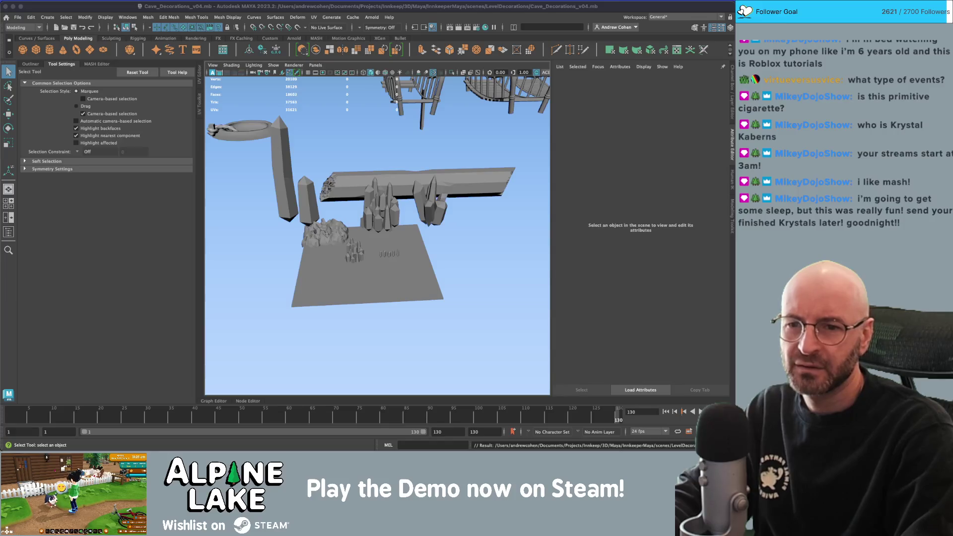
key(super+Tab)
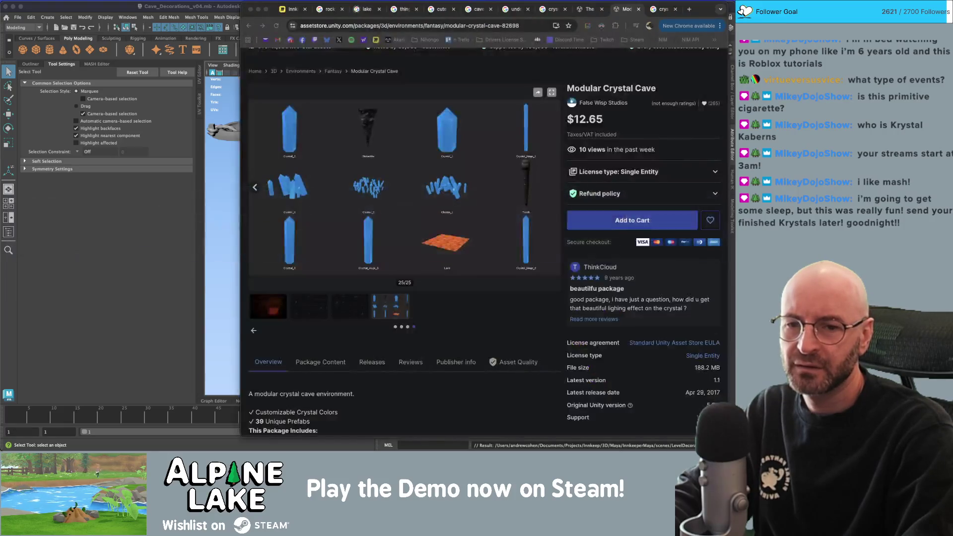
- Look over the Modular Crystal Cave page, then bring the Maya cave scene back to front
key(super+Tab)
key(super+Tab)
key(super+Tab)
key(super+Tab)
key(Escape)
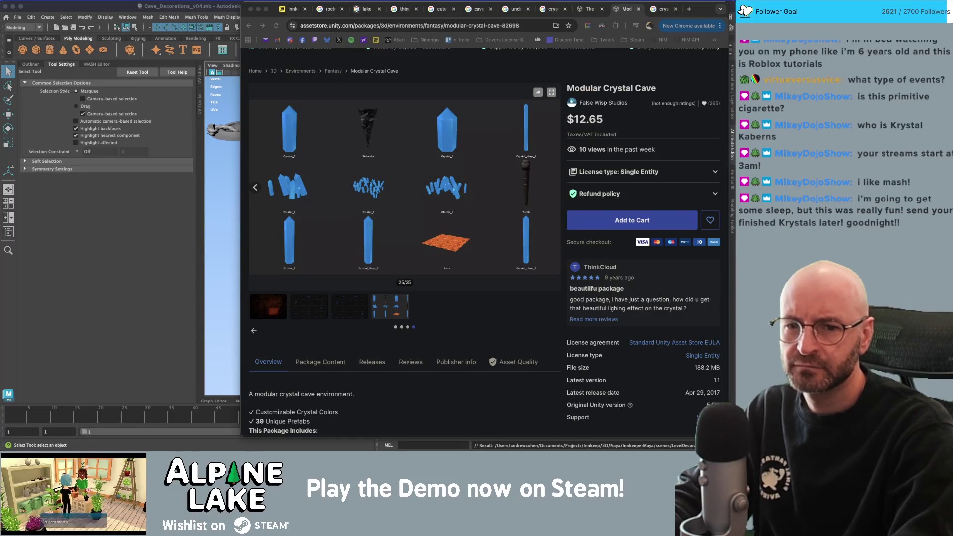
click(201, 7)
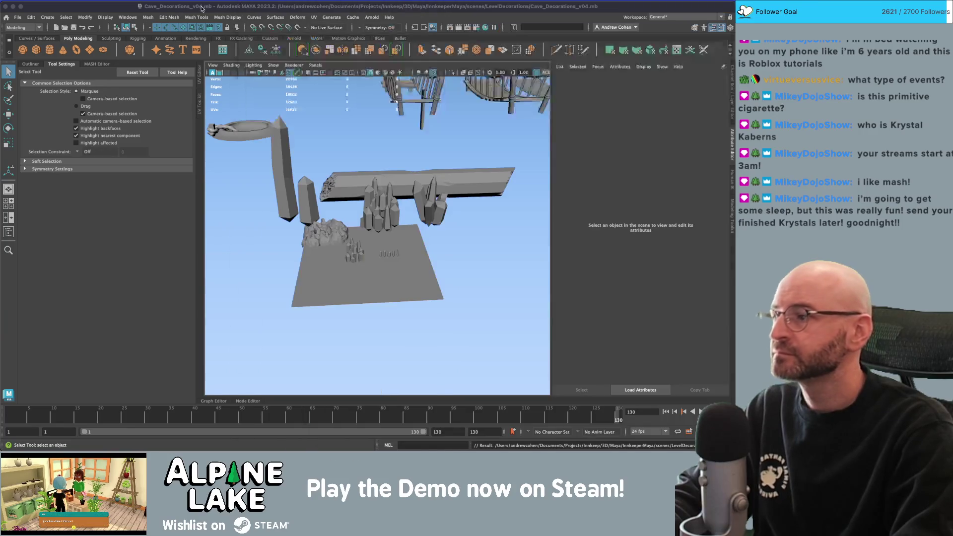
- Look around the cave floor and select the small crystal cluster MASH1_ReproMesh
click(461, 249)
mouse_move(427, 241)
mouse_down()
mouse_move(427, 214)
mouse_move(448, 257)
mouse_up()
click(426, 215)
click(447, 258)
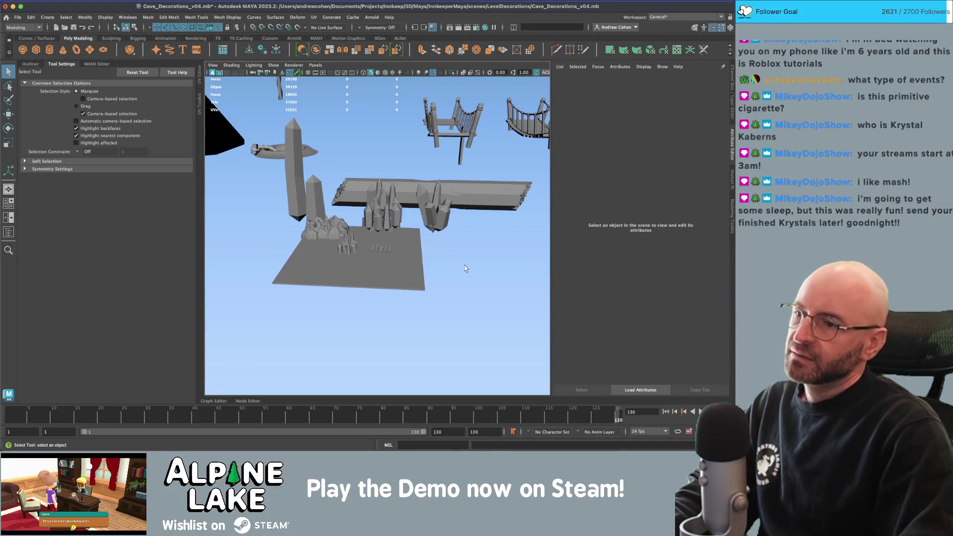
drag(457, 252, 398, 259)
click(329, 265)
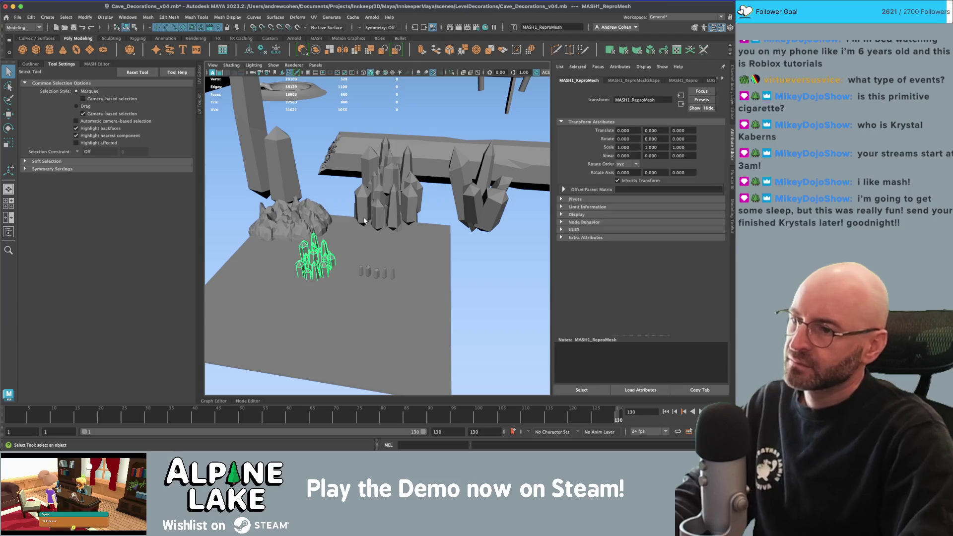
- Set the MASH1_World cluster mode to Disc
click(37, 65)
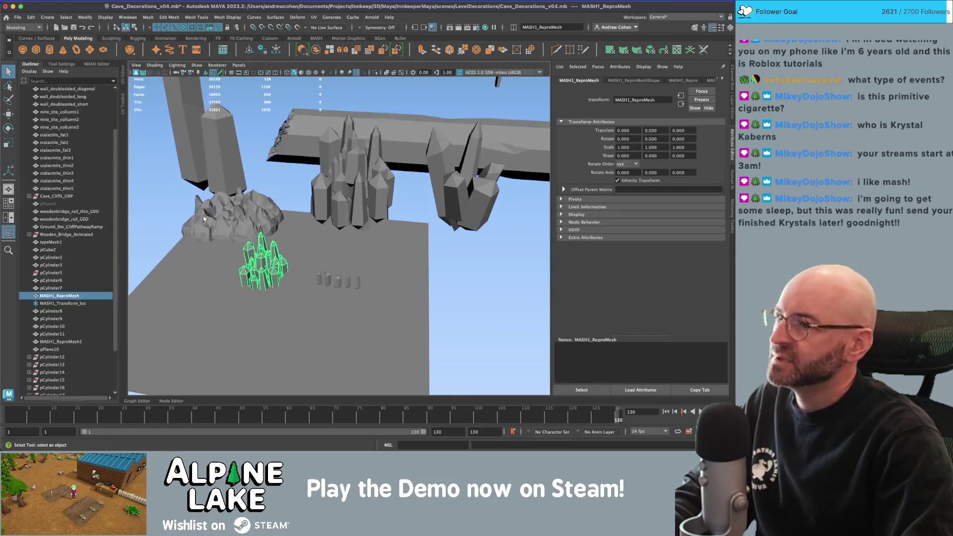
click(90, 65)
click(58, 106)
drag(346, 152, 437, 152)
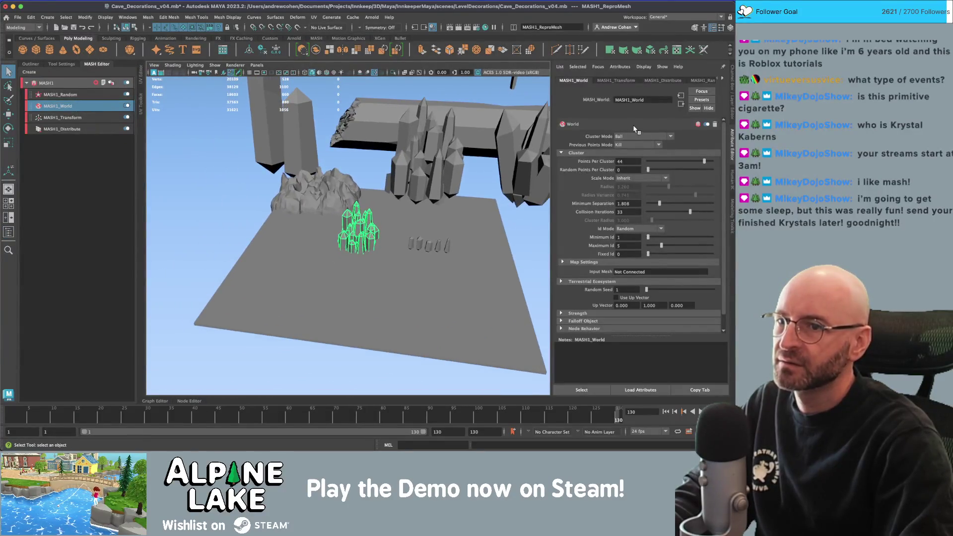
click(643, 136)
click(627, 149)
mouse_move(496, 208)
mouse_down()
mouse_move(518, 199)
mouse_move(470, 178)
mouse_up()
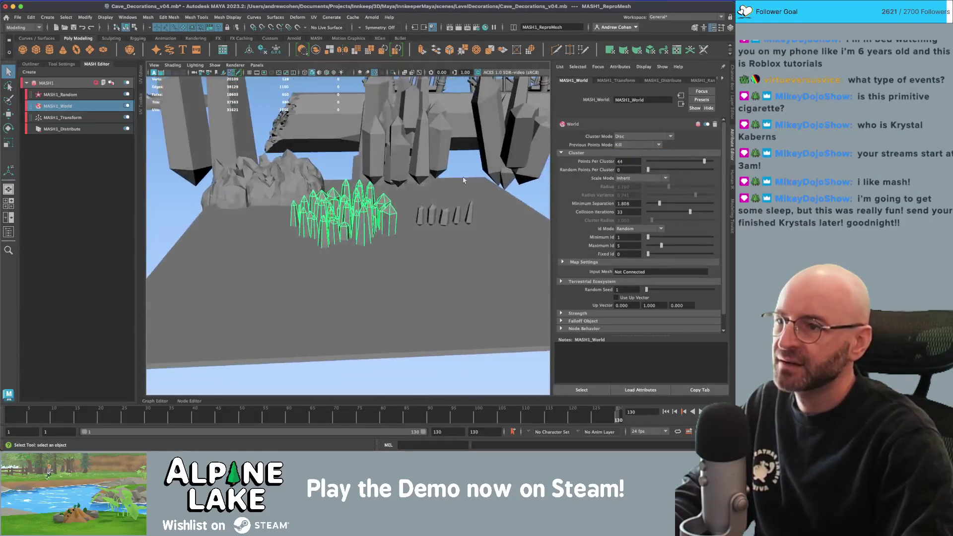
mouse_move(351, 216)
mouse_down()
mouse_move(334, 252)
mouse_move(328, 209)
mouse_up()
- Set Random Points Per Cluster to 9 and Points Per Cluster to 48
mouse_move(664, 167)
mouse_down()
mouse_move(656, 170)
mouse_move(708, 161)
mouse_up()
mouse_move(370, 219)
mouse_down()
mouse_move(372, 194)
mouse_move(397, 277)
mouse_move(392, 250)
mouse_move(339, 242)
mouse_move(339, 251)
mouse_up()
click(392, 251)
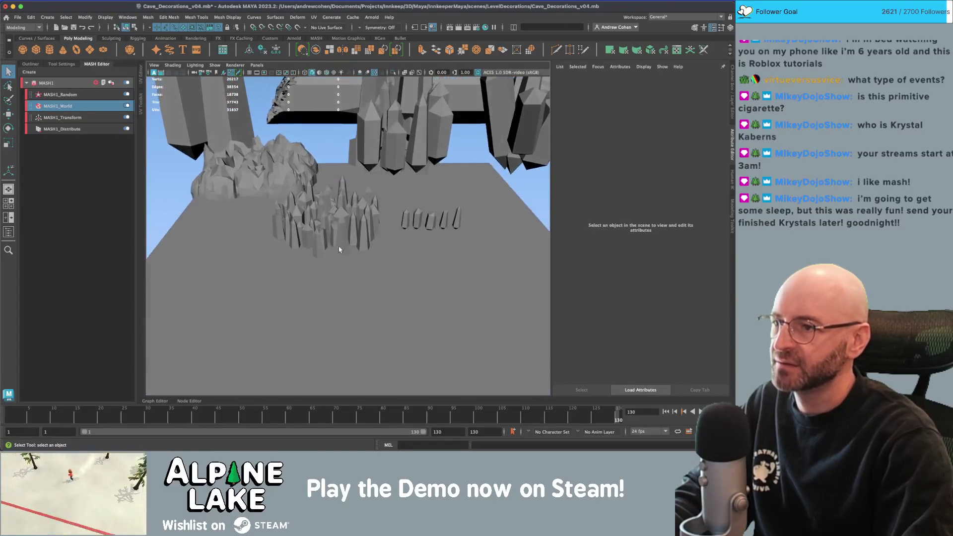
click(354, 226)
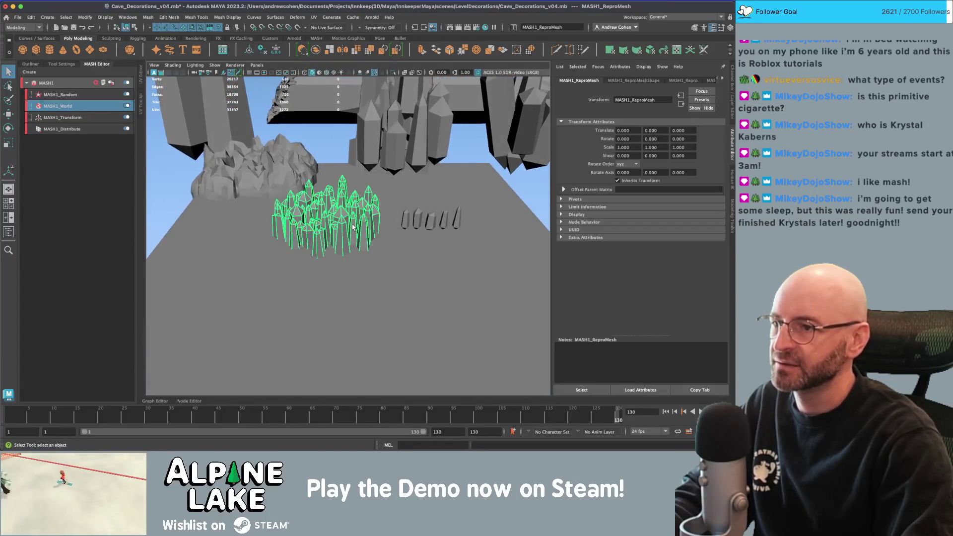
- Set the MASH1_Random node's rotation values to 5 to tilt individual crystals
click(117, 94)
click(627, 161)
text(5)
key(Tab)
text(5)
key(Tab)
text(5)
key(Tab)
click(377, 278)
scroll(376, 220, up, 5)
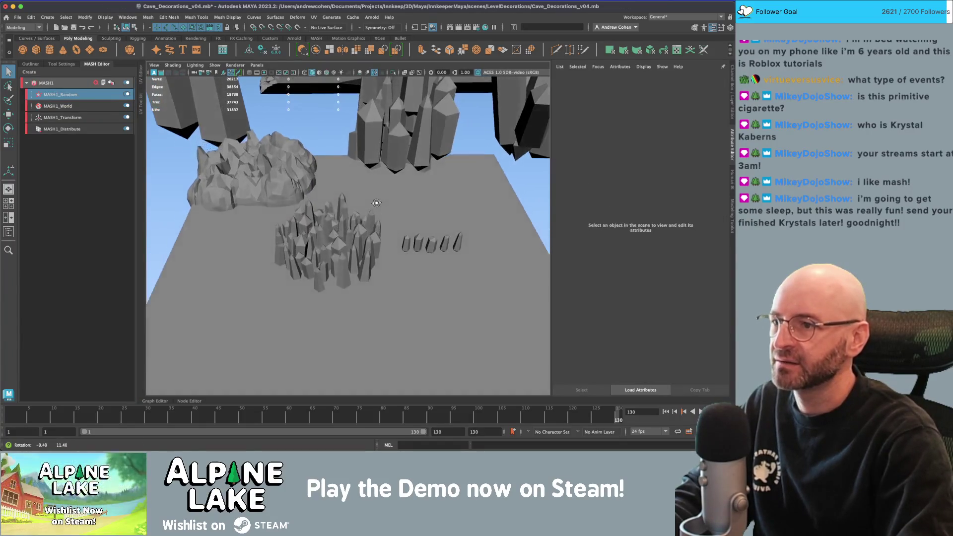
click(376, 220)
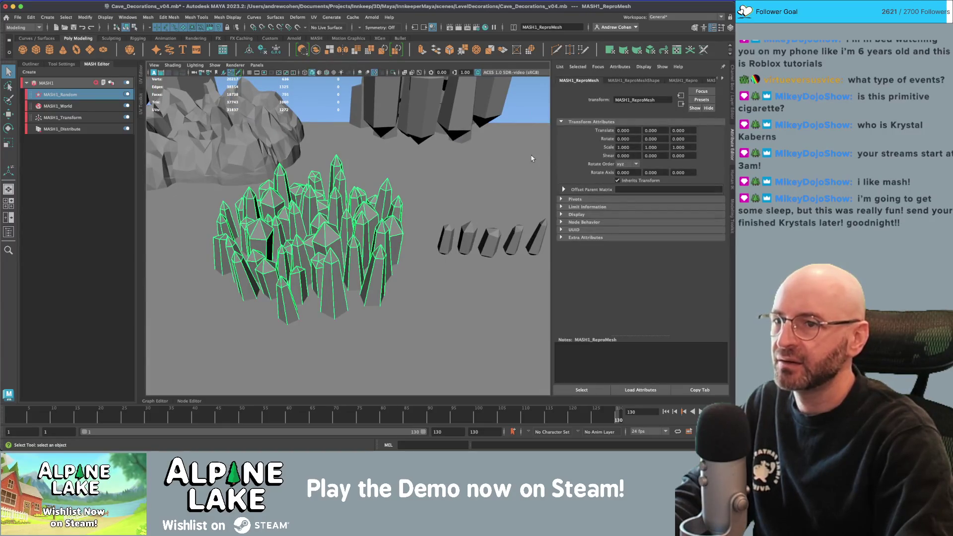
- Set the MASH1_Random rotation values X, Y and Z to 10
click(99, 95)
double_click(622, 162)
text(10)
key(Tab)
text(10)
key(Tab)
text(10)
key(Tab)
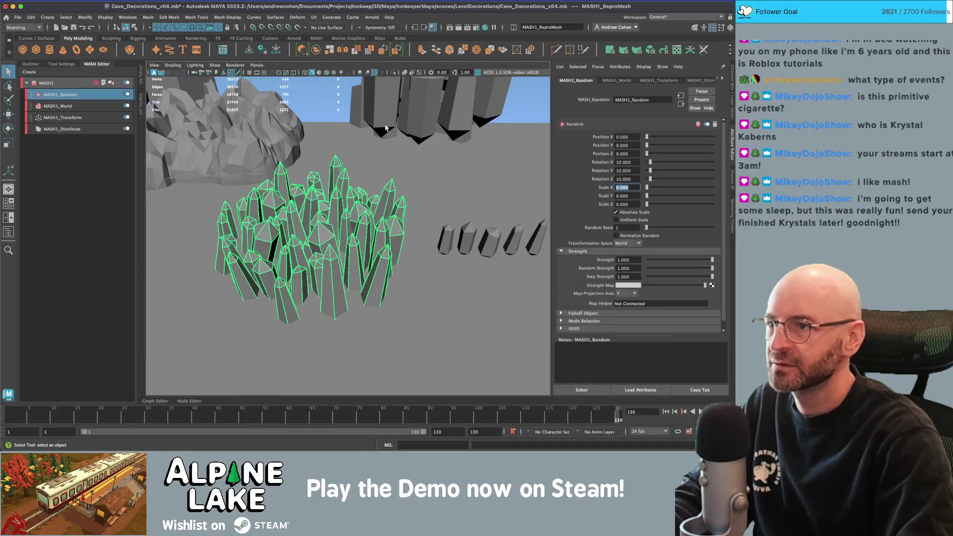
- Duplicate the crystal cluster, then move and enlarge the copy
click(337, 127)
mouse_move(337, 126)
mouse_down()
mouse_move(341, 119)
mouse_move(350, 233)
mouse_move(354, 218)
mouse_move(344, 232)
mouse_move(468, 198)
mouse_up()
click(350, 233)
key(ctrl+d)
key(w)
key(r)
key(w)
key(r)
key(w)
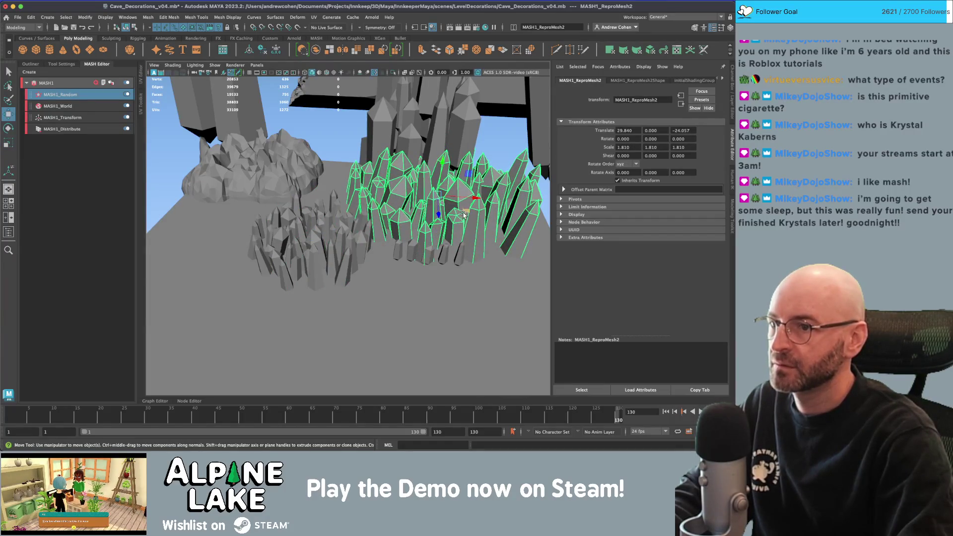
- Reposition the MASH1_ReproMesh2 and MASH1_ReproMesh1 clusters against the cave wall
click(427, 120)
drag(427, 119, 356, 168)
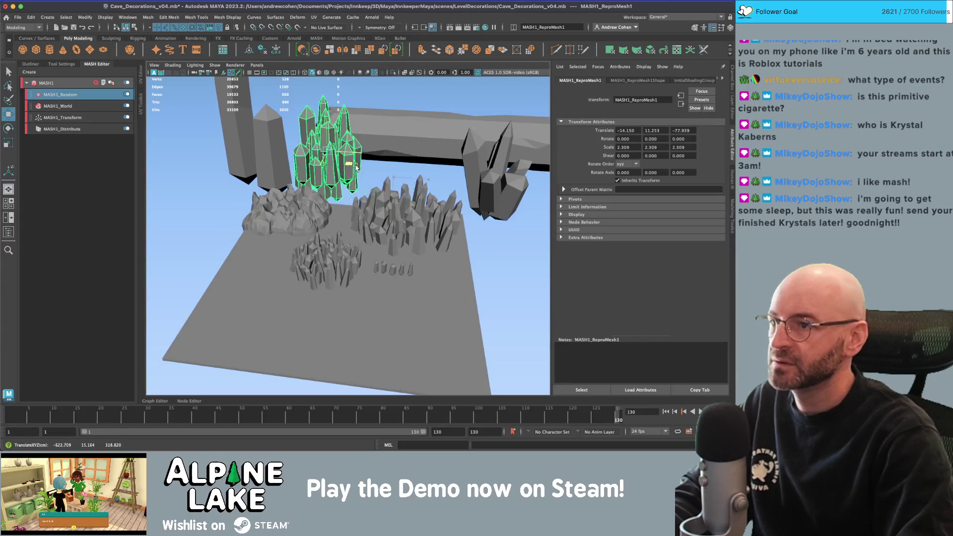
click(400, 209)
drag(425, 239, 414, 201)
click(356, 154)
mouse_move(356, 153)
mouse_down()
mouse_move(320, 191)
mouse_move(397, 155)
mouse_move(401, 205)
mouse_move(325, 230)
mouse_move(228, 212)
mouse_up()
click(405, 156)
key(q)
- Move the rocky mound pPlane10 into place beside the clusters
click(325, 230)
key(w)
key(f)
click(221, 210)
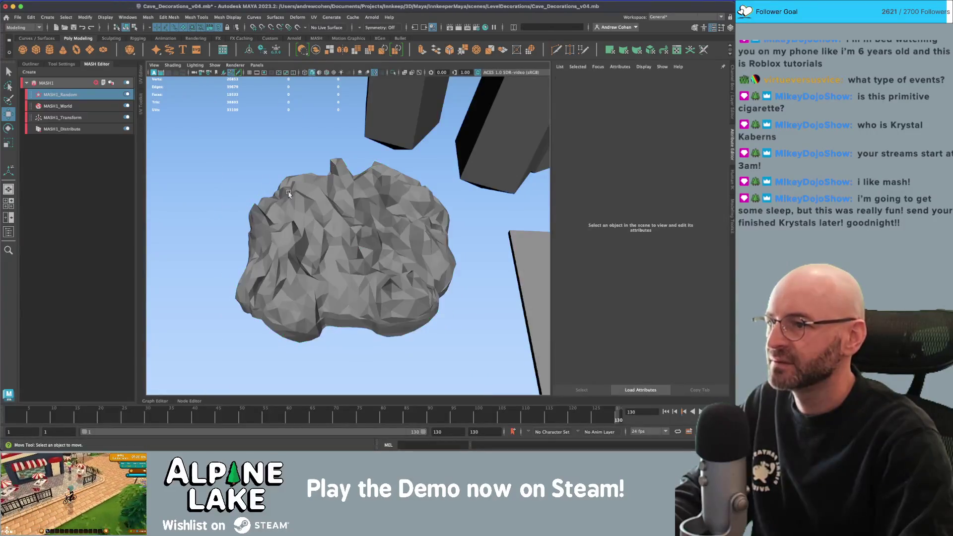
drag(286, 193, 301, 168)
click(319, 225)
scroll(320, 226, down, 5)
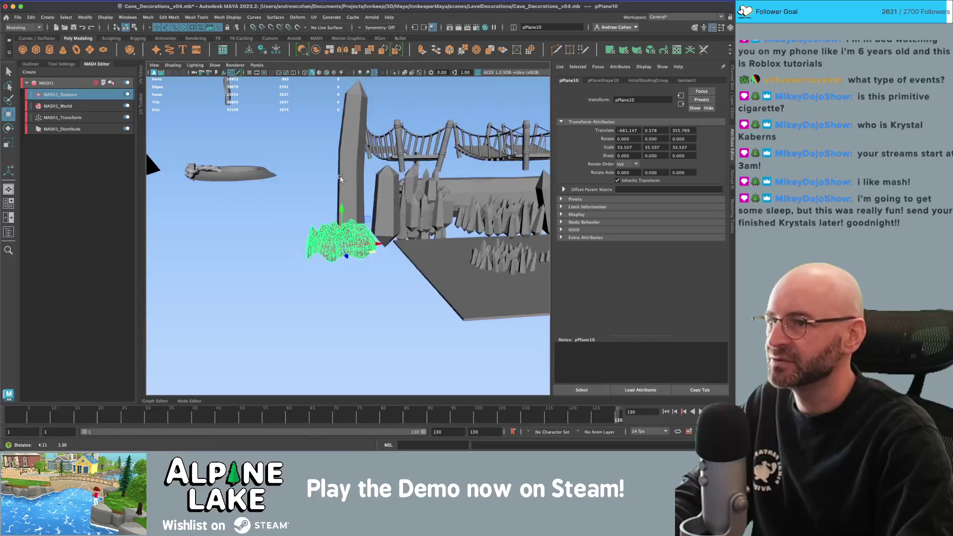
key(q)
- Check the mound and clusters from a new angle and save the Cave_Decorations_v04 scene
click(459, 230)
drag(459, 230, 383, 213)
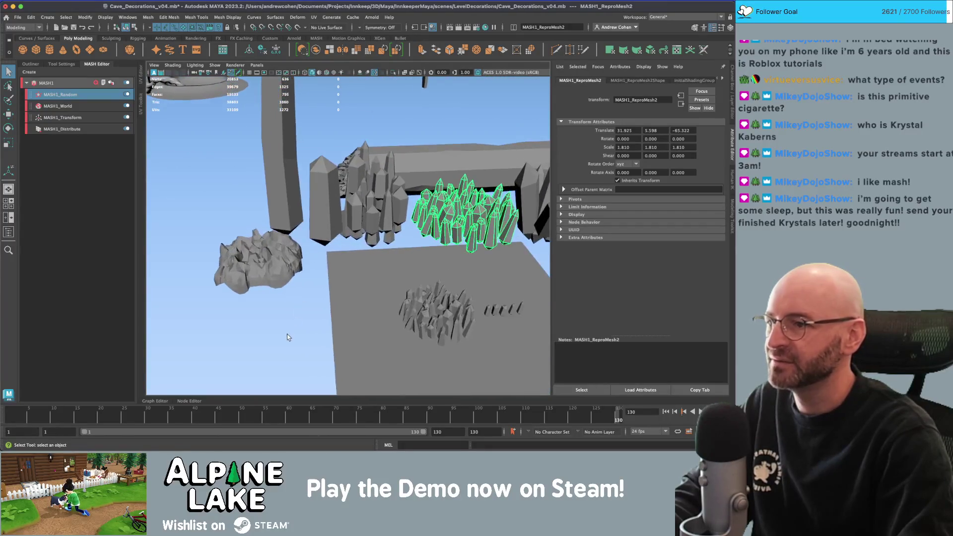
click(287, 332)
scroll(235, 255, up, 3)
click(235, 255)
key(f)
click(268, 208)
mouse_move(268, 208)
mouse_down()
mouse_move(278, 198)
mouse_move(273, 205)
mouse_move(304, 209)
mouse_up()
key(super+s)
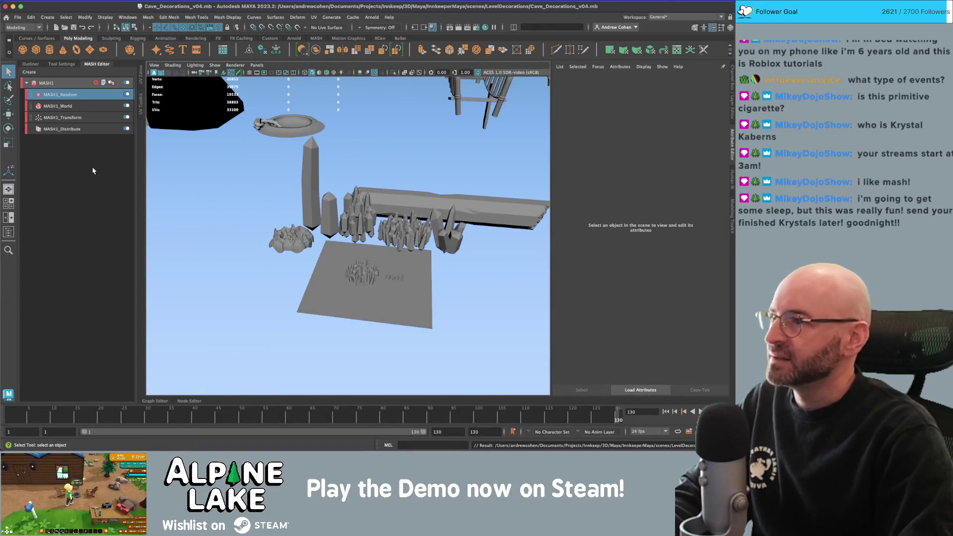
click(31, 64)
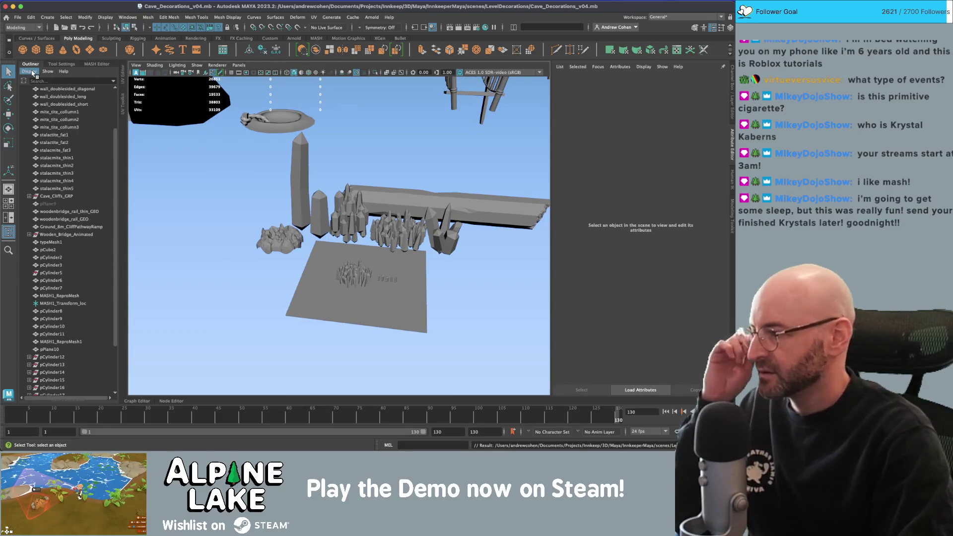
- Rename the tall crystal pCylinder3 to crystal_single_tall_GEO
drag(332, 201, 347, 218)
drag(521, 148, 344, 306)
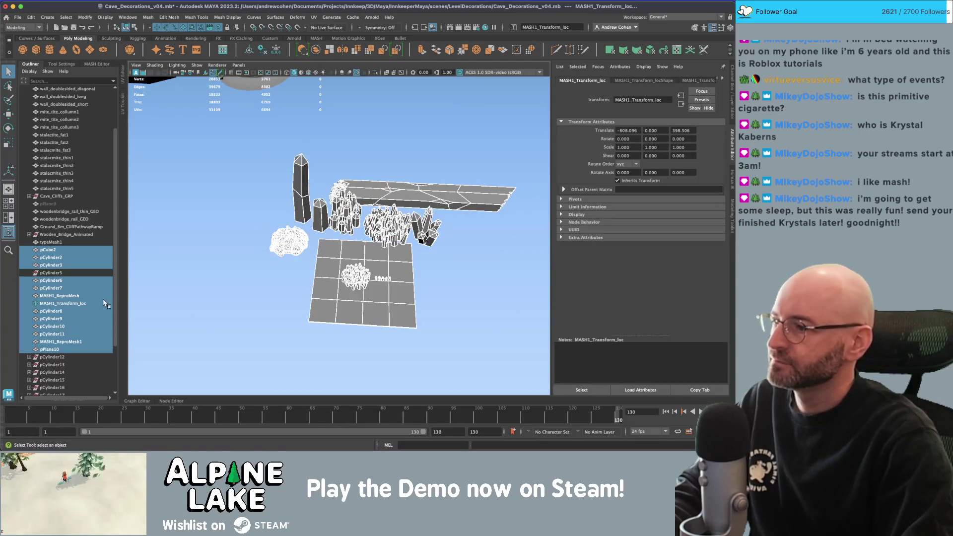
shift+click(326, 283)
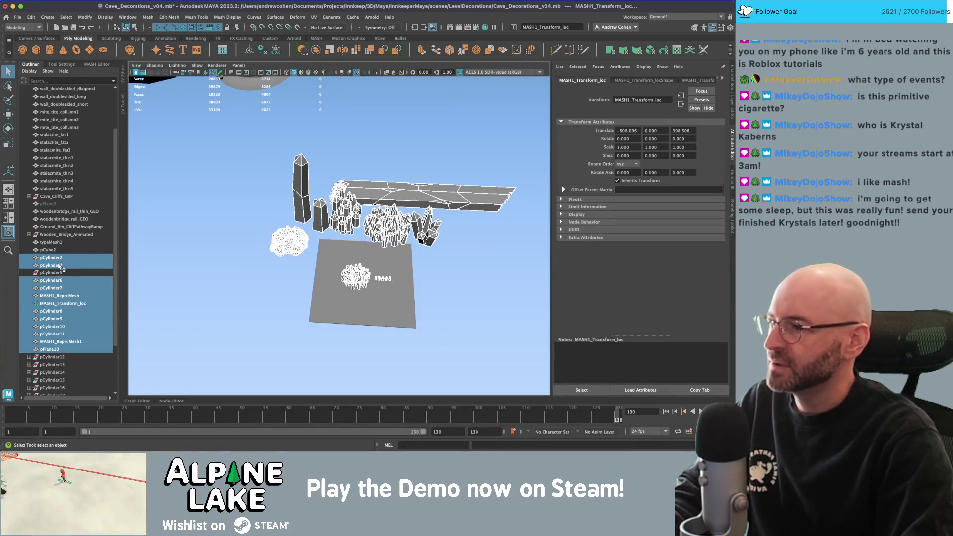
click(62, 303)
mouse_move(250, 161)
mouse_down()
mouse_move(451, 235)
mouse_move(439, 231)
mouse_up()
click(304, 199)
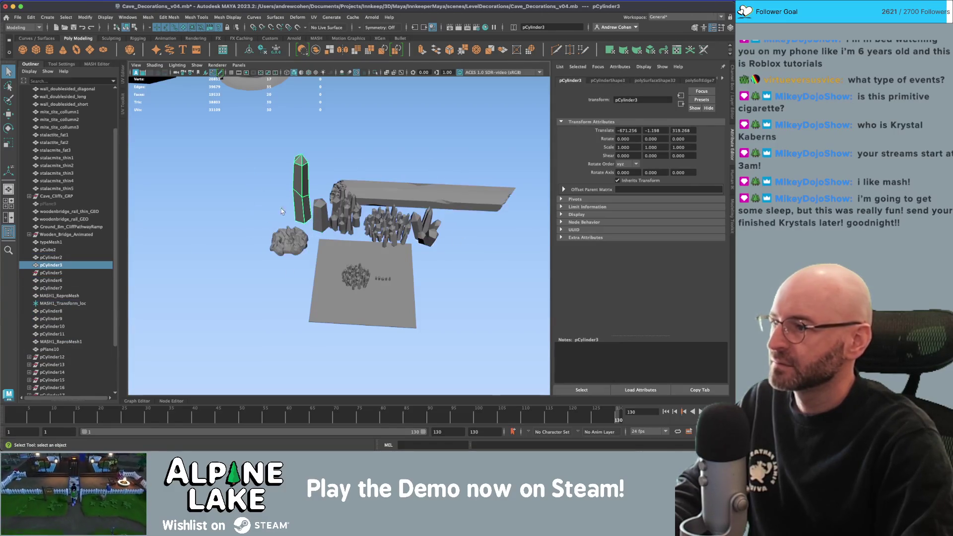
double_click(61, 266)
text(c)
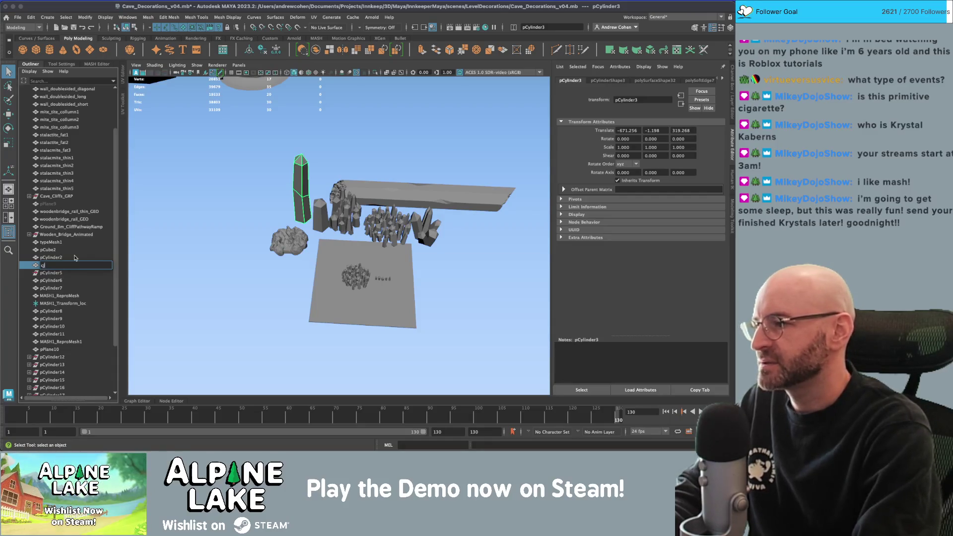
text(rystal_single_tall_GEO)
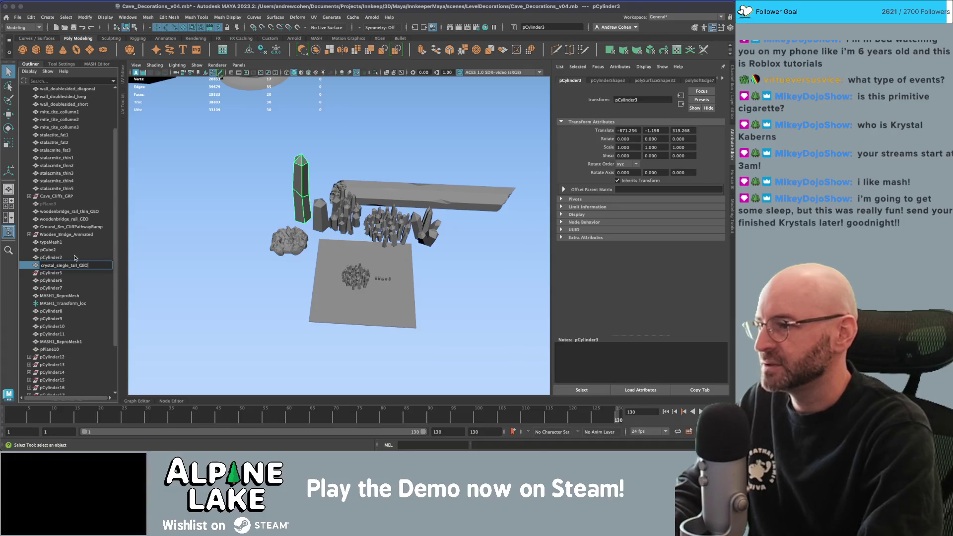
key(Return)
- Rename pCylinder2 to crystal_single_short_GEO and pCylinder6 to crystal_log_GEO
double_click(75, 257)
text(crystal_single)
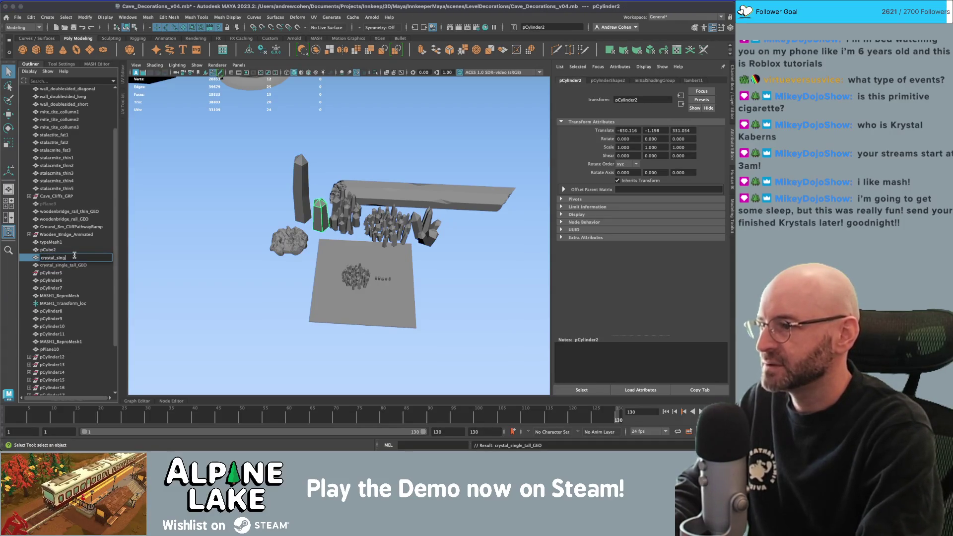
text(_tall_GEO)
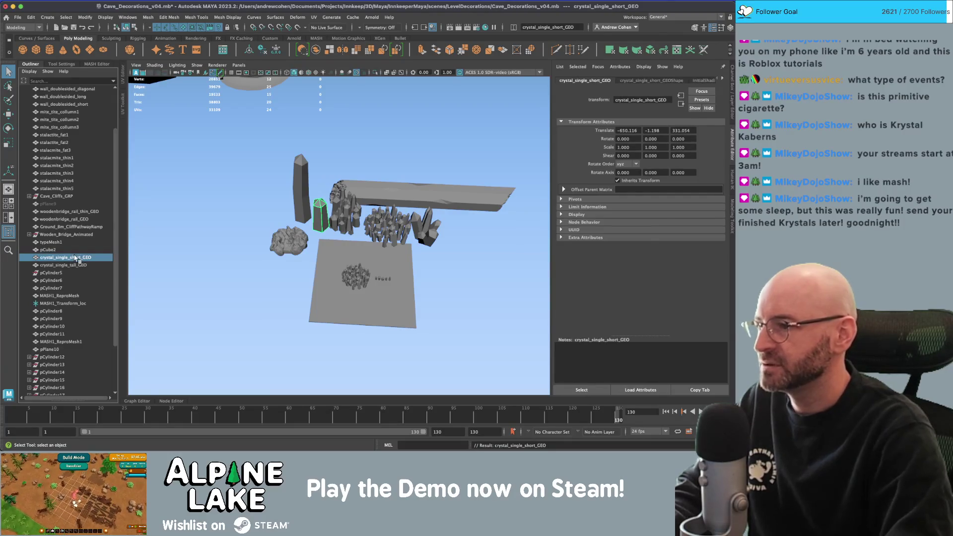
click(52, 280)
double_click(52, 280)
text(c)
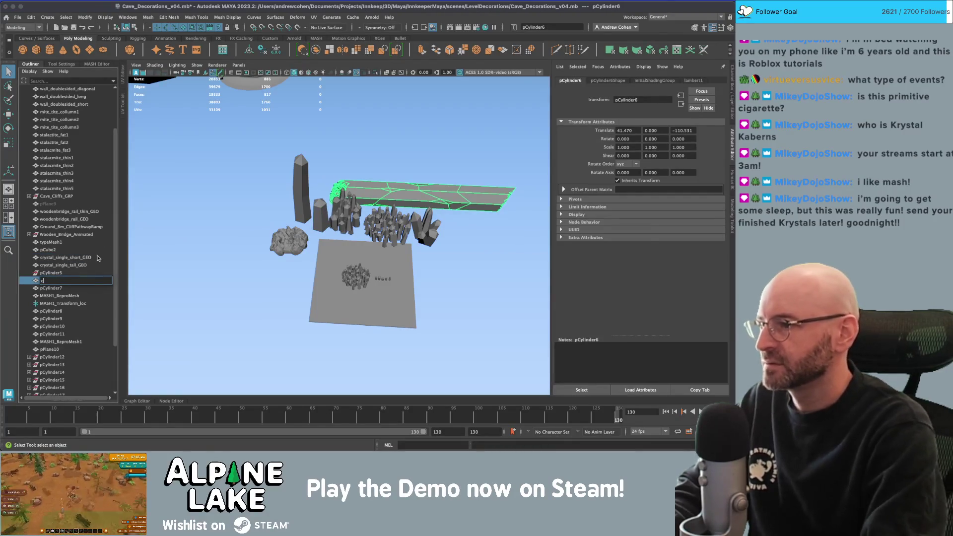
text(rystal_log_GEO)
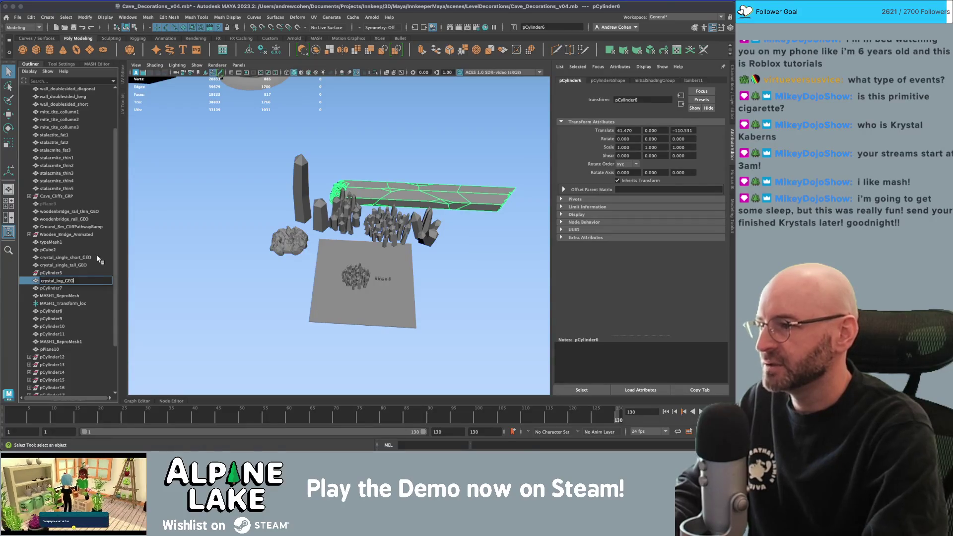
key(Return)
click(338, 223)
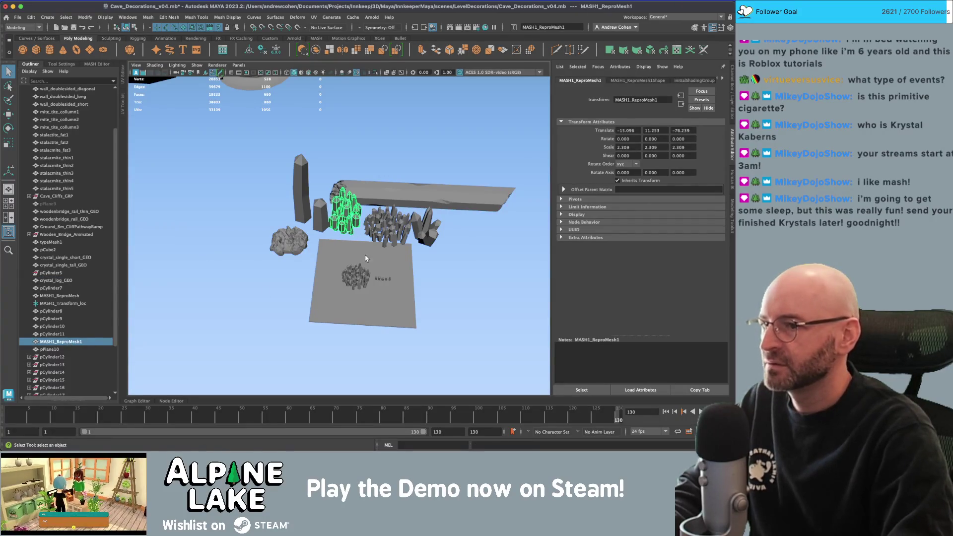
click(375, 228)
scroll(49, 336, down, 3)
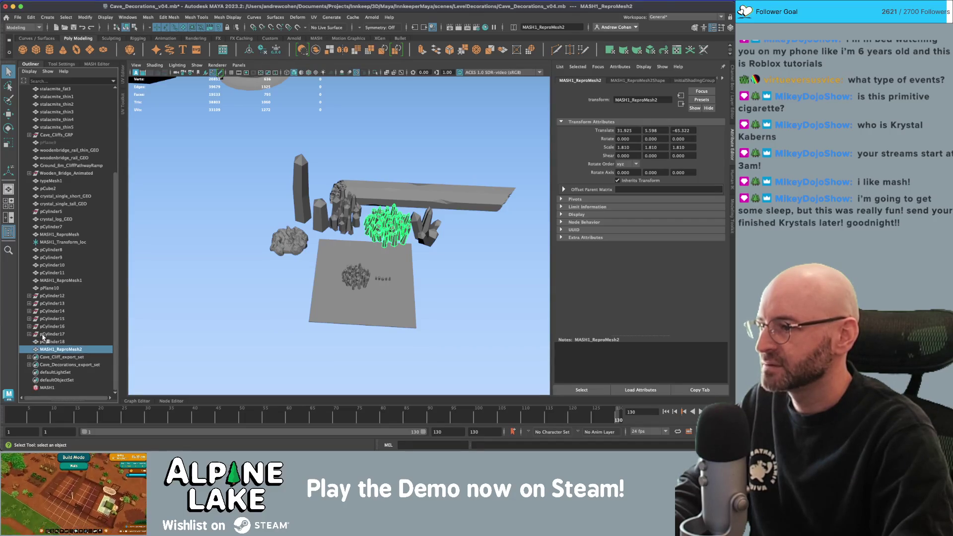
- Delete the unused objects pCylinder12 through pCylinder17
click(53, 334)
shift+click(53, 296)
click(344, 218)
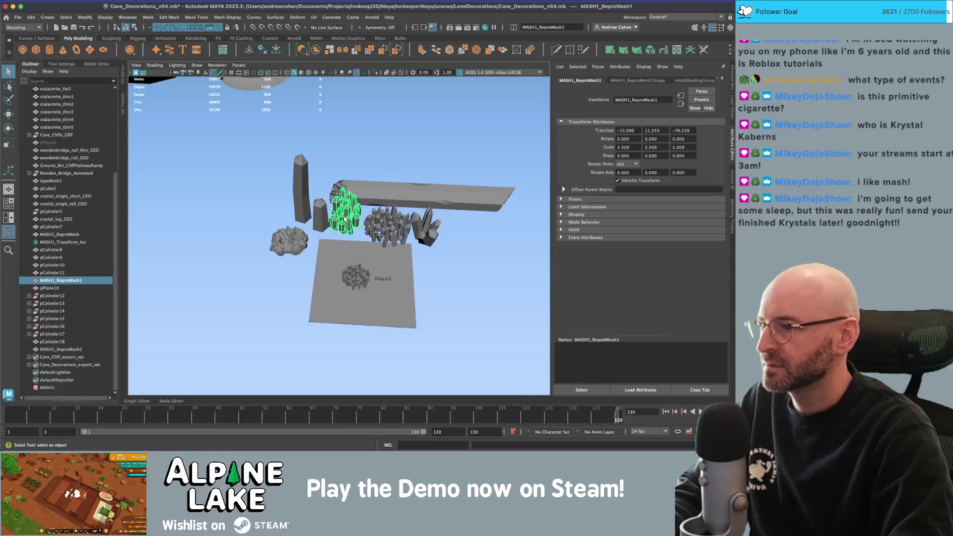
click(353, 281)
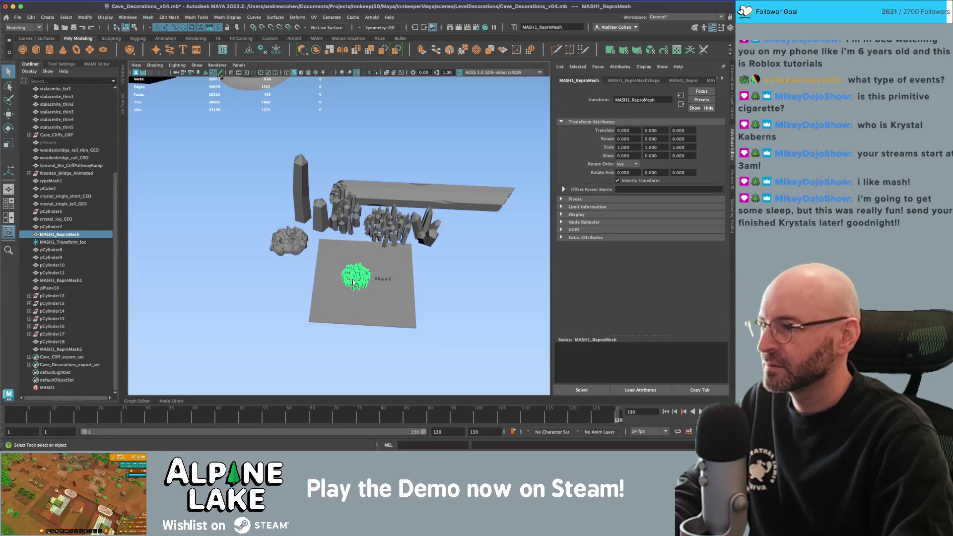
click(296, 247)
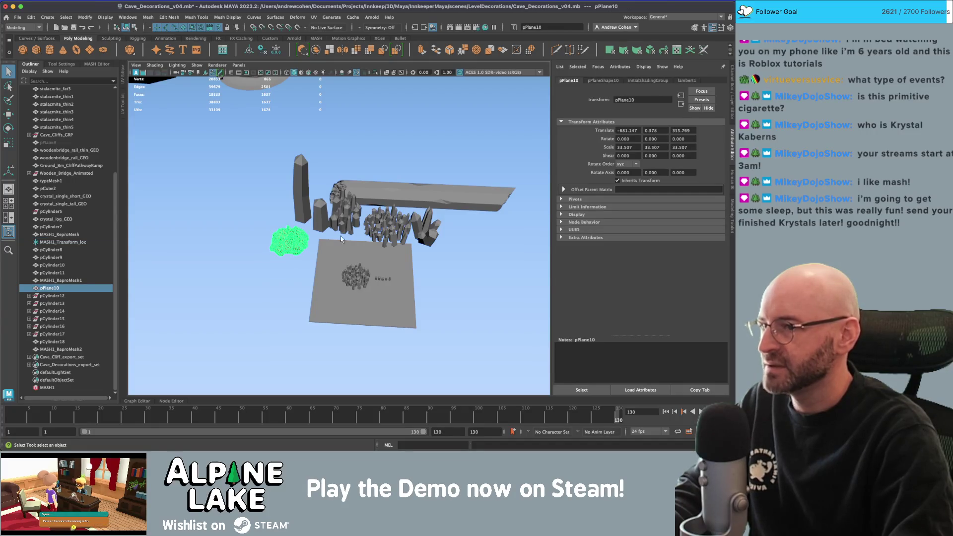
click(387, 229)
click(427, 231)
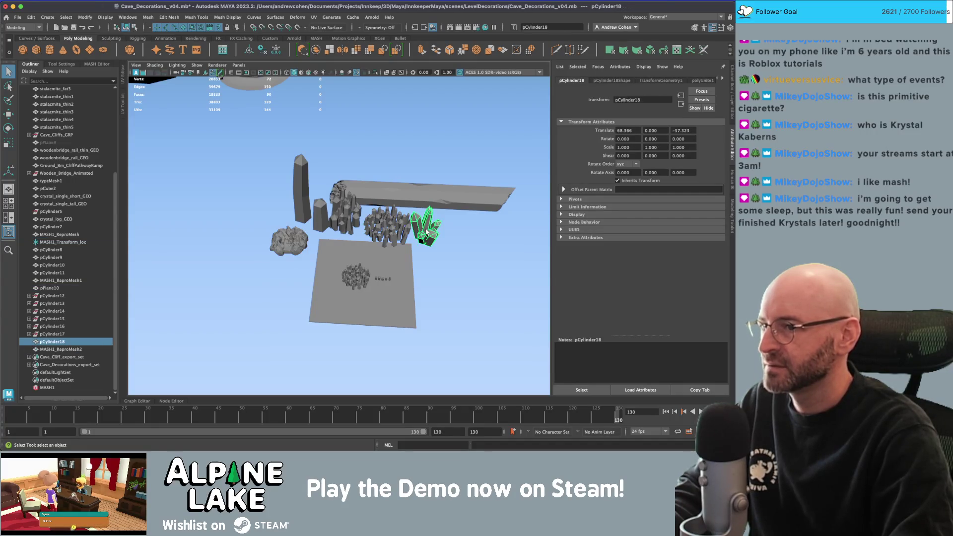
click(40, 334)
shift+click(56, 296)
key(Delete)
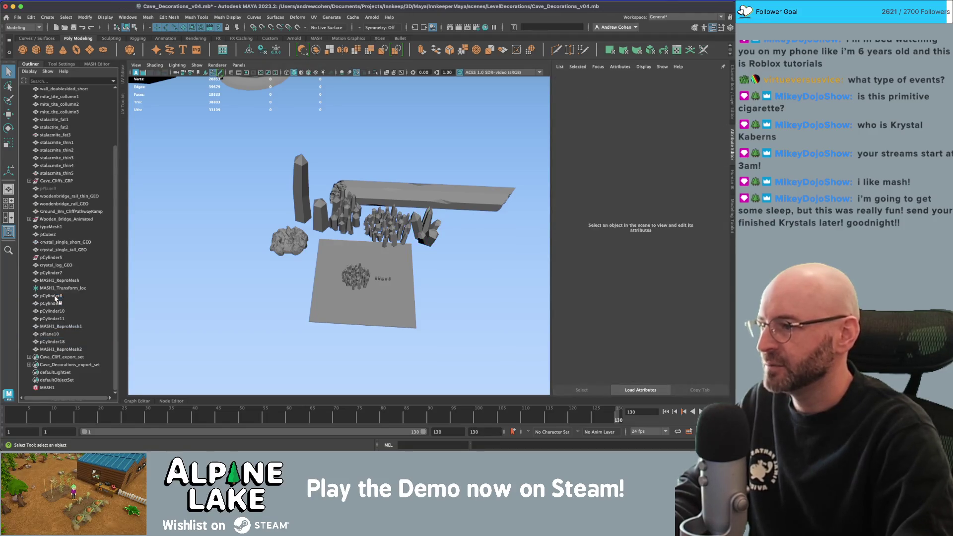
key(ctrl+z)
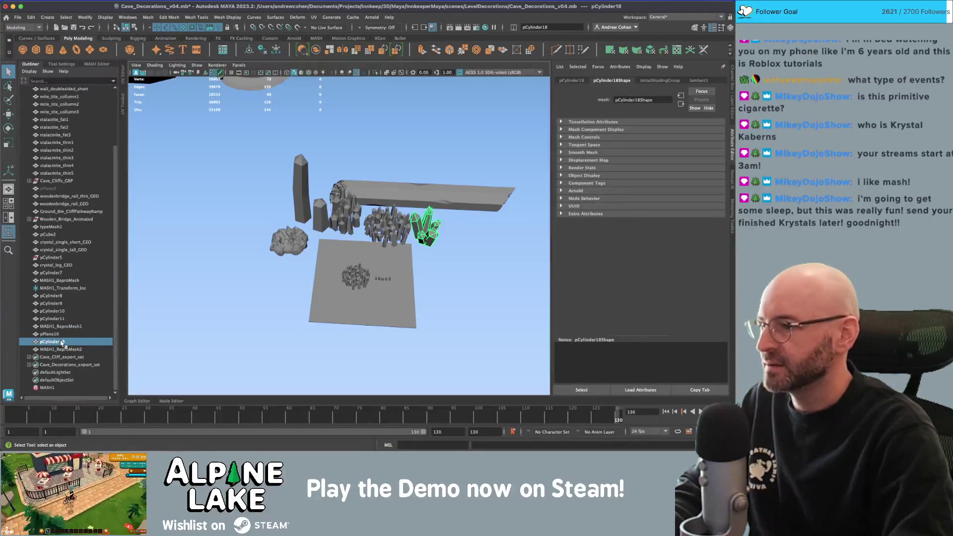
- Rename pCylinder18 to crystal_small_cluster_GEO and MASH1_ReproMesh2 to crystal_large_cluster_GEO
double_click(63, 342)
text(crysta)
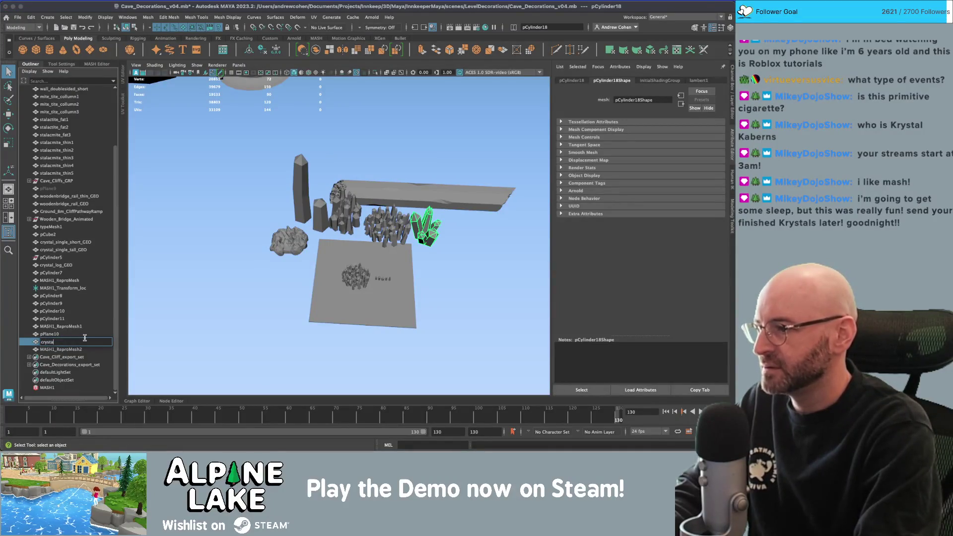
text(l_small_burst)
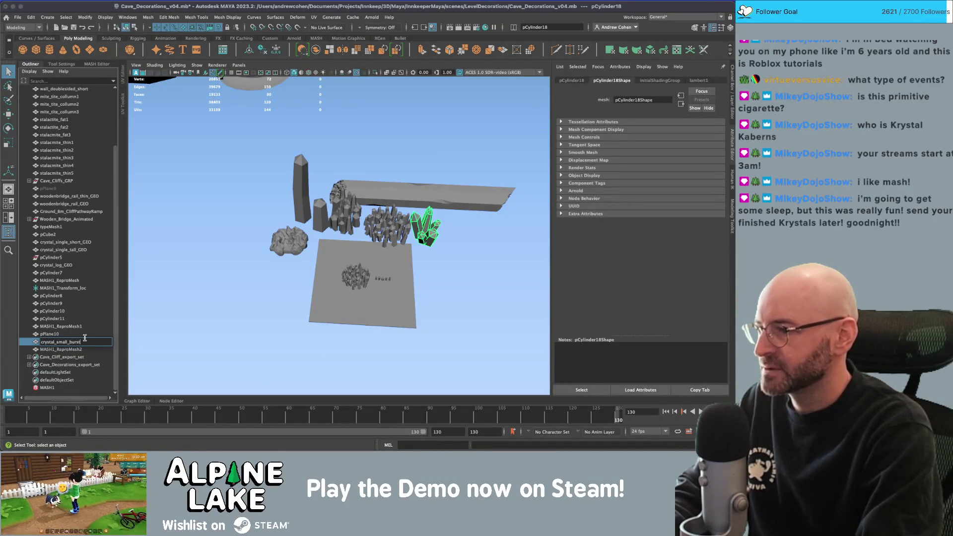
key(BackSpace)
key(BackSpace)
key(BackSpace)
key(BackSpace)
key(BackSpace)
text(cluster_GEO)
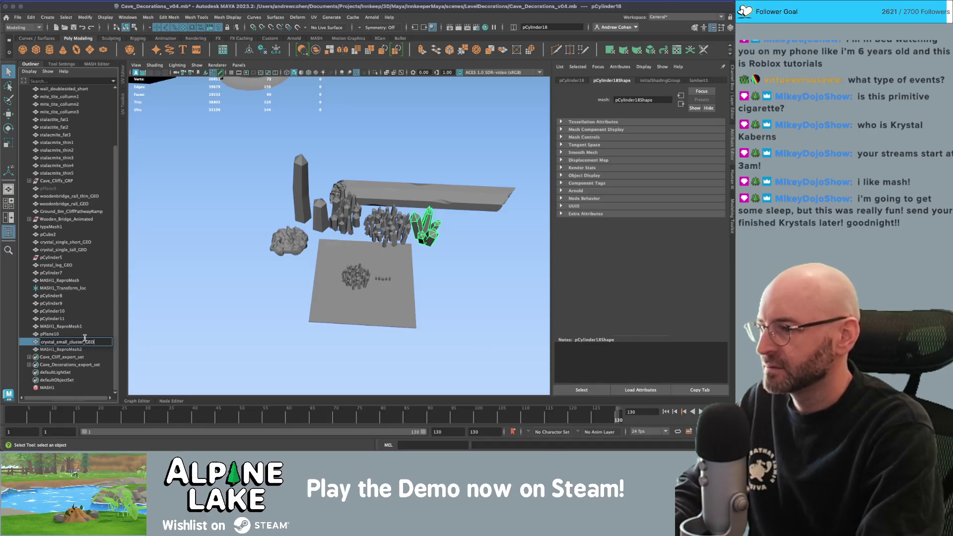
key(Return)
click(385, 225)
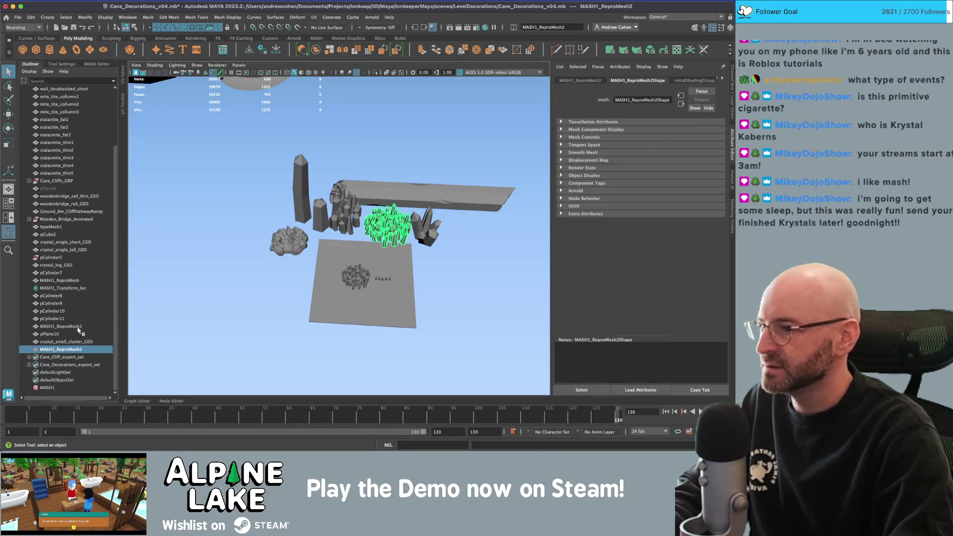
double_click(78, 349)
text(crystal)
text(_+sm)
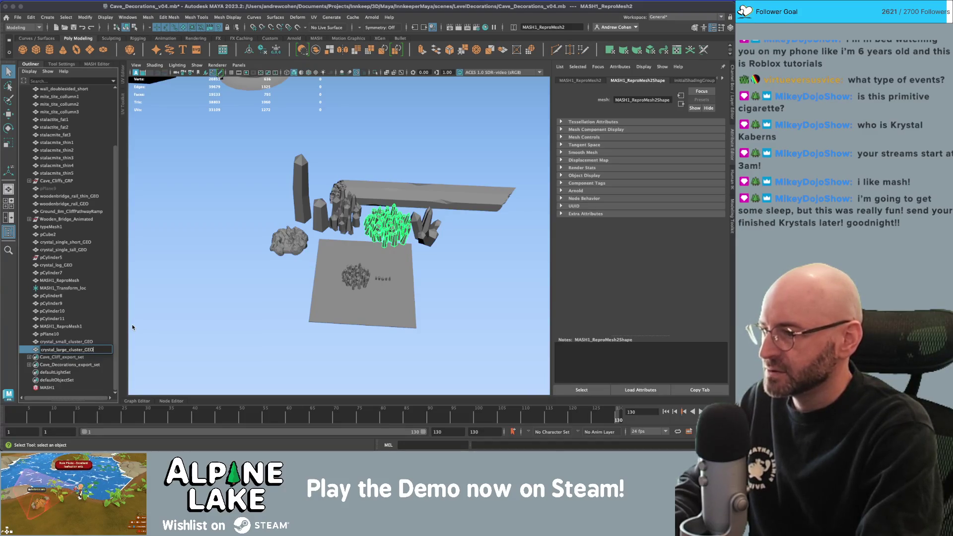
key(Return)
- Rename the rock mound pPlane10 to crystal_lump_GEO
click(57, 342)
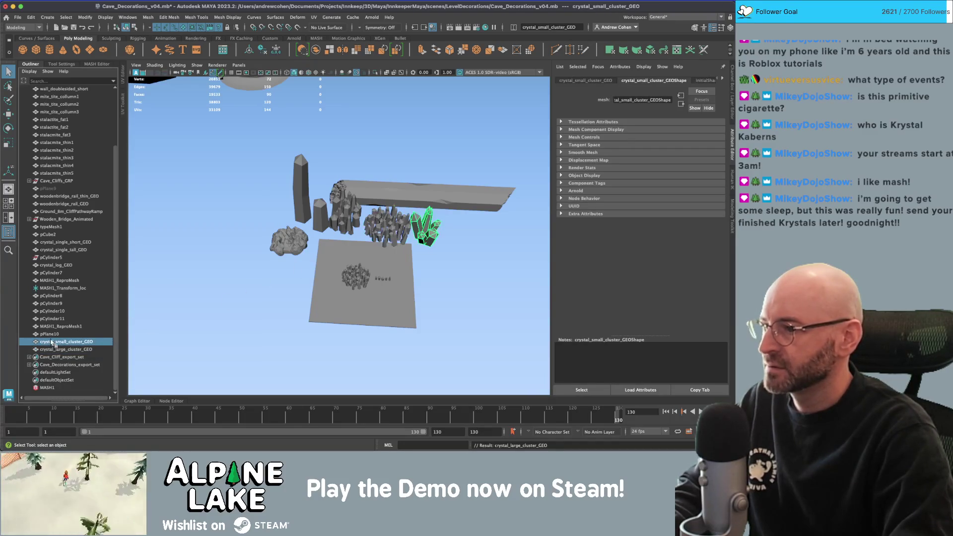
click(56, 333)
double_click(54, 330)
text(crystal)
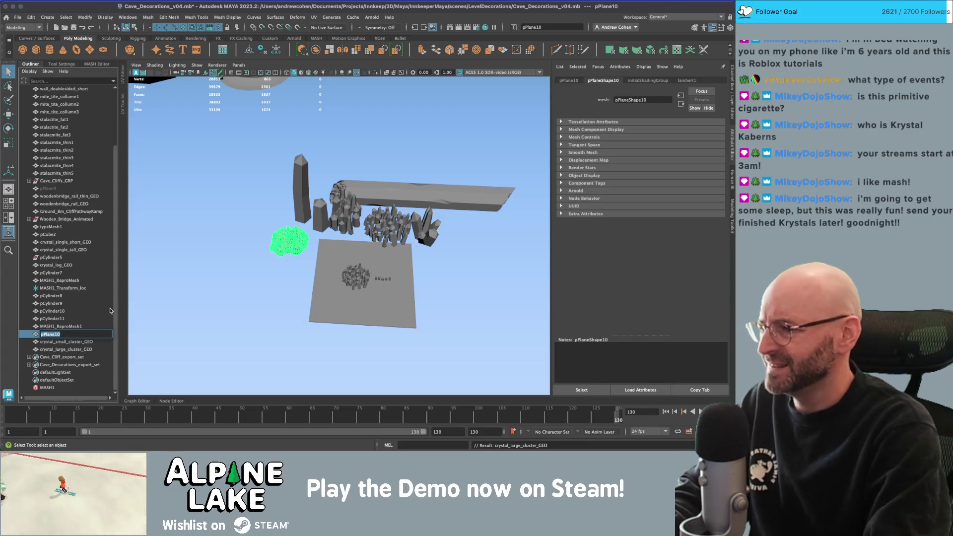
text(_)
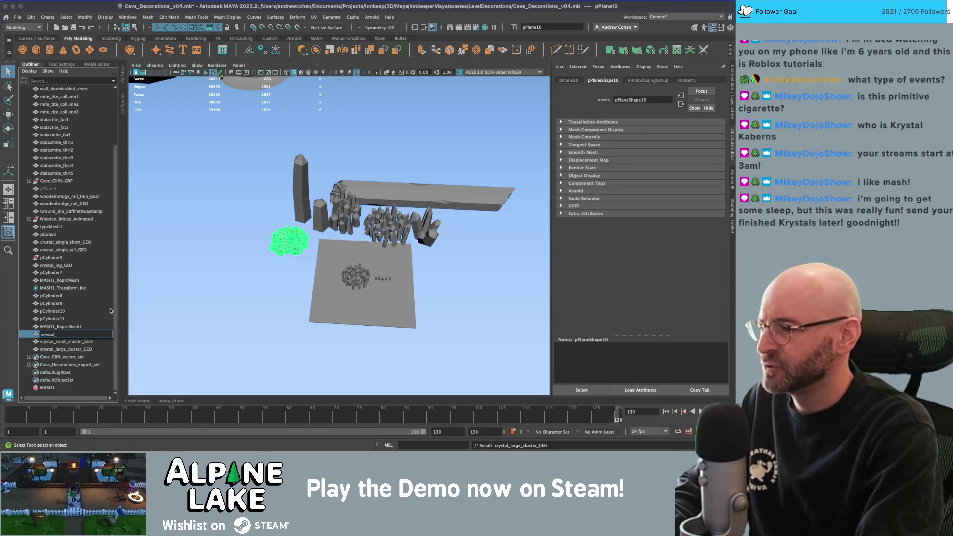
text(lu)
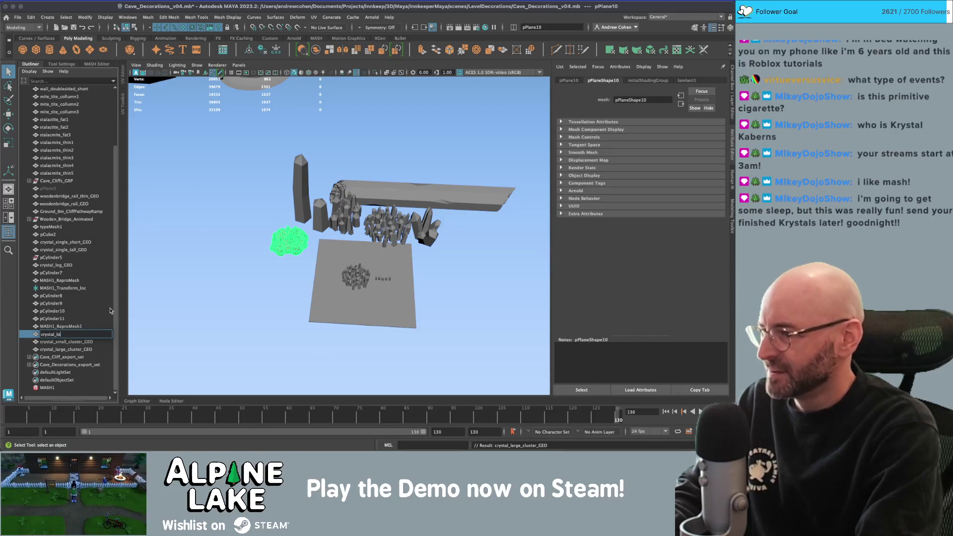
text(mp_GEO)
key(Return)
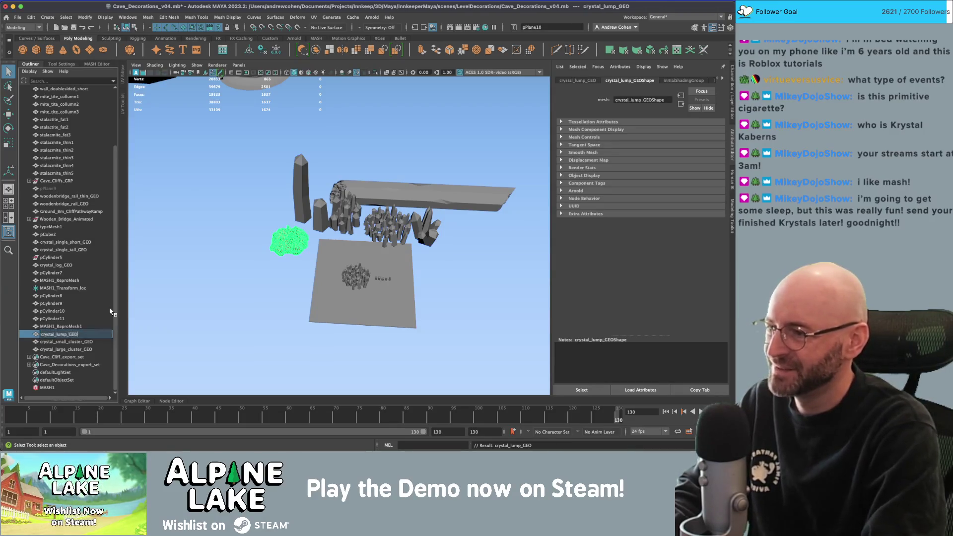
- Select pCylinder7 through pCylinder11 together with the MASH items
click(83, 318)
scroll(315, 242, up, 3)
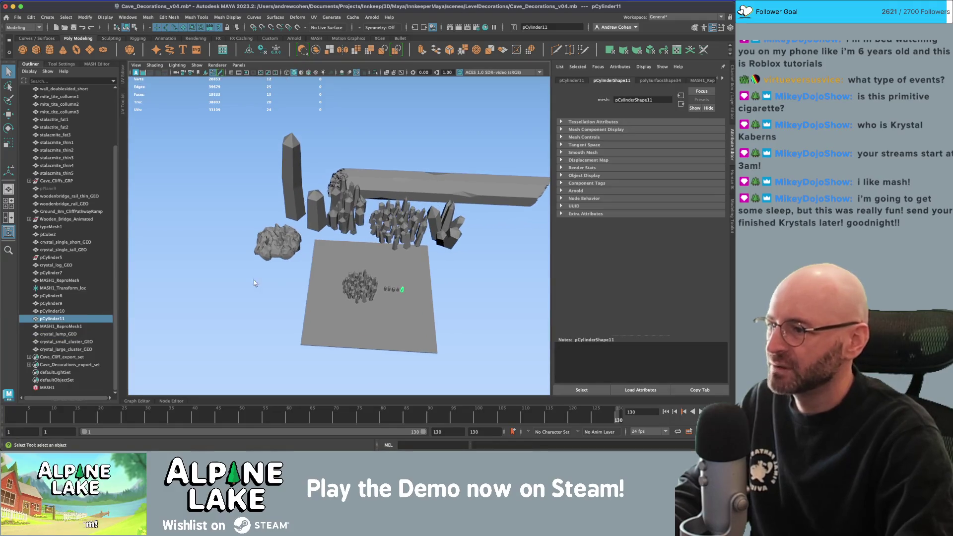
shift+click(68, 296)
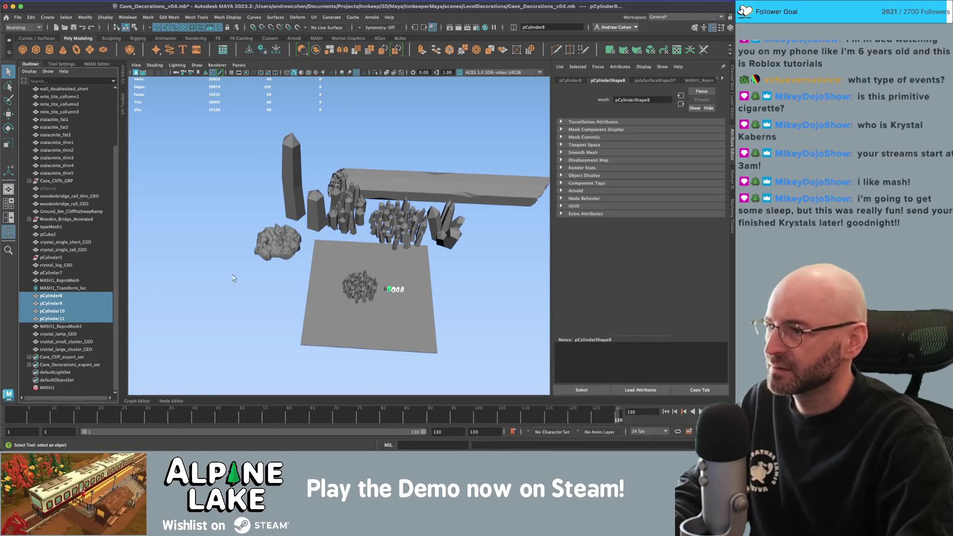
ctrl+click(98, 272)
ctrl+click(89, 279)
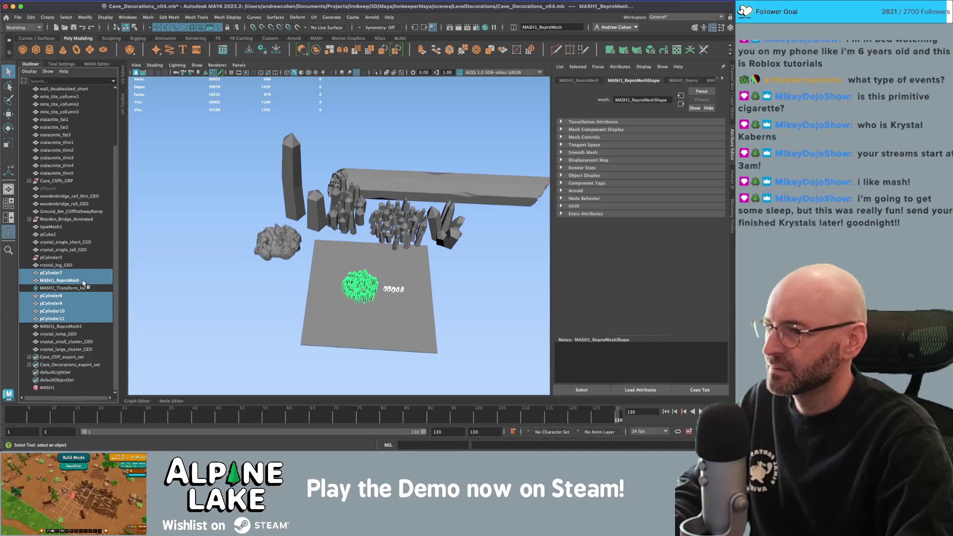
ctrl+click(85, 288)
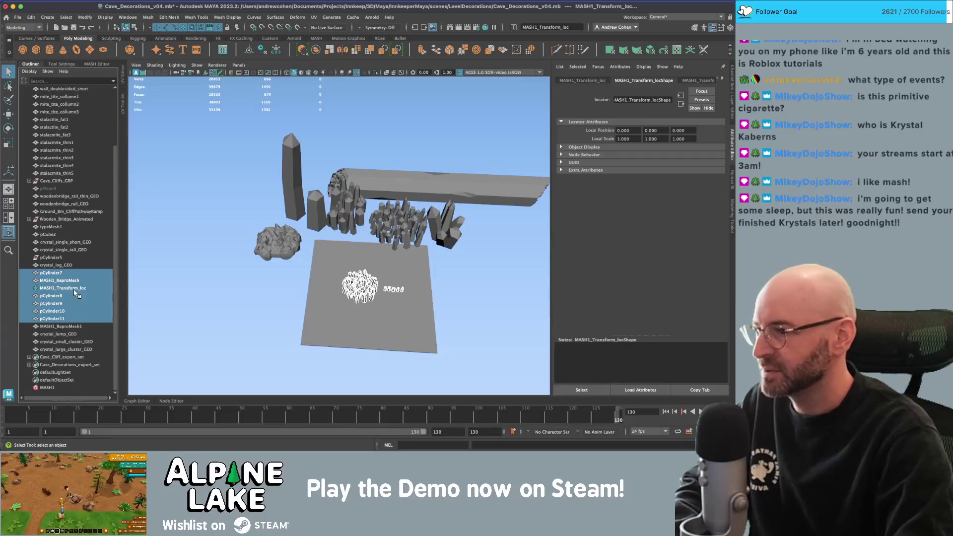
- Group the selected crystals and name the group live_crystal_cluster_MASH
key(ctrl+g)
double_click(55, 349)
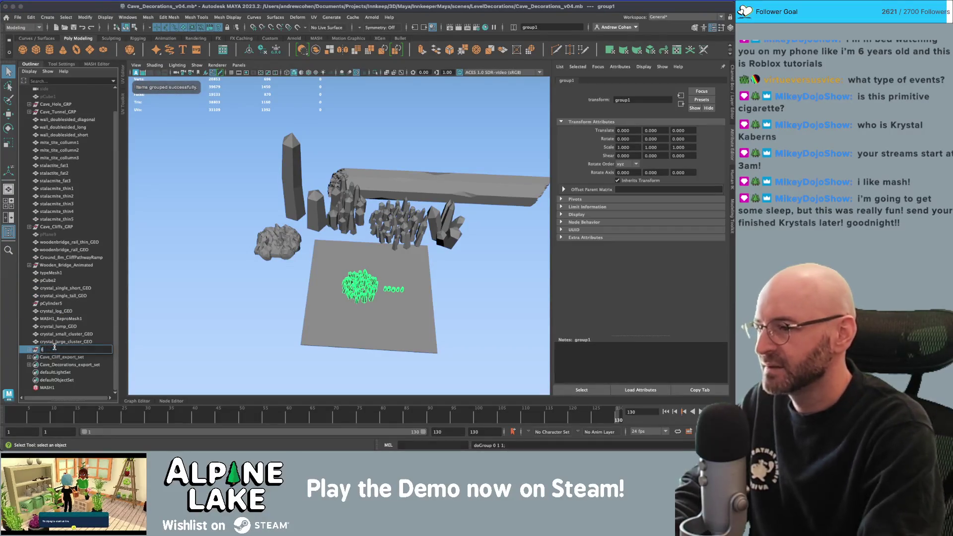
text(vines_set)
text(_crystal_cluster)
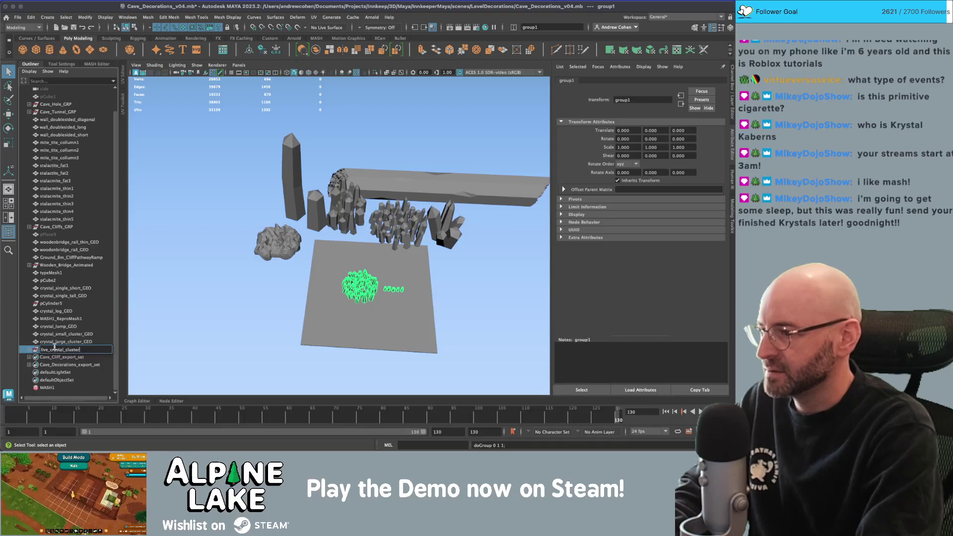
key(Return)
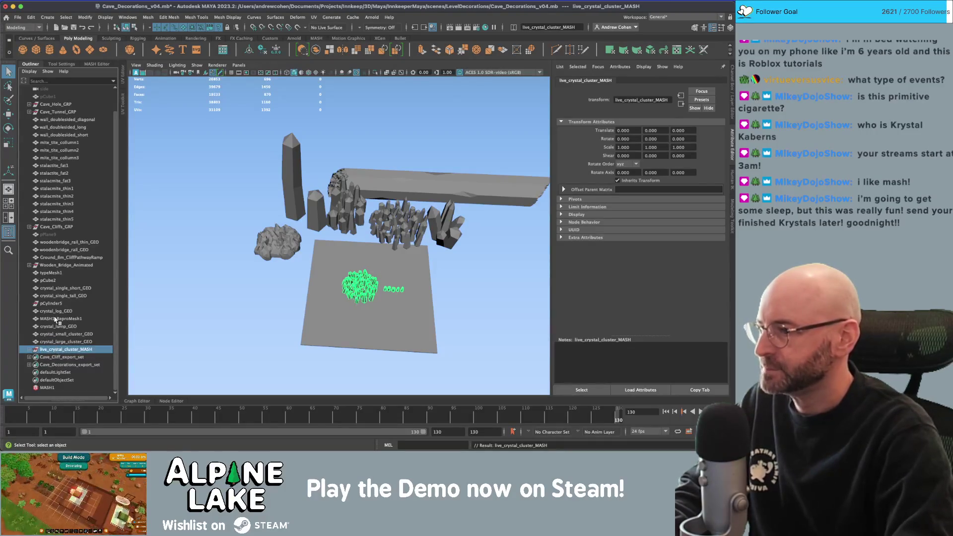
- Rename MASH1_ReproMesh1 to crystal_tall_cluster_GEO
double_click(55, 318)
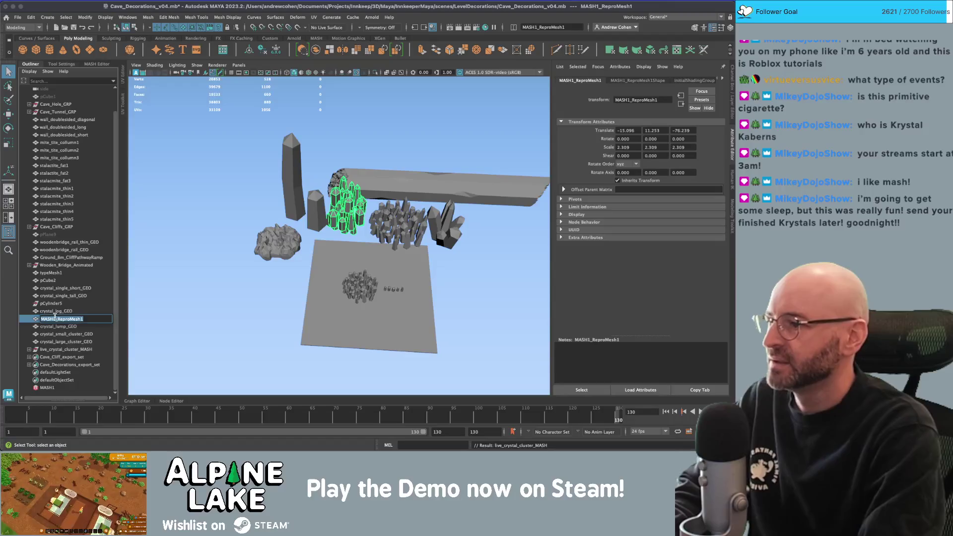
text(cryal)
key(BackSpace)
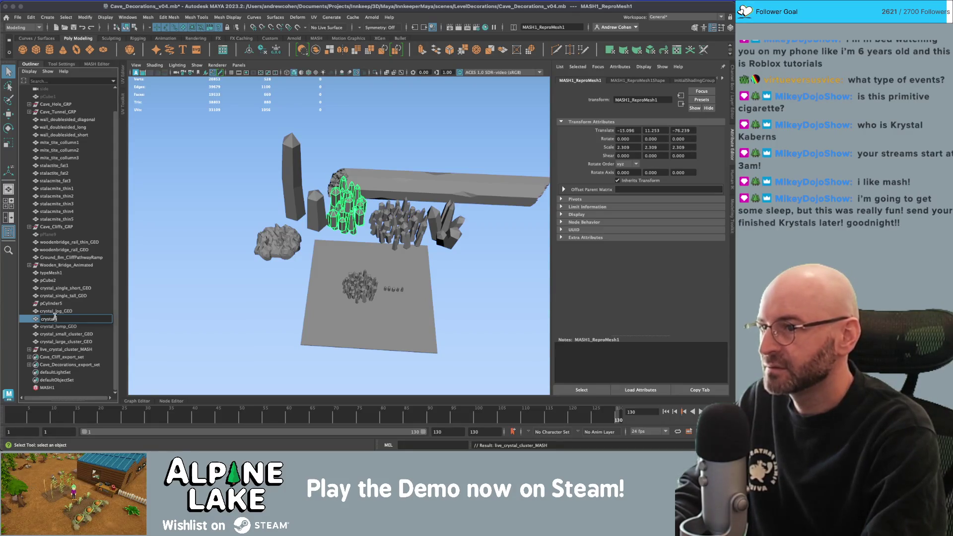
text(_tall_clus)
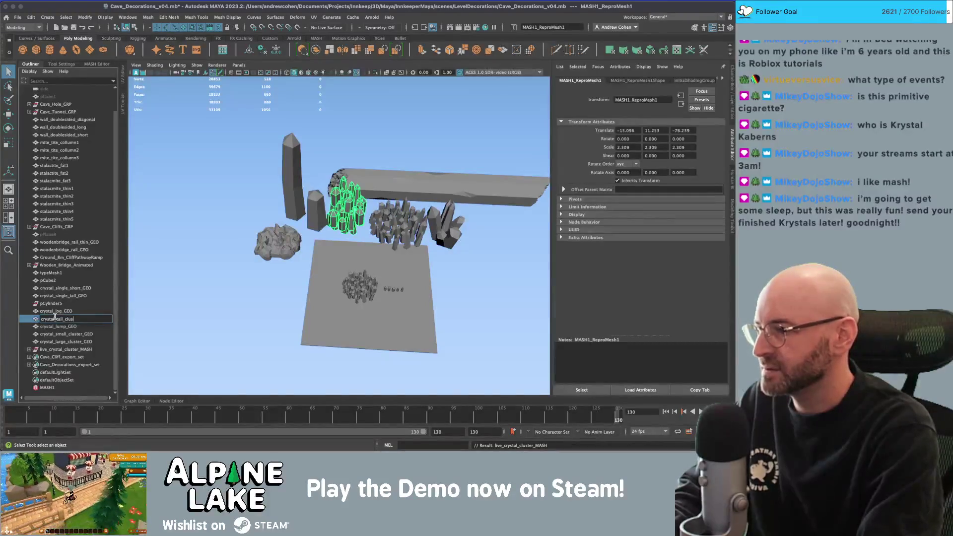
text(ter_GEO)
key(Return)
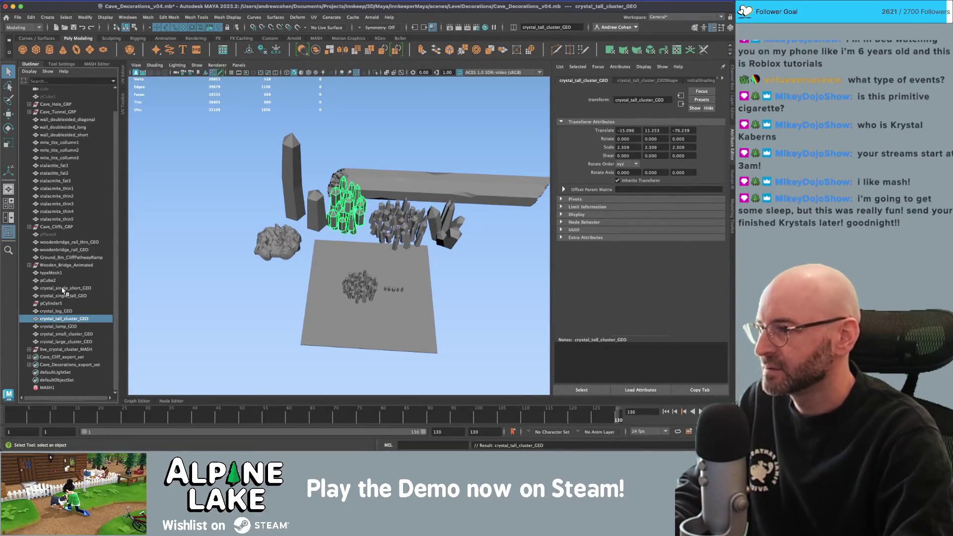
- Create an empty group at the crystal cluster and name it Crystals_GRP
click(48, 280)
mouse_move(240, 290)
mouse_down()
mouse_move(203, 297)
mouse_move(231, 288)
mouse_up()
click(214, 306)
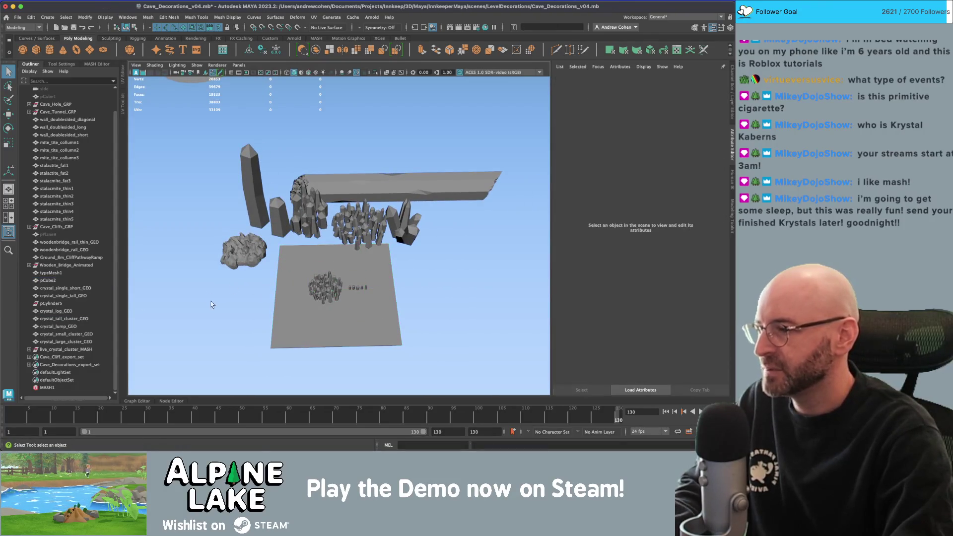
key(ctrl+g)
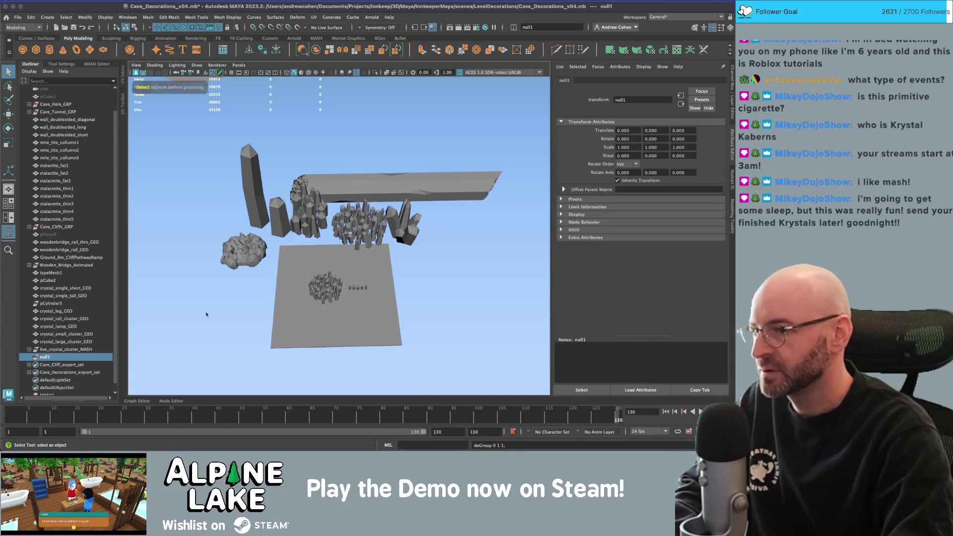
key(w)
drag(367, 303, 335, 290)
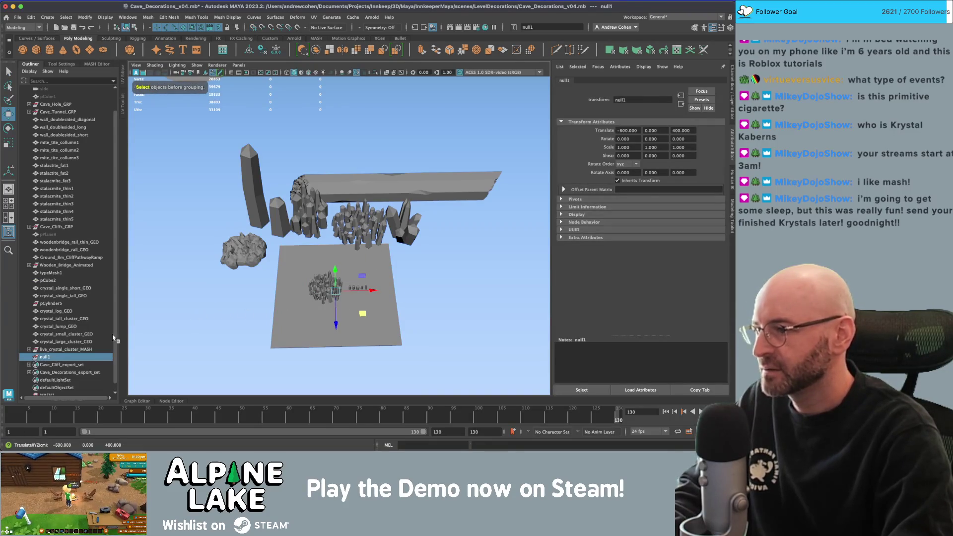
double_click(55, 358)
text(Crystal)
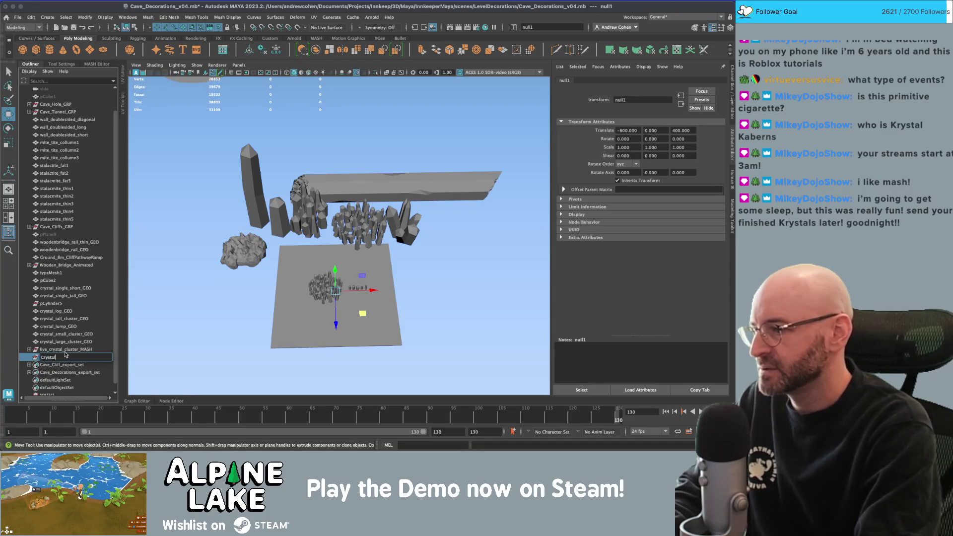
text(s_GRP)
key(Return)
- Delete the stray pCylinder5 and select the crystal meshes together
click(62, 341)
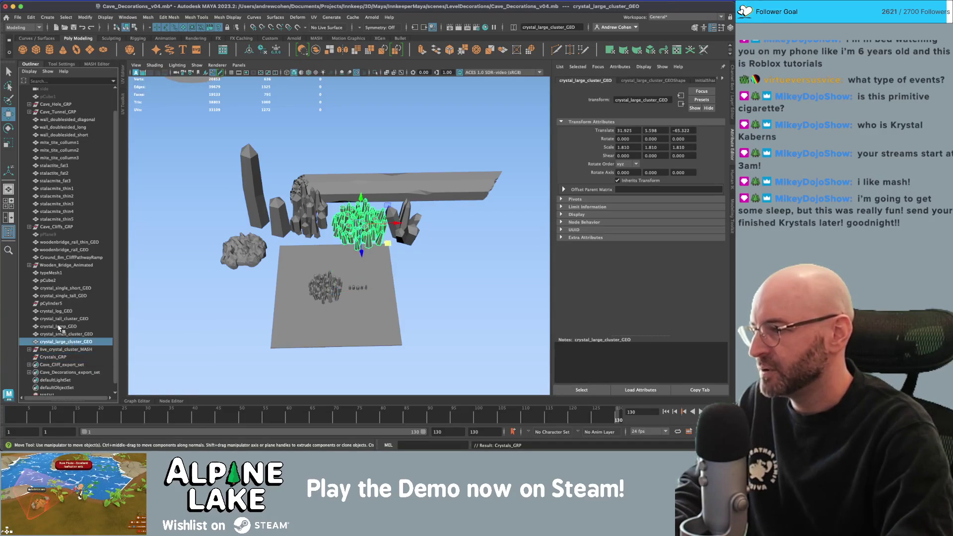
click(59, 318)
click(57, 303)
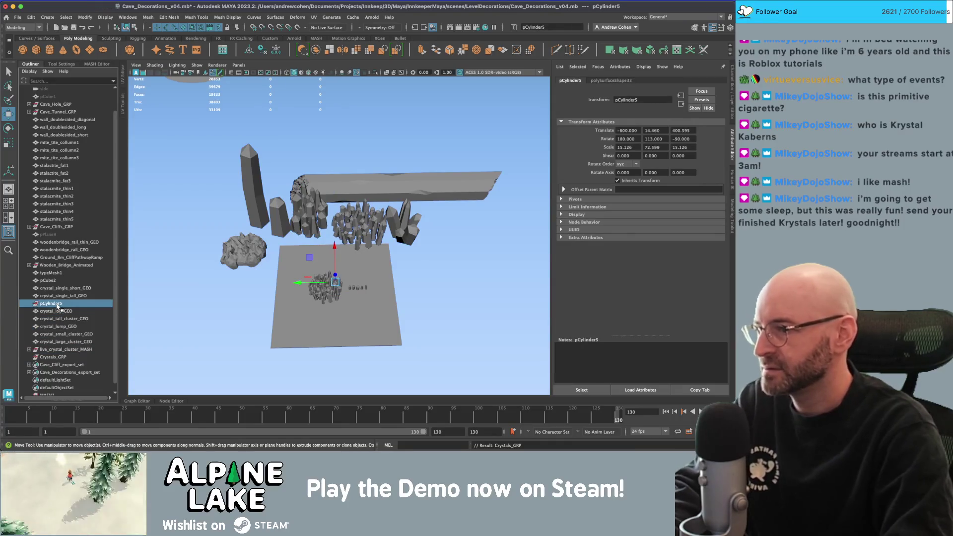
key(Delete)
mouse_move(61, 288)
mouse_down()
mouse_move(64, 325)
mouse_move(53, 349)
mouse_up()
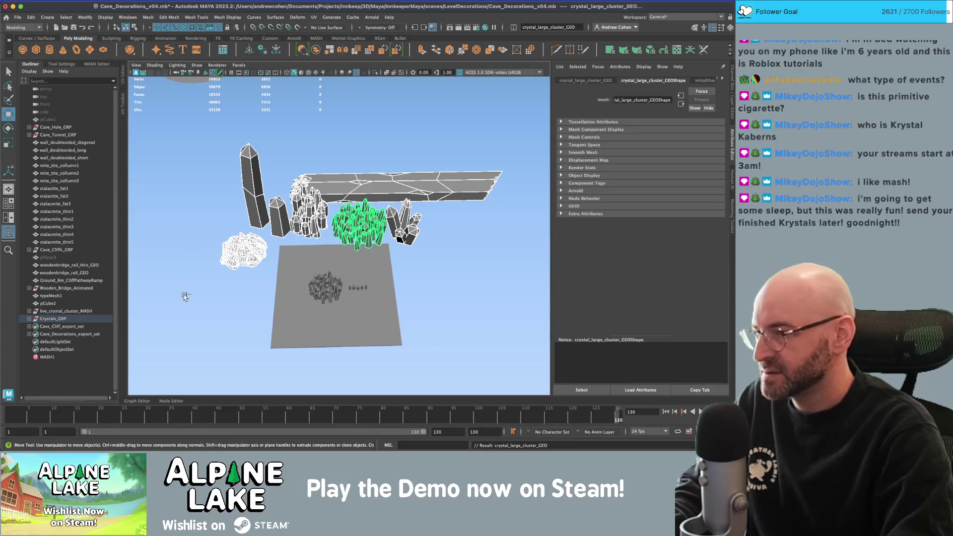
- Move the green crystal cluster down onto the log plank
key(w)
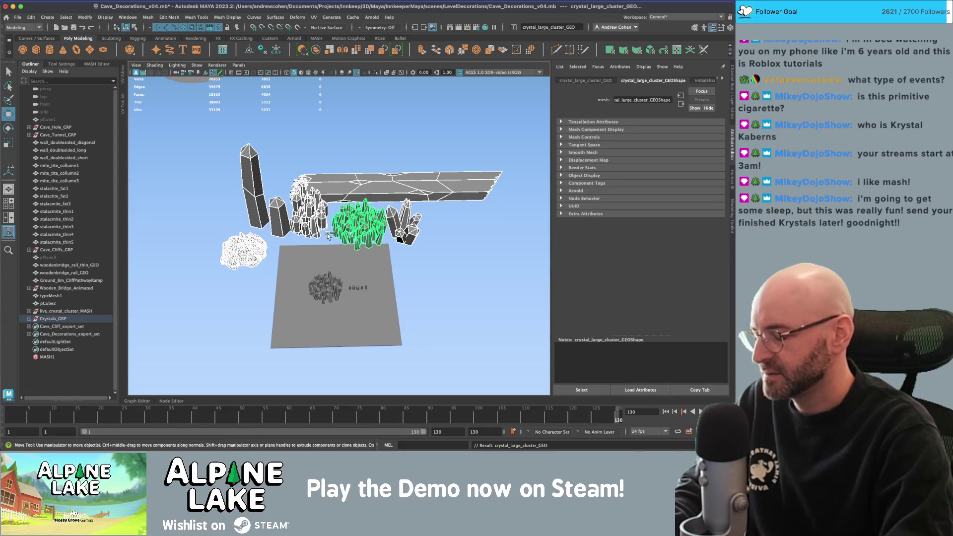
click(349, 229)
mouse_move(361, 226)
mouse_down()
mouse_move(335, 290)
mouse_move(272, 273)
mouse_up()
scroll(248, 266, up, 3)
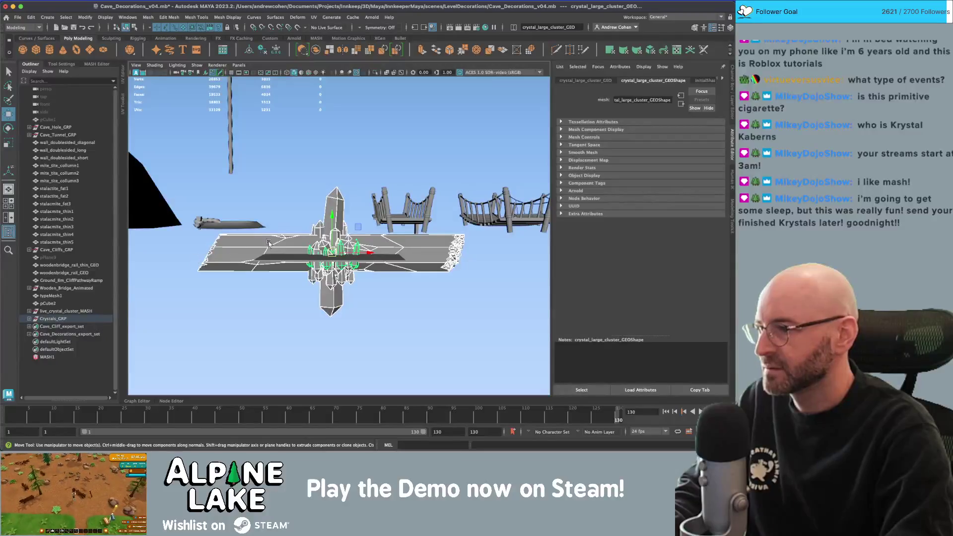
drag(266, 294, 285, 287)
- Isolate the plank and crystals, and frame crystal_single_short_GEO in wireframe
key(q)
click(293, 287)
key(ctrl+1)
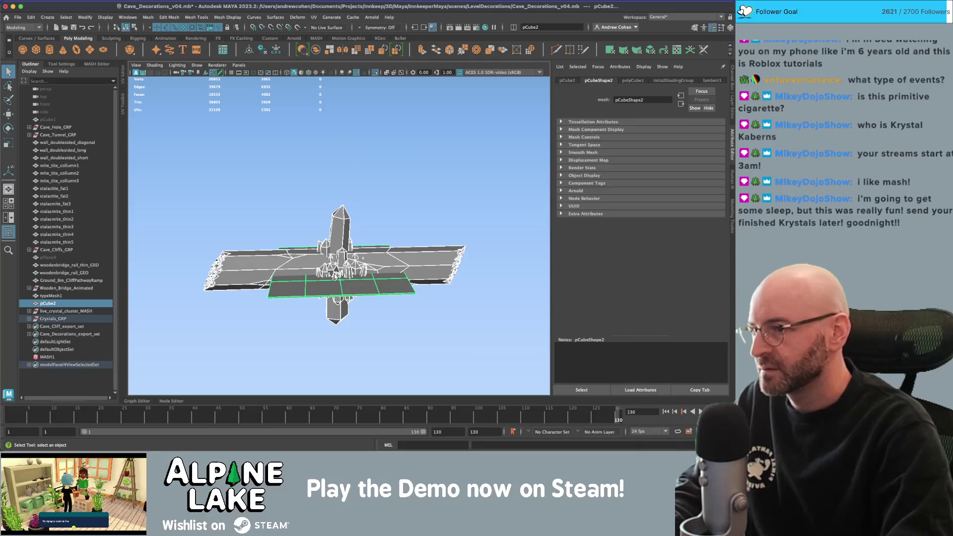
click(436, 221)
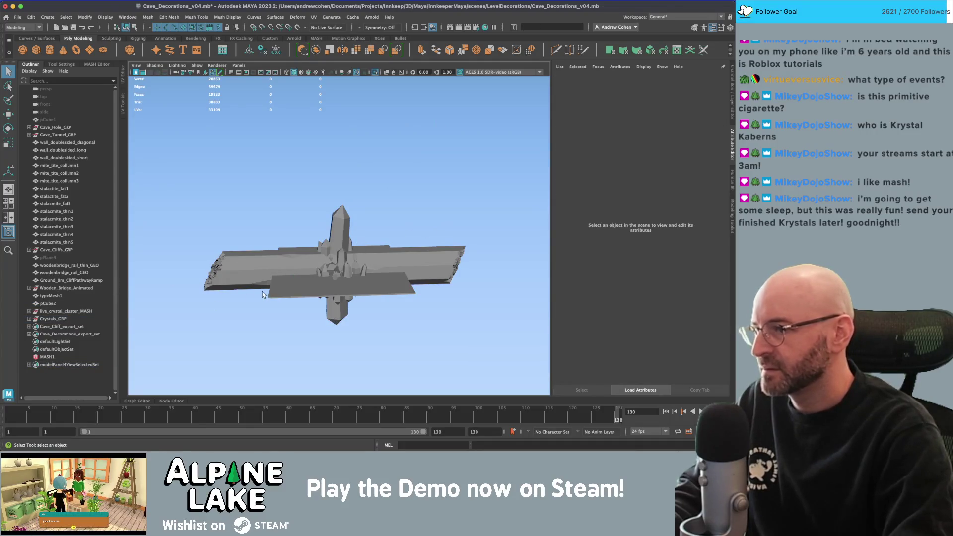
click(29, 319)
click(64, 326)
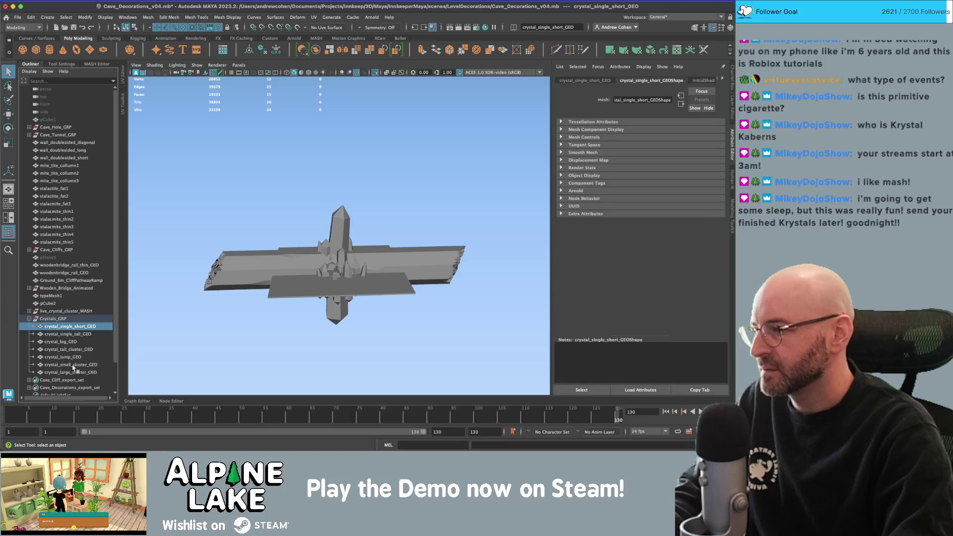
key(4)
key(f)
- Select all seven crystal meshes in Crystals_GRP and freeze their transformations
key(w)
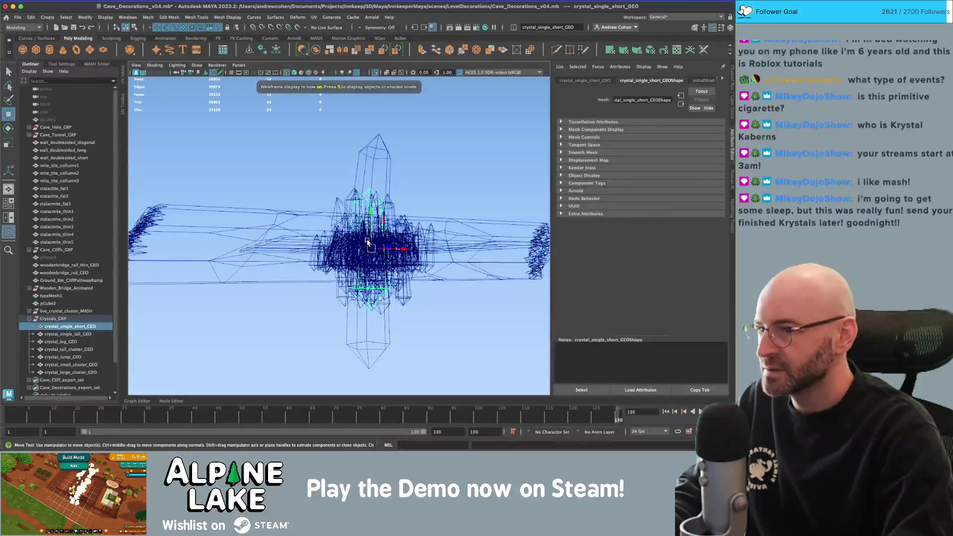
drag(371, 221, 343, 226)
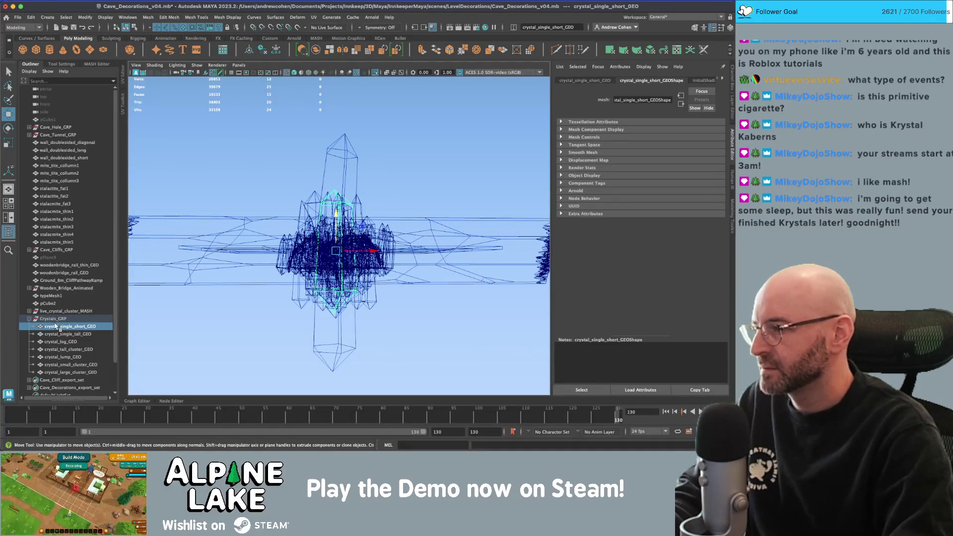
shift+click(65, 372)
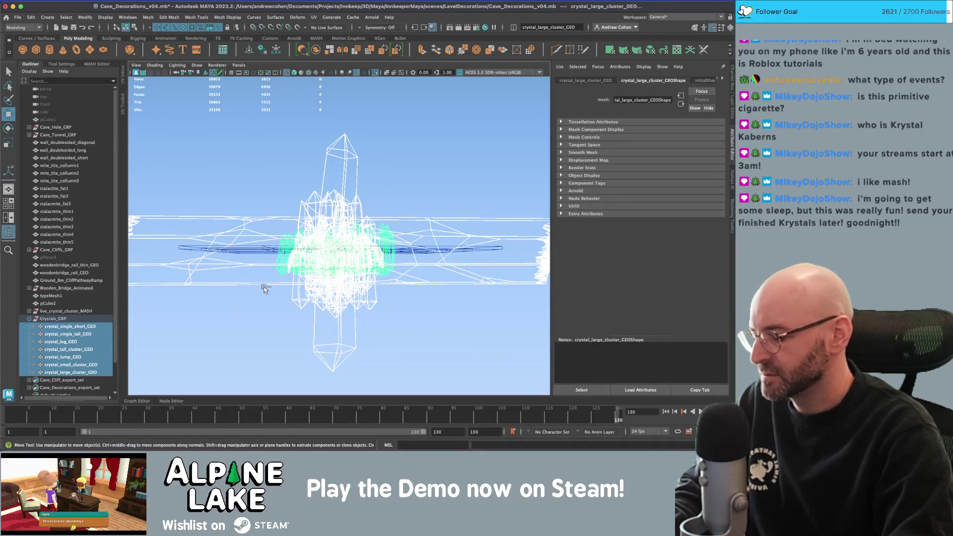
key(q)
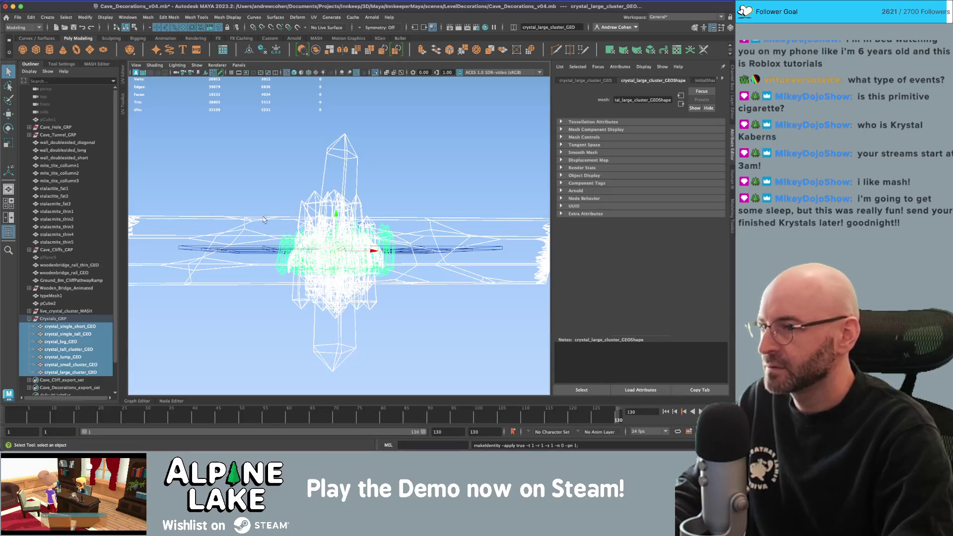
click(248, 238)
- Push the vertices at crystal_log_GEO's left end further left
key(5)
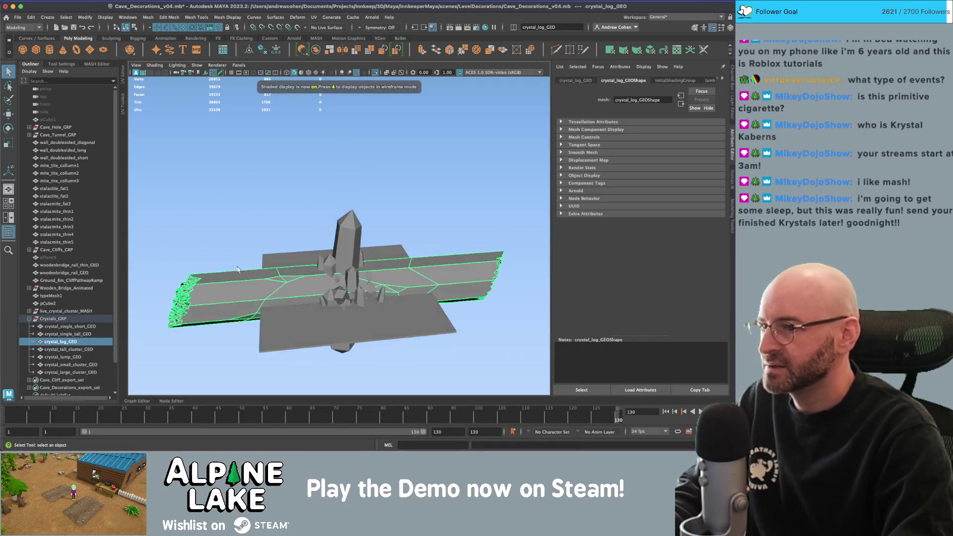
right_click(240, 213)
click(203, 214)
drag(196, 241, 238, 316)
key(w)
drag(262, 230, 208, 229)
- In wireframe, select the log's right-end vertices and move them further right
drag(320, 311, 325, 311)
key(w)
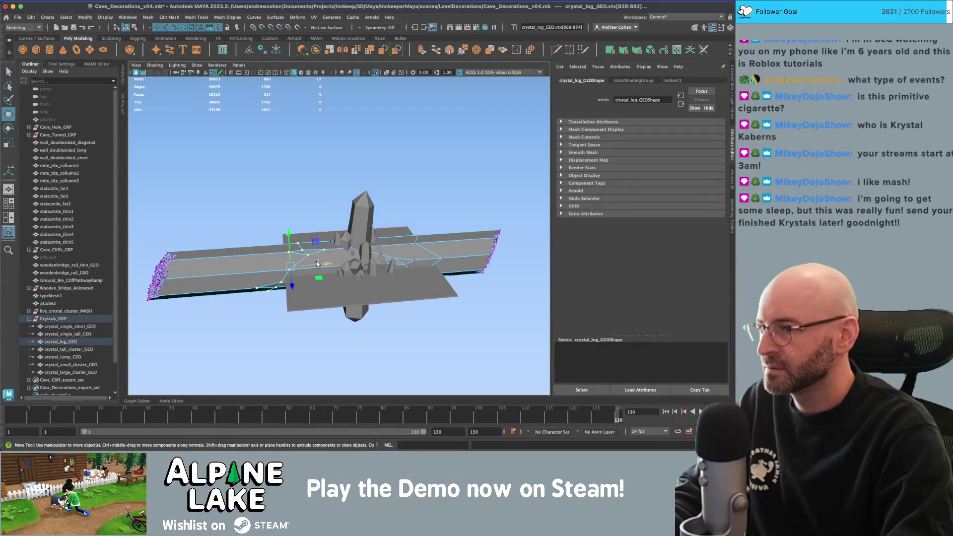
mouse_move(303, 271)
mouse_down()
mouse_move(382, 270)
mouse_move(305, 218)
mouse_move(317, 205)
mouse_up()
key(4)
key(q)
mouse_move(412, 296)
mouse_down()
mouse_move(411, 283)
mouse_move(377, 260)
mouse_move(378, 248)
mouse_move(384, 270)
mouse_move(365, 266)
mouse_move(432, 238)
mouse_move(419, 224)
mouse_up()
key(w)
key(q)
drag(400, 272, 401, 271)
key(w)
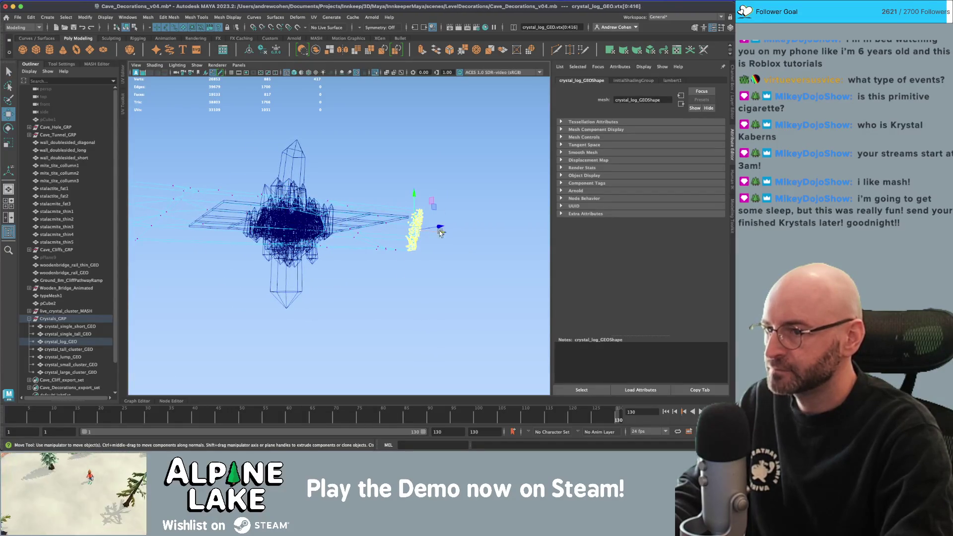
drag(439, 233, 461, 235)
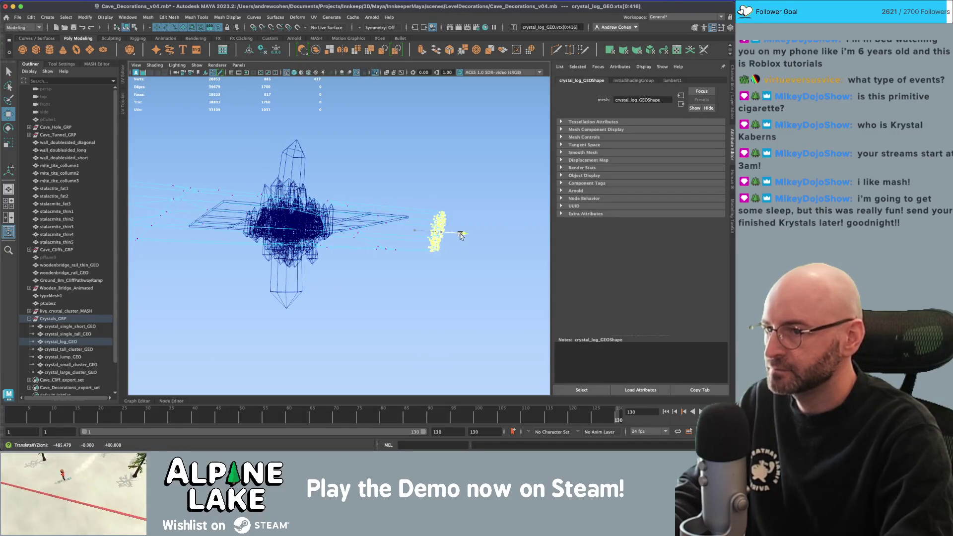
- Back in shaded object mode, select crystal_log_GEO and scale it narrower along X
click(126, 27)
drag(407, 258, 430, 267)
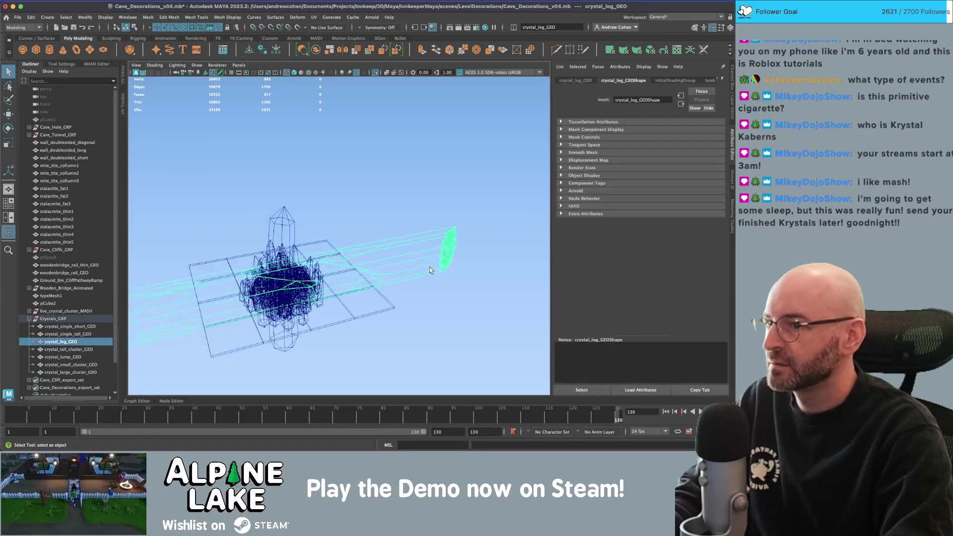
key(6)
click(396, 208)
mouse_move(396, 207)
mouse_down()
mouse_move(277, 218)
mouse_move(383, 221)
mouse_move(343, 254)
mouse_up()
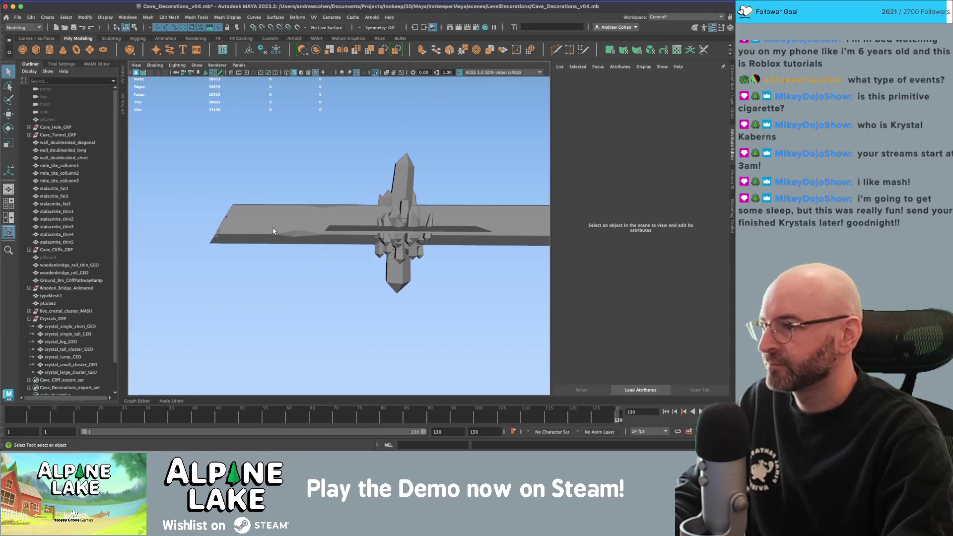
click(336, 235)
key(r)
key(w)
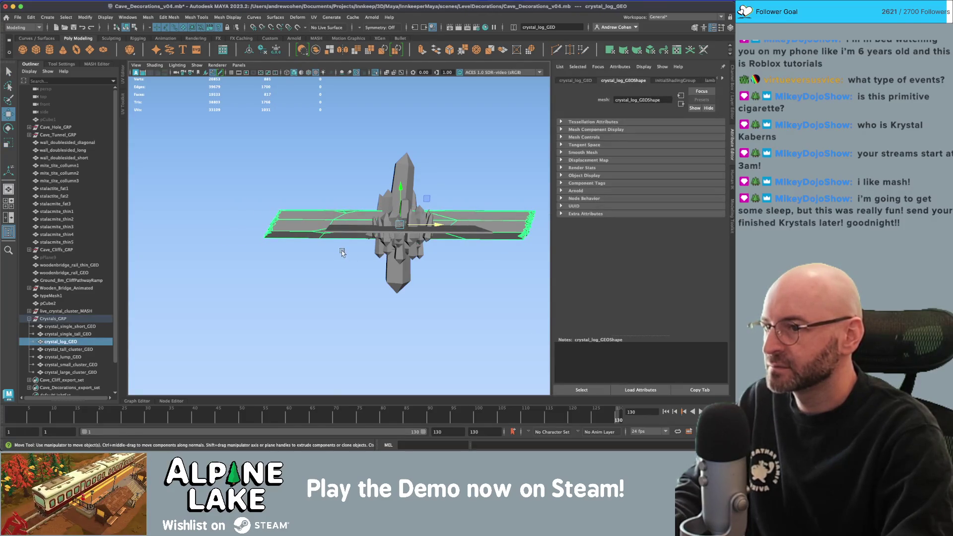
- Add the selected crystal meshes to Cave_Decorations_export_set and select all the set's members
click(80, 327)
shift+click(82, 372)
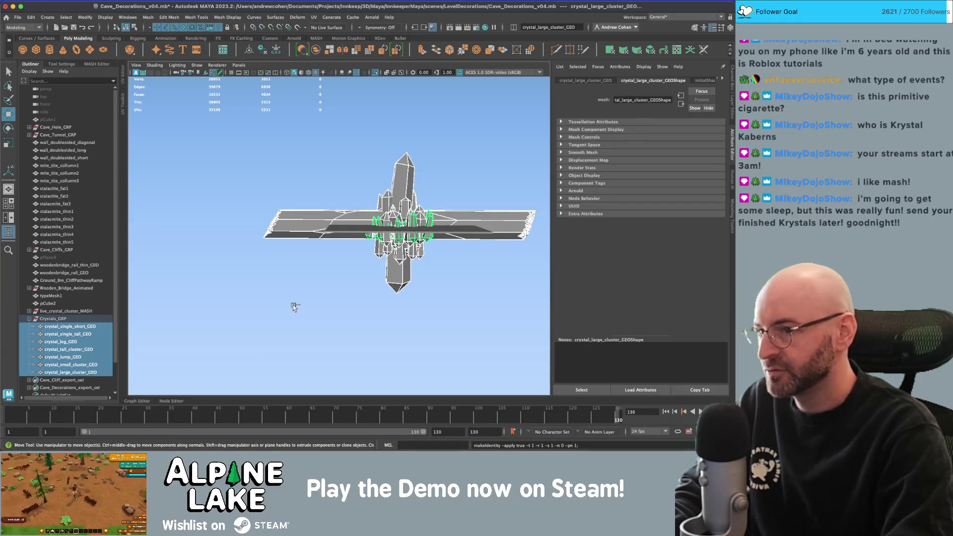
key(q)
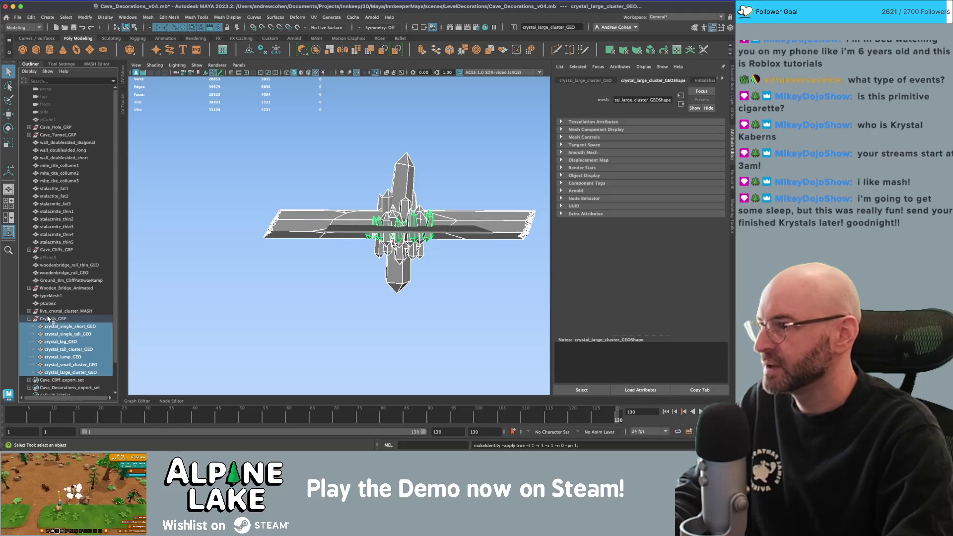
scroll(48, 318, down, 2)
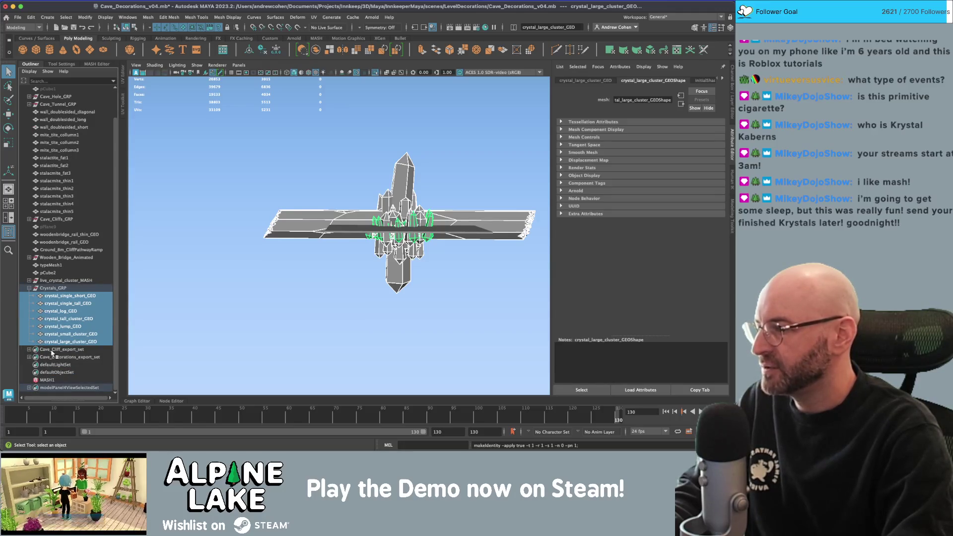
click(29, 357)
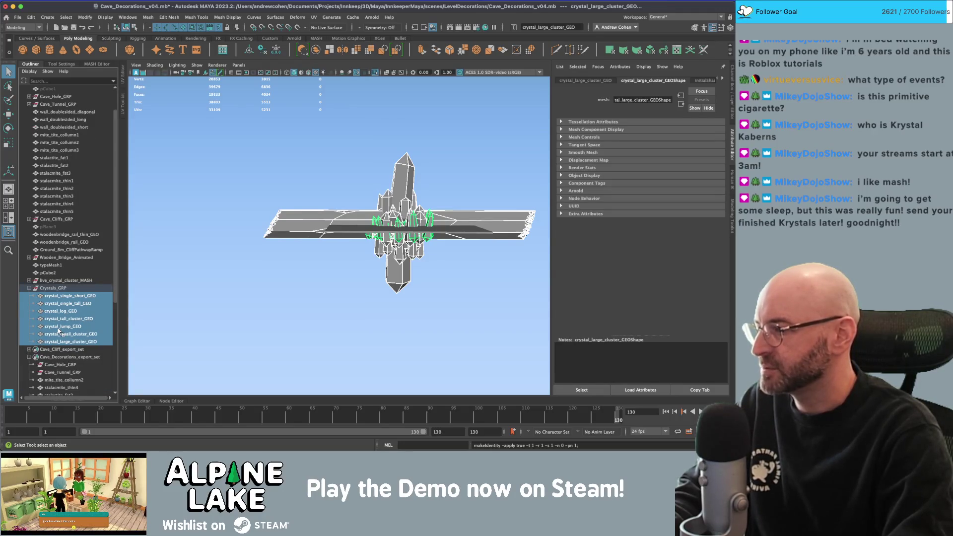
scroll(58, 331, down, 5)
drag(59, 211, 60, 237)
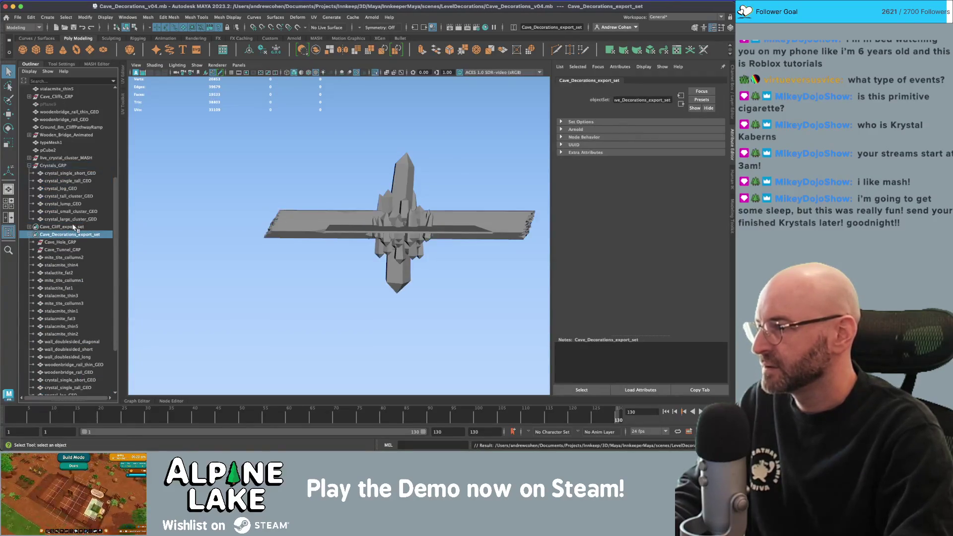
click(67, 235)
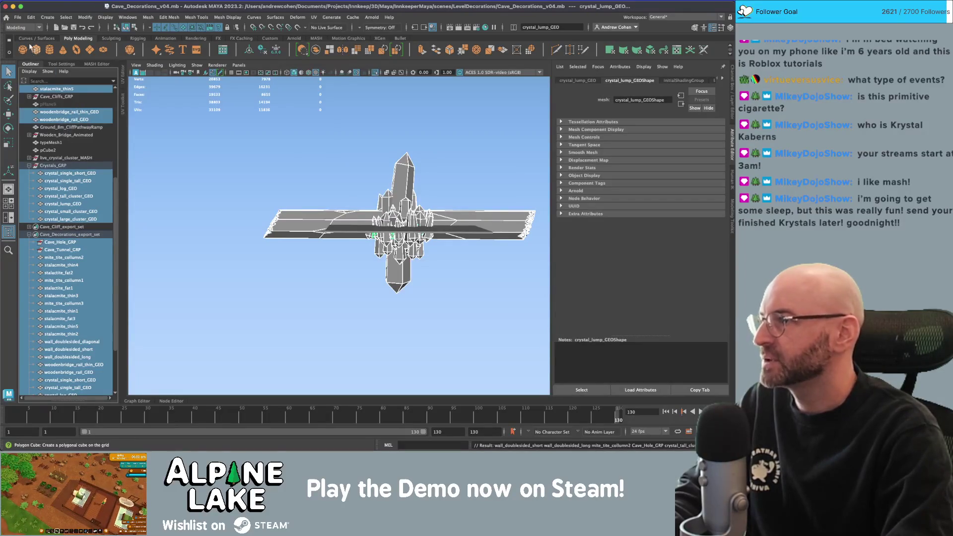
click(17, 17)
- Aim Send To Unity > Selection at Cave_Decorations.fbx in _Models/StaticDecorations, then switch to Unity
mouse_move(75, 128)
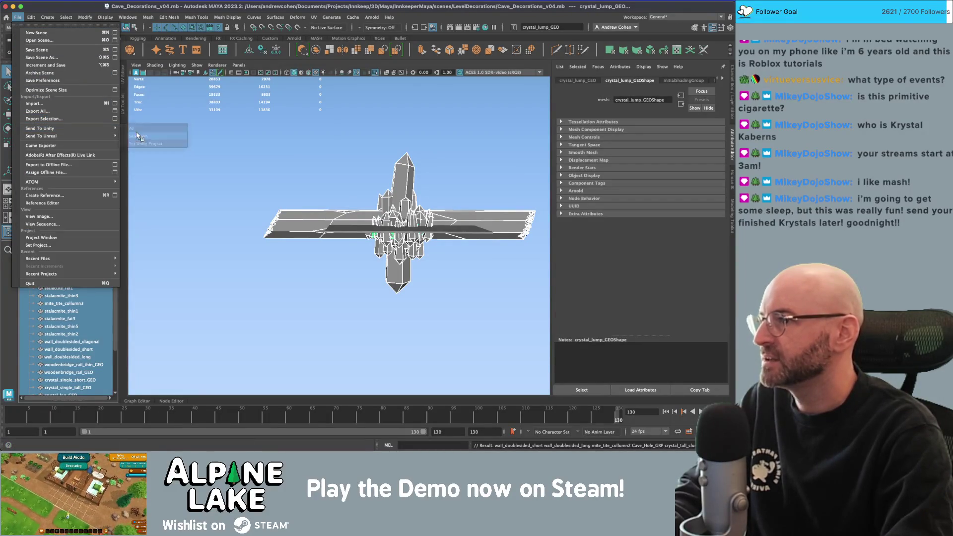
click(138, 135)
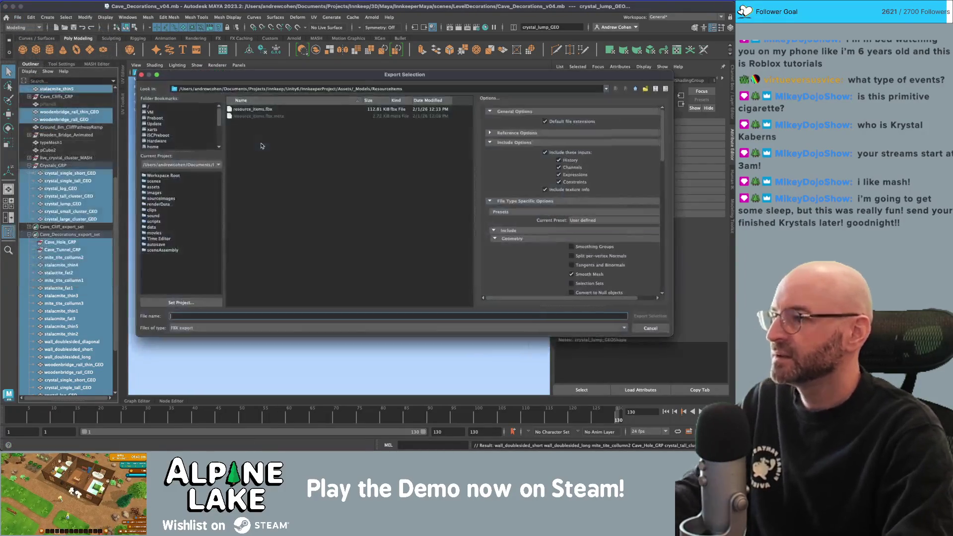
click(637, 89)
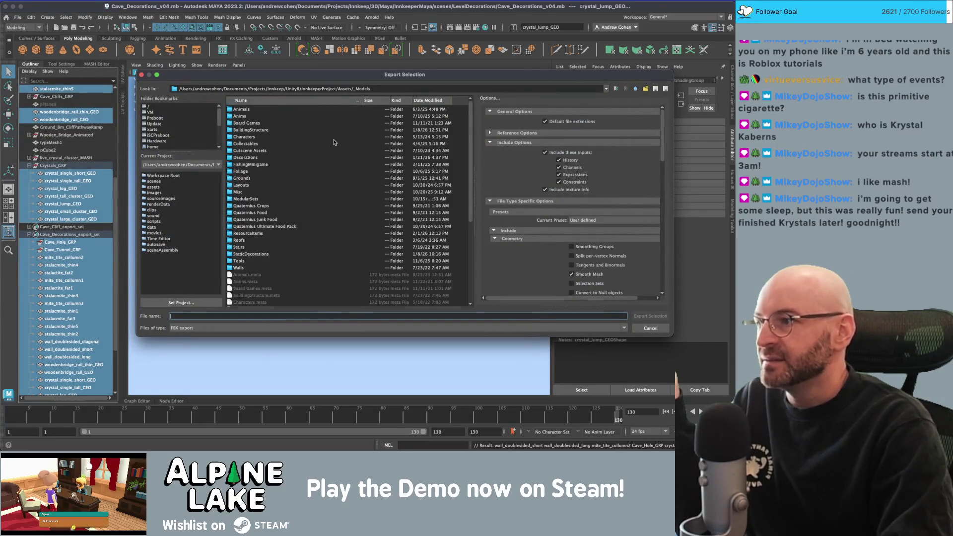
double_click(256, 254)
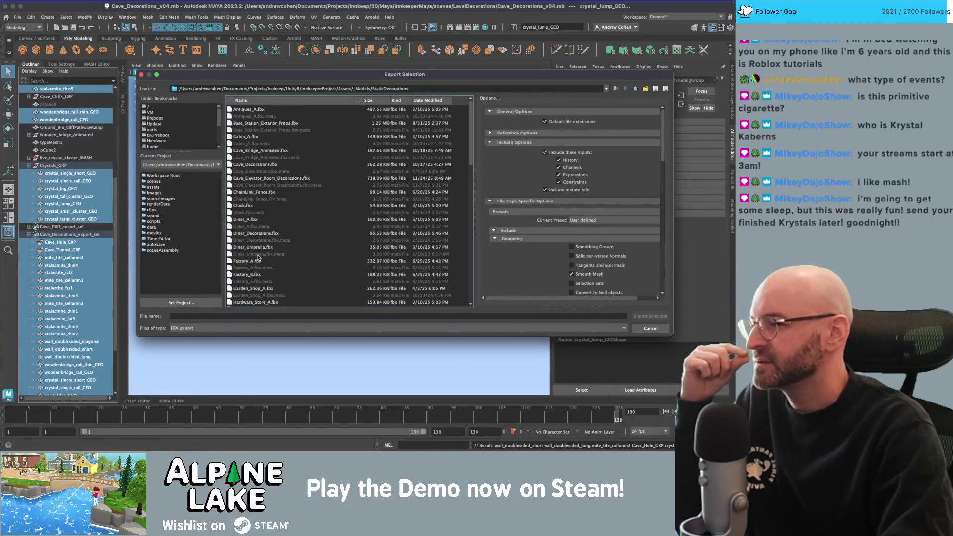
click(261, 164)
key(super+Tab)
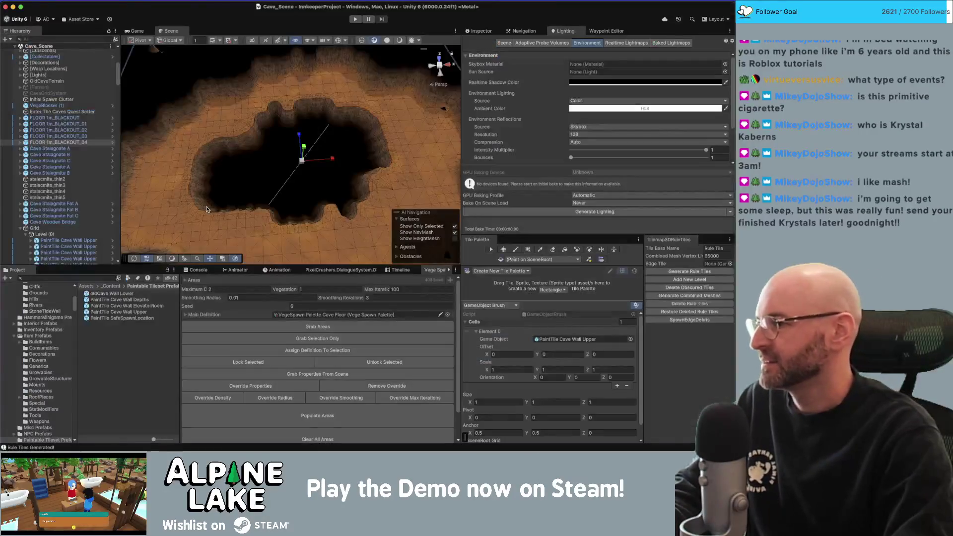
- Search 'cave decorations', drop the Cave_Decorations model into the scene and orbit to inspect it
text(cave d)
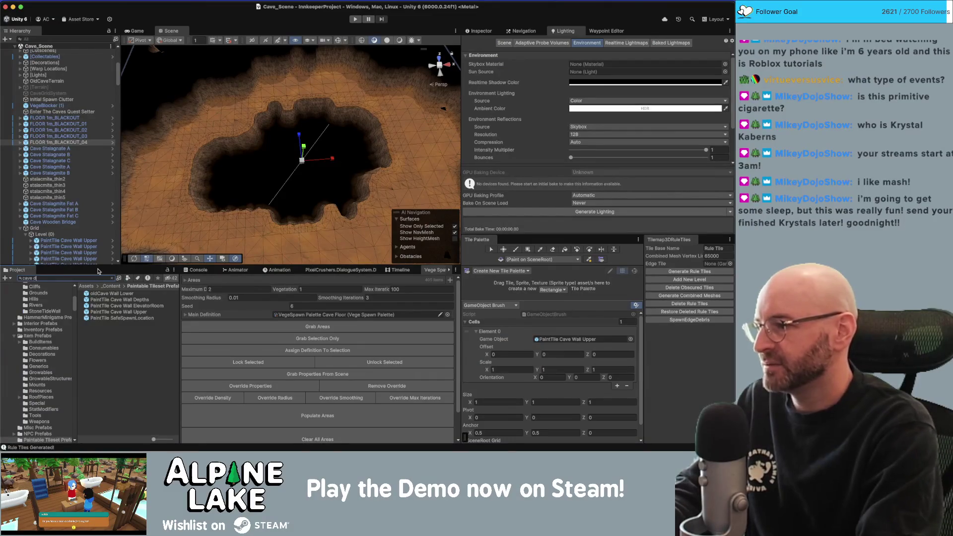
text(ecorations)
click(112, 278)
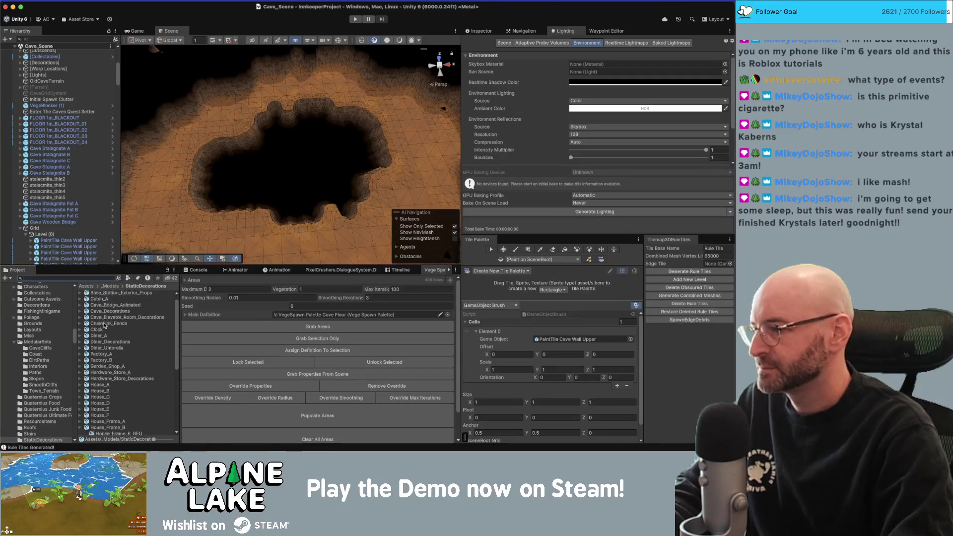
scroll(109, 321, down, 1)
mouse_move(115, 311)
mouse_down()
mouse_move(246, 138)
mouse_move(273, 80)
mouse_move(336, 86)
mouse_up()
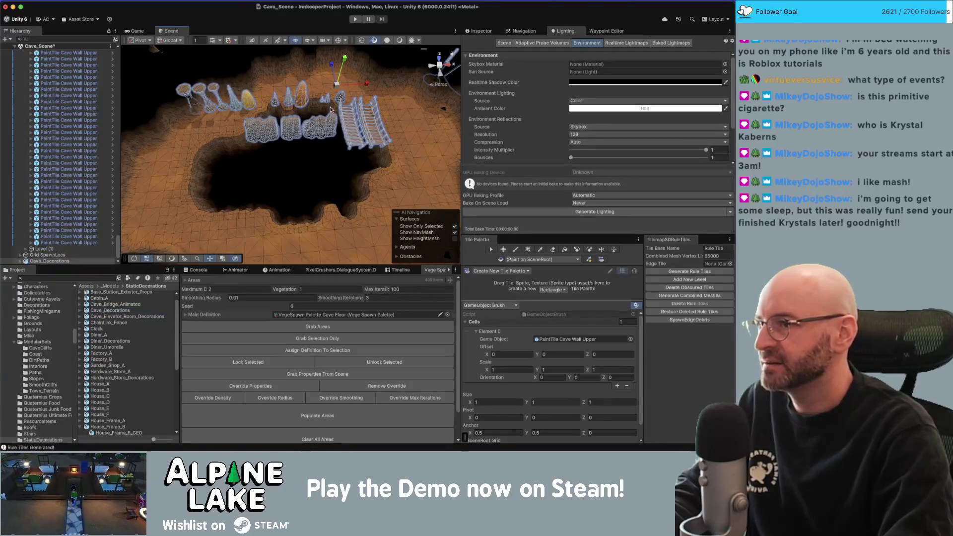
scroll(331, 110, down, 5)
mouse_move(298, 121)
mouse_down()
mouse_move(361, 59)
mouse_move(350, 81)
mouse_move(417, 203)
mouse_move(282, 284)
mouse_move(279, 212)
mouse_move(262, 173)
mouse_up()
key(super+Tab)
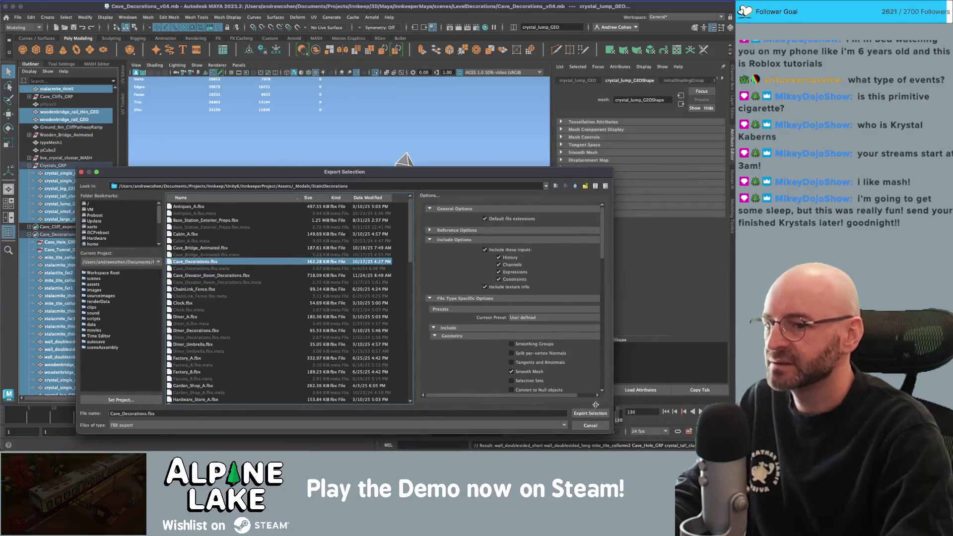
- Cancel the pending export and unhide all the other cave pieces in the scene
click(590, 413)
click(460, 163)
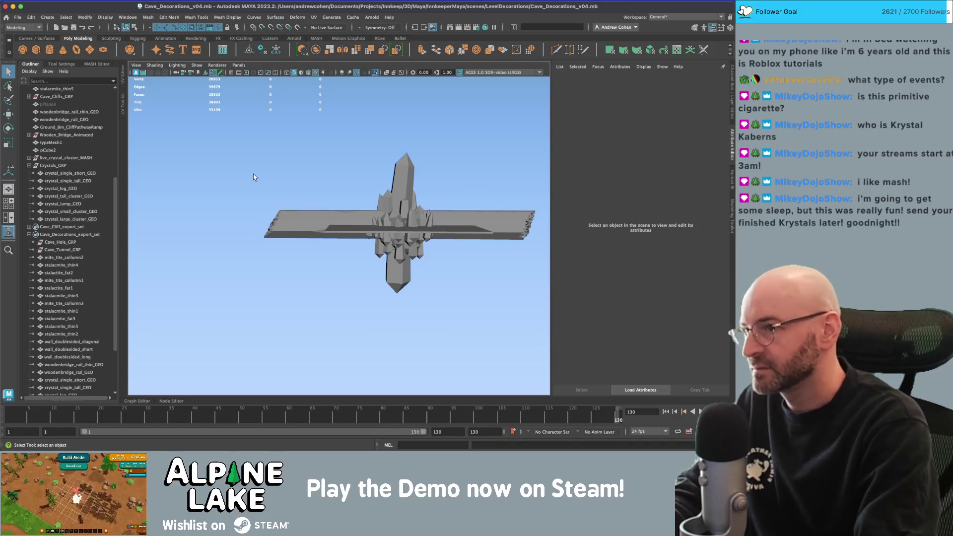
key(ctrl+1)
drag(253, 177, 132, 220)
- Select every member of Cave_Decorations_export_set and frame them in the viewport
click(70, 234)
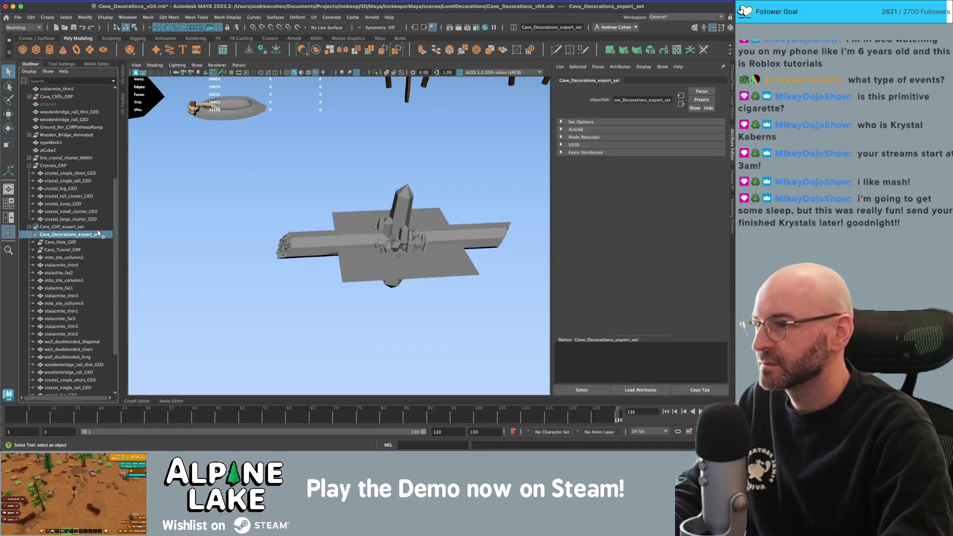
key(f)
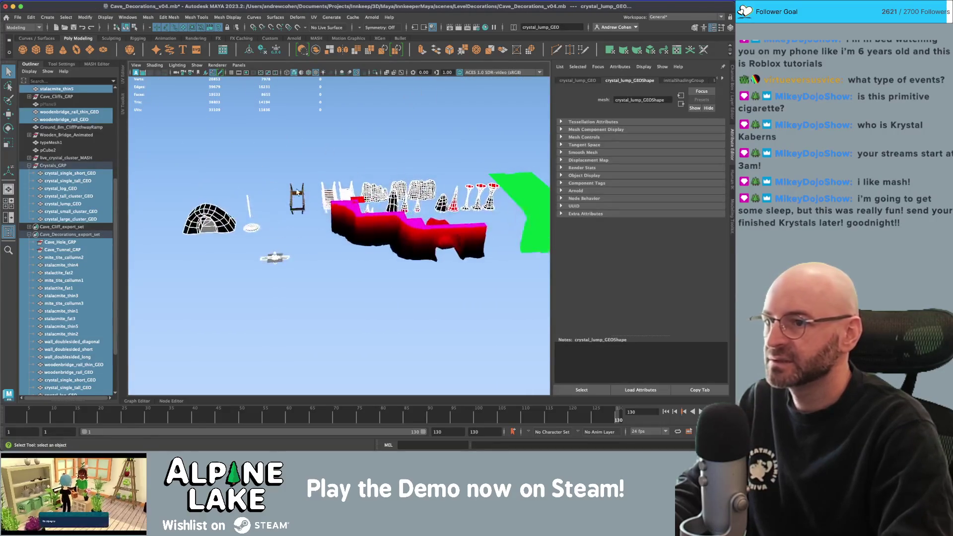
key(super+Tab)
key(super+Tab)
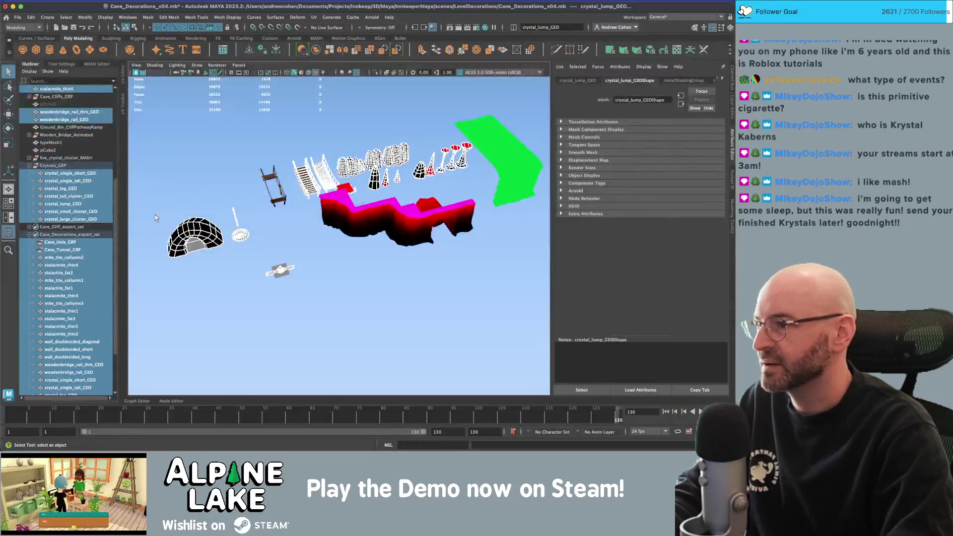
click(68, 235)
click(68, 234)
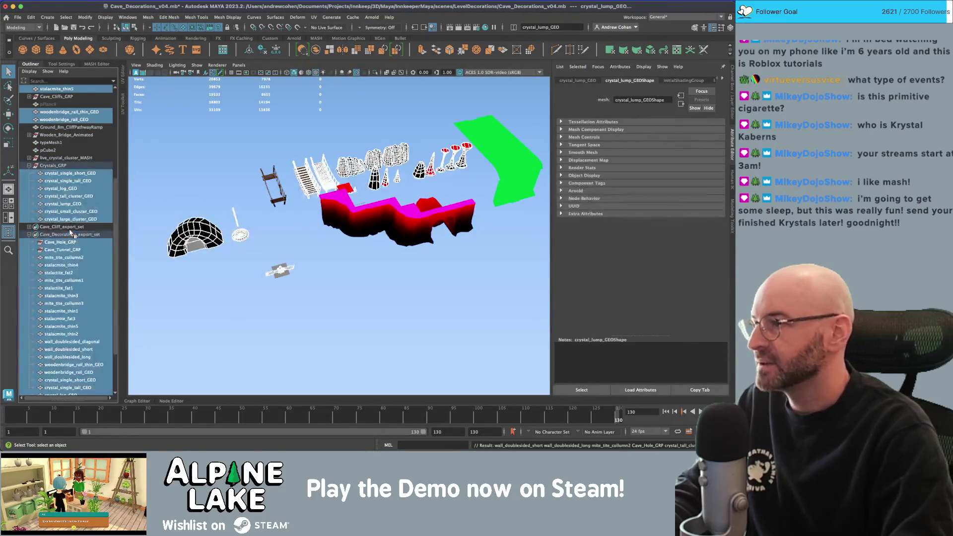
click(19, 18)
- Export the selection over Cave_Decorations.fbx in _Models/StaticDecorations, confirming the overwrite
mouse_move(100, 128)
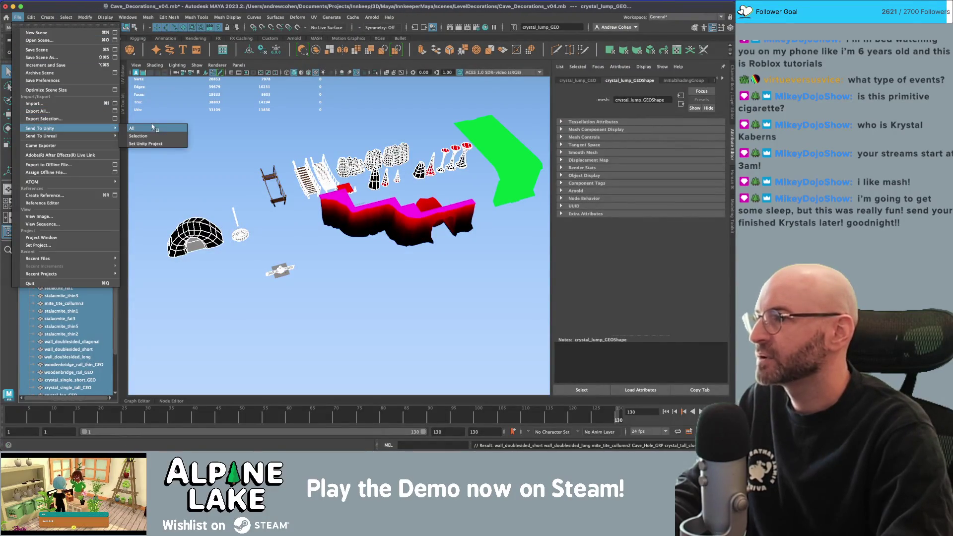
click(156, 135)
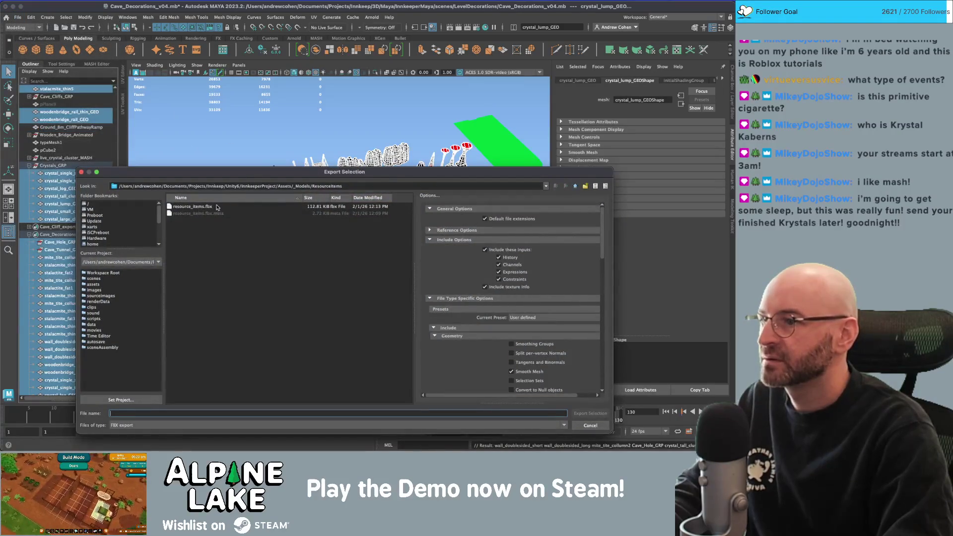
click(574, 187)
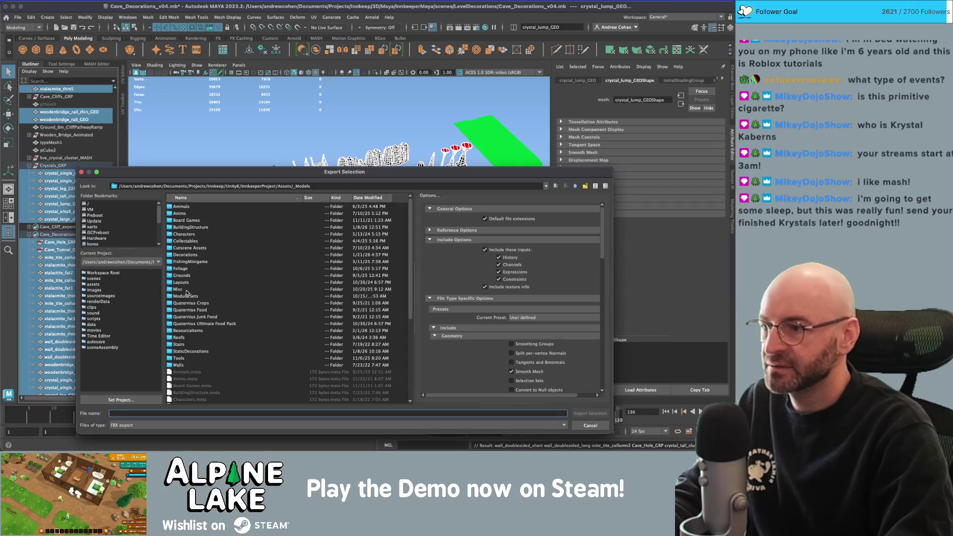
double_click(190, 350)
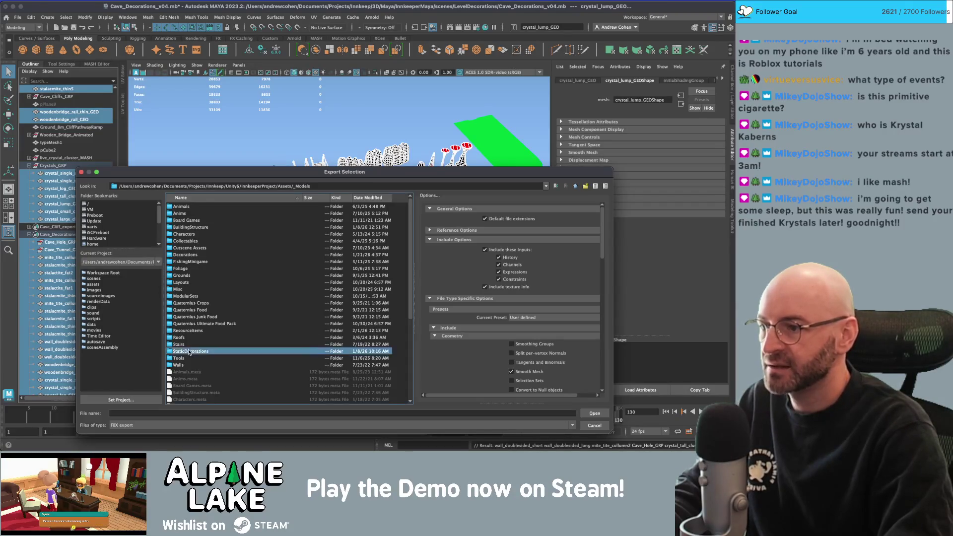
click(203, 262)
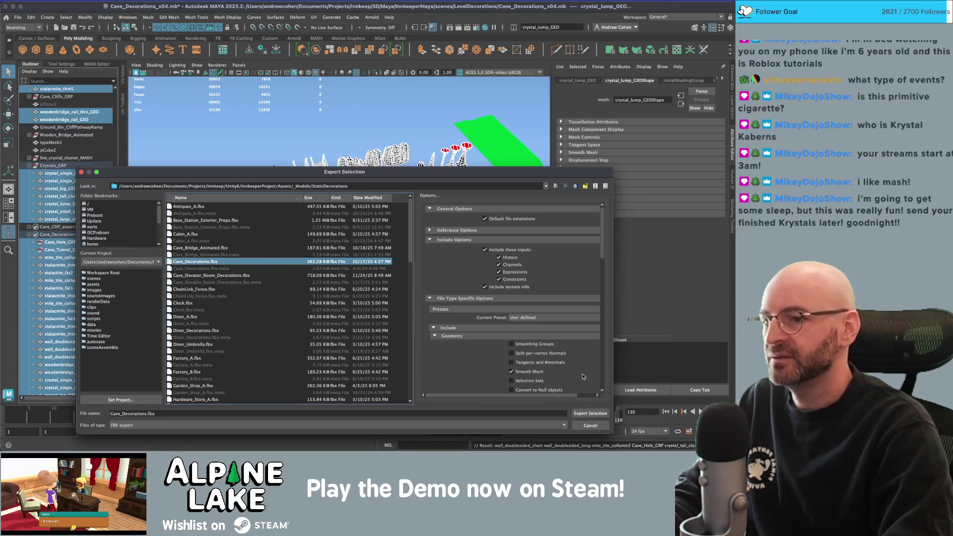
click(585, 415)
click(333, 297)
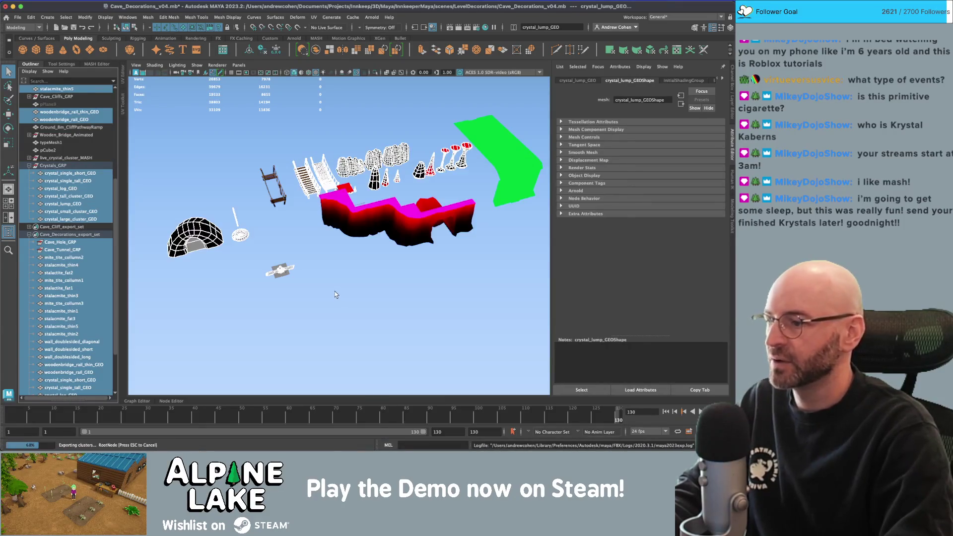
key(super+Tab)
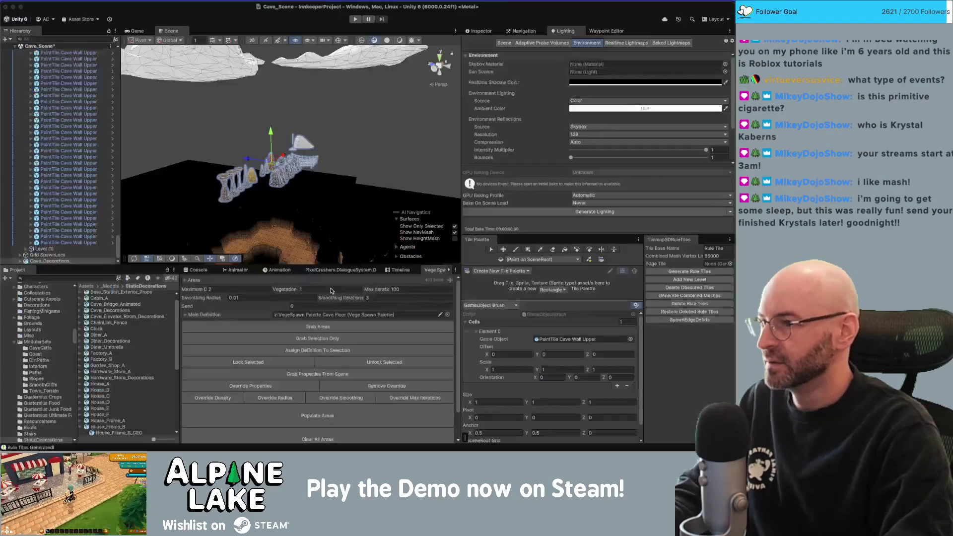
- Fly the Scene view over the updated decorations and their crystal clusters
mouse_move(312, 184)
mouse_down()
mouse_move(500, 160)
mouse_move(490, 162)
mouse_up()
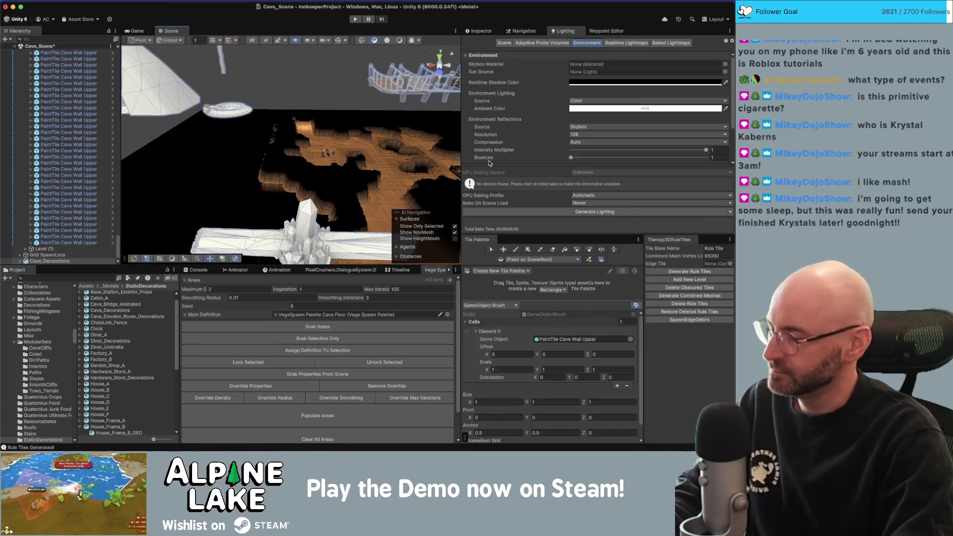
key(super+Tab)
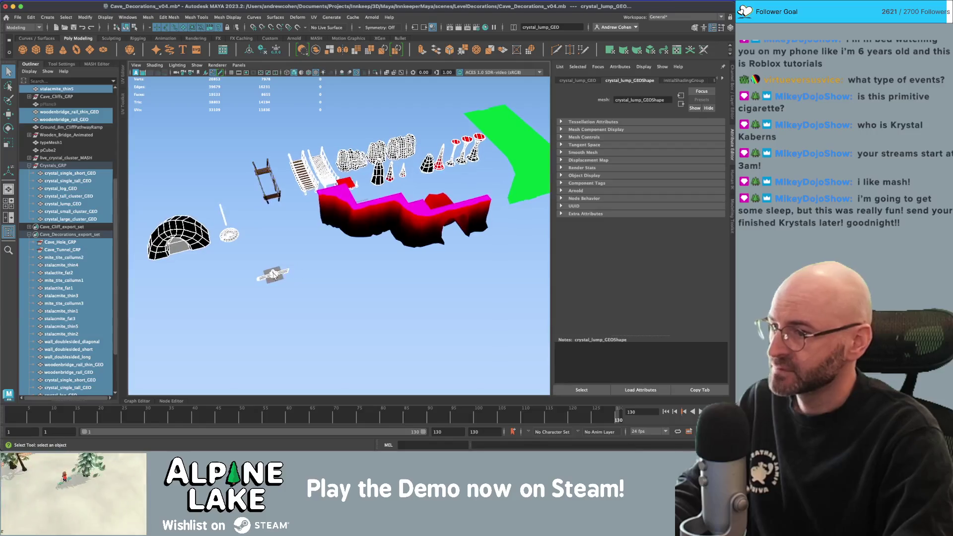
- Select the seven crystal meshes and scale them up about fourfold (~4.2)
click(280, 268)
key(f)
alt+drag(396, 217, 344, 221)
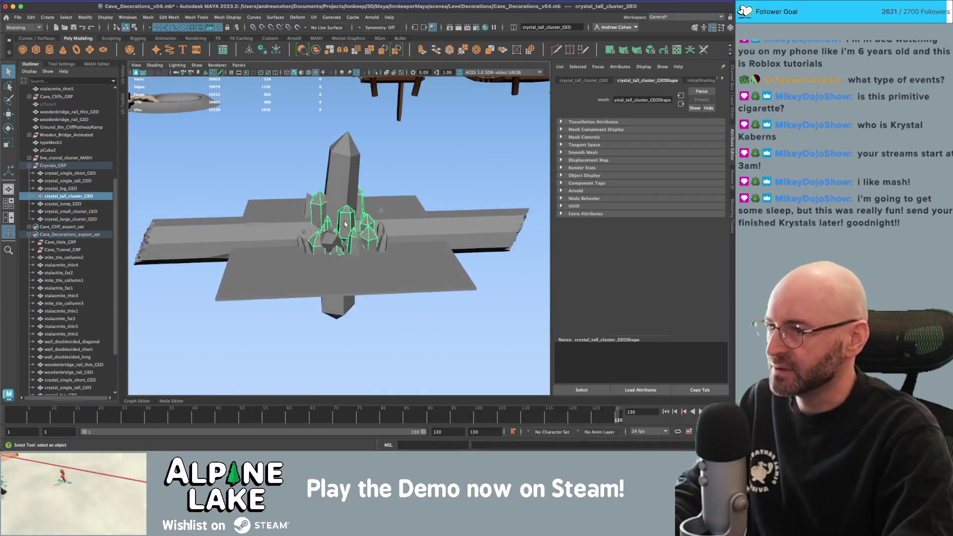
alt+drag(290, 206, 317, 198)
click(69, 172)
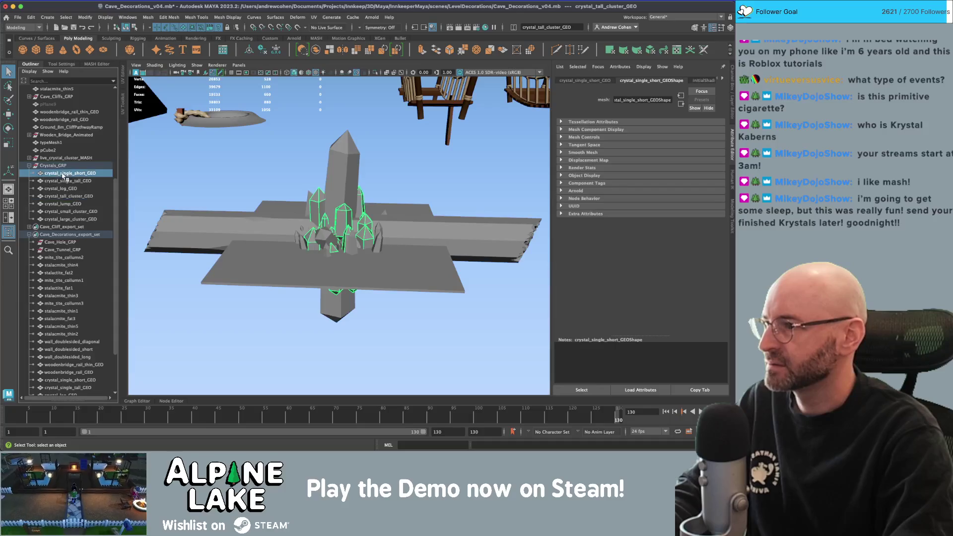
shift+click(70, 219)
key(r)
drag(339, 237, 598, 196)
key(f)
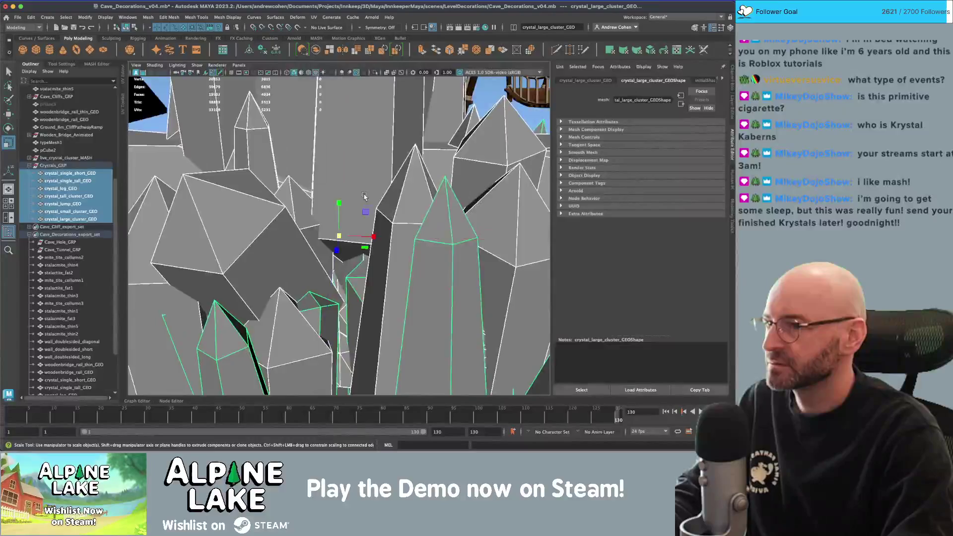
key(w)
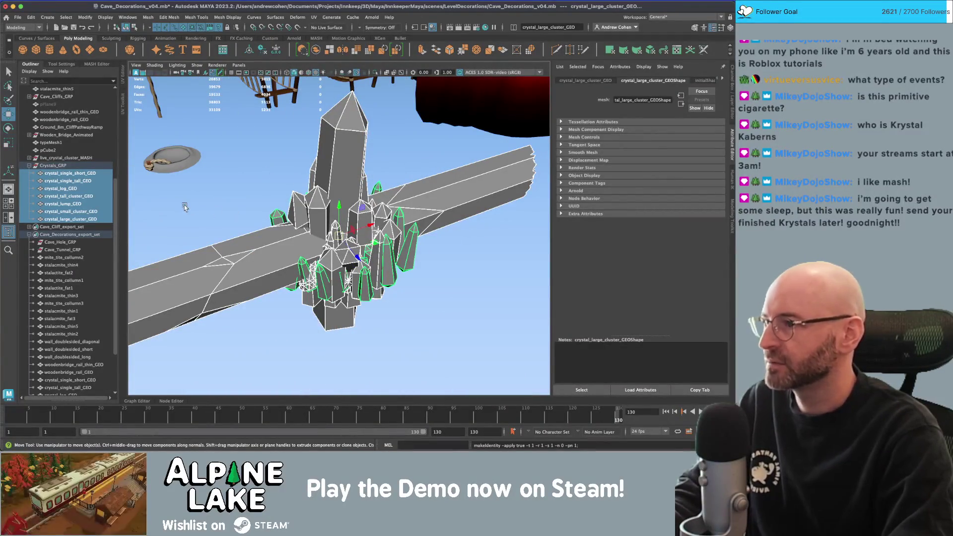
- Select all Cave_Decorations_export_set members for export
alt+drag(275, 224, 214, 220)
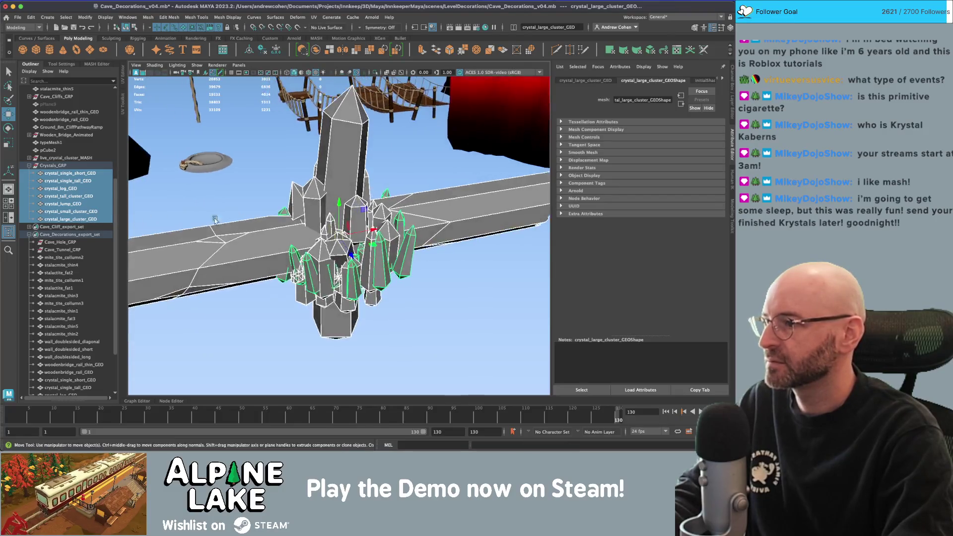
click(70, 233)
click(18, 17)
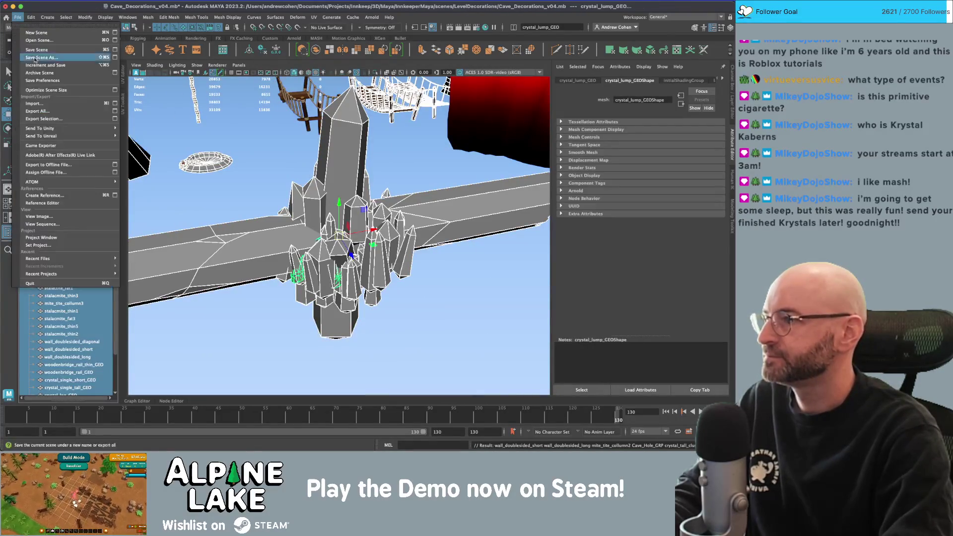
- Export Selection over Cave_Decorations.fbx, confirm the replacement, and select the reimported decorations in Unity
click(45, 118)
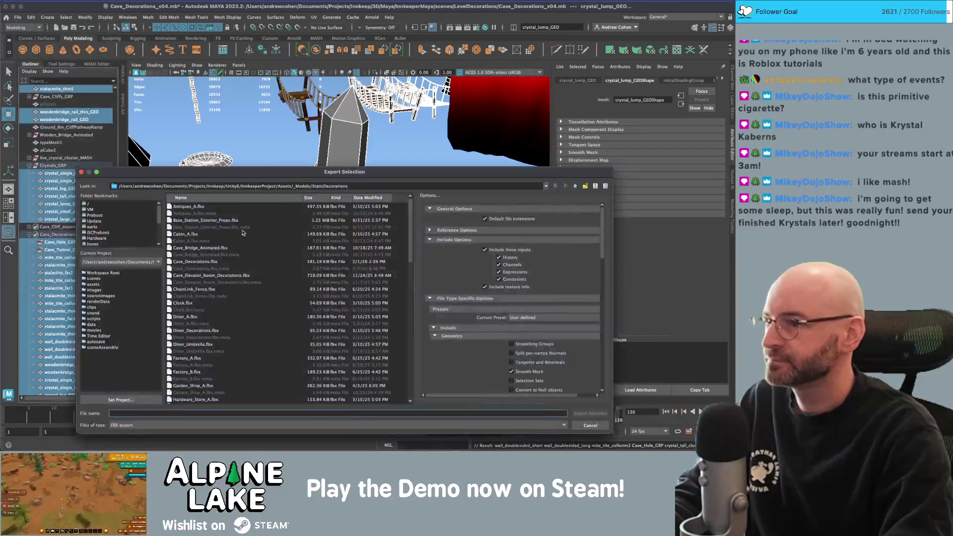
scroll(215, 254, up, 5)
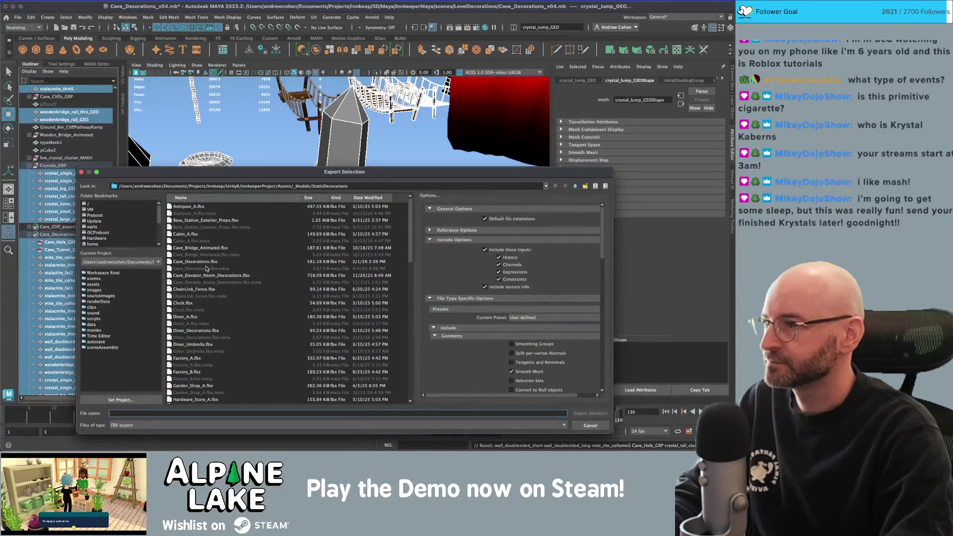
double_click(194, 262)
click(333, 297)
key(super+Tab)
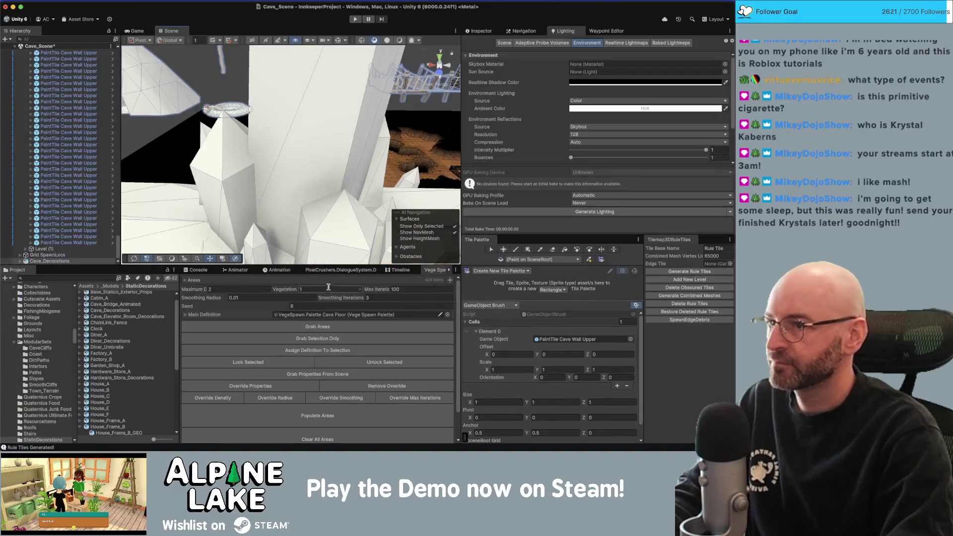
click(319, 207)
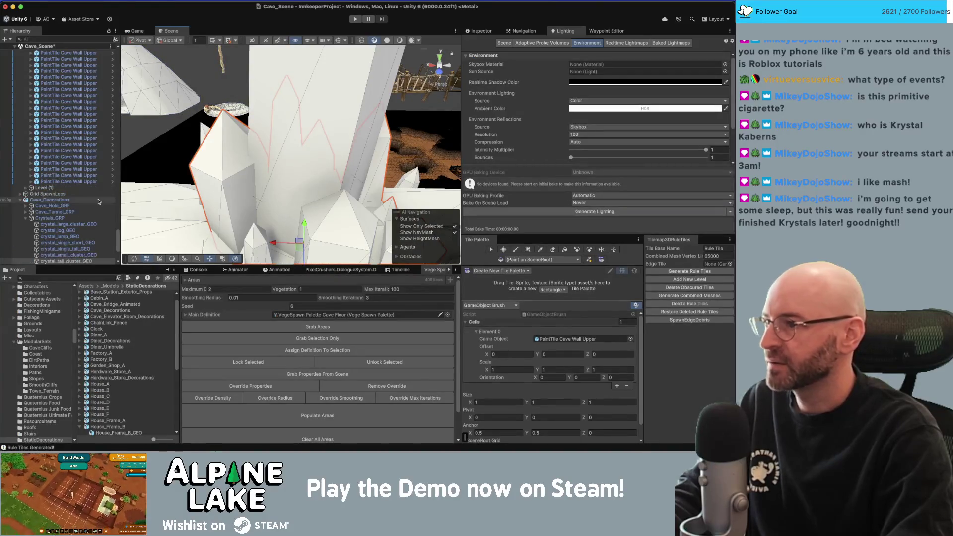
- Delete Cave_Decorations from the Hierarchy, collapse Level (0), and switch to the Crystal Shader store page
click(49, 199)
key(super+BackSpace)
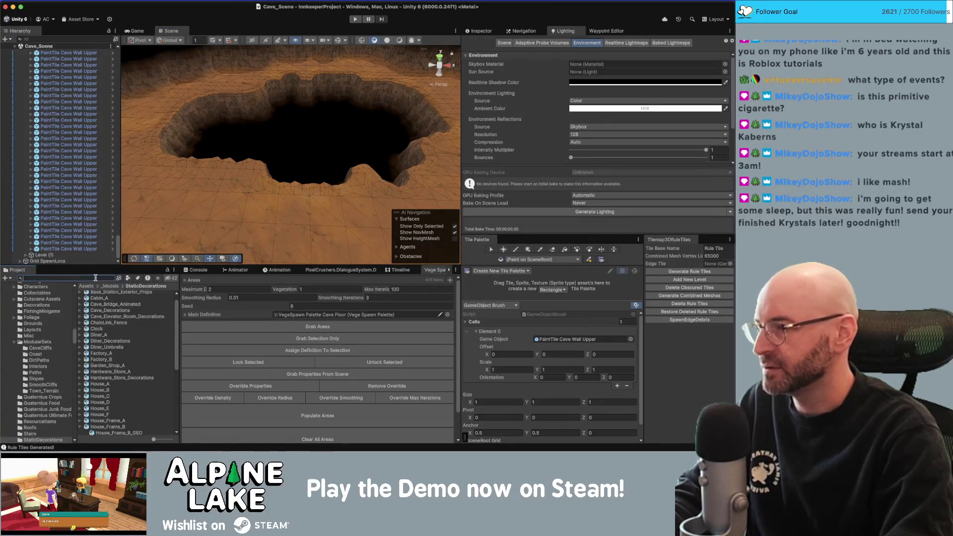
click(73, 200)
key(Left)
key(Left)
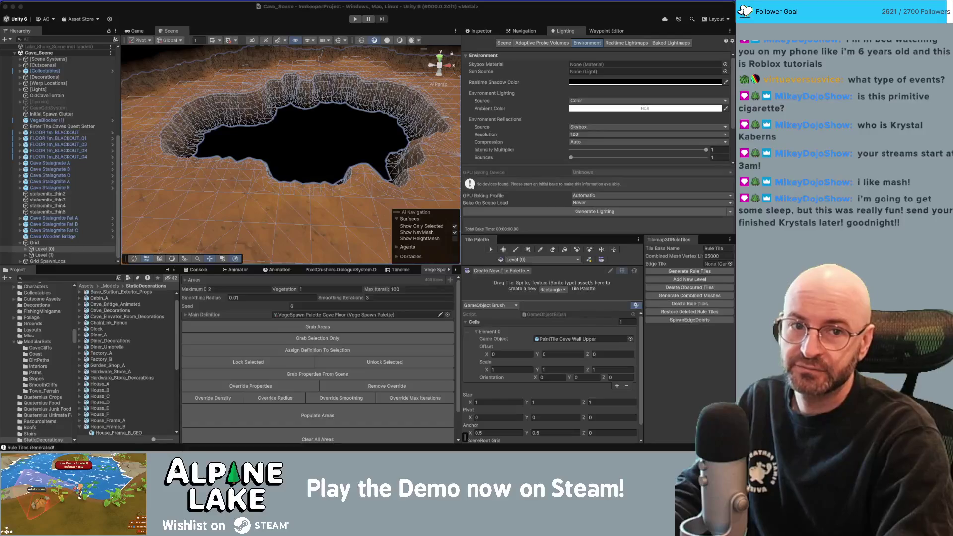
key(super+Tab)
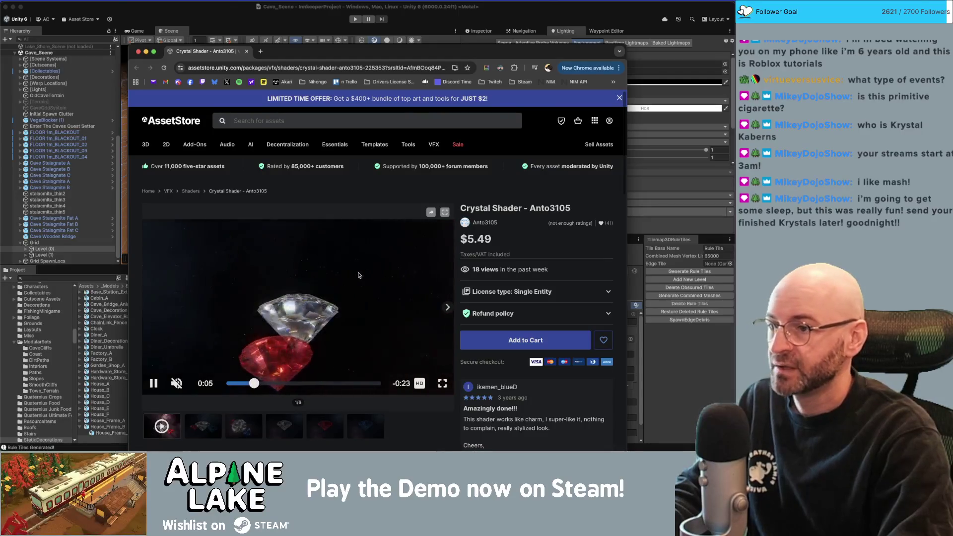
- Look at the Crystal Shader listing's third preview image and its Overview section
scroll(237, 343, down, 5)
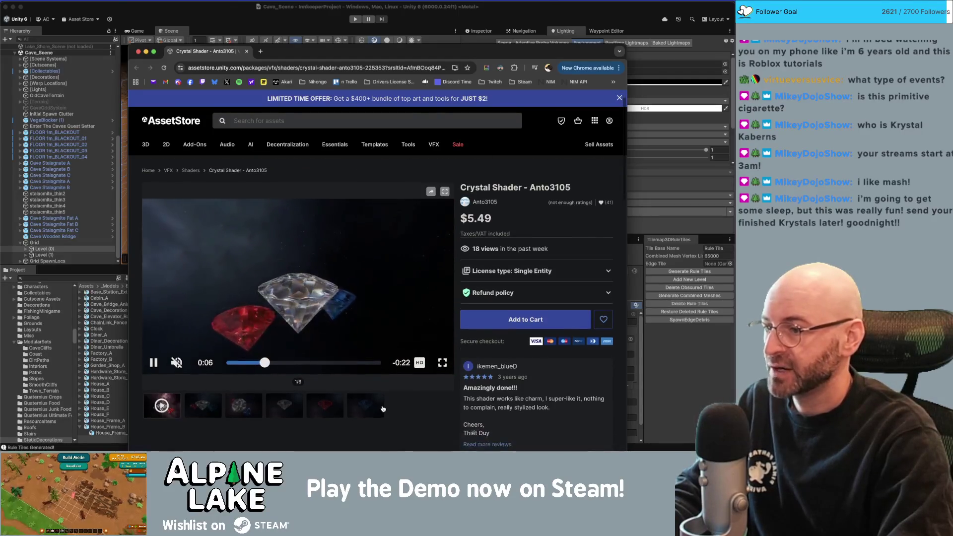
click(244, 244)
scroll(277, 268, down, 1)
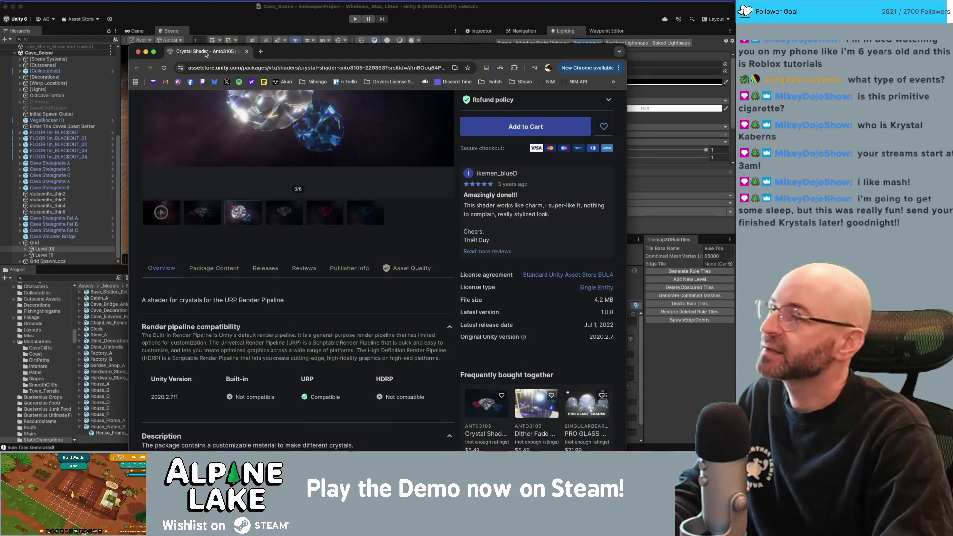
- Back in Unity, search the project assets for 'crystal cluster'
key(super+w)
click(220, 196)
click(92, 277)
text(crystal cluster)
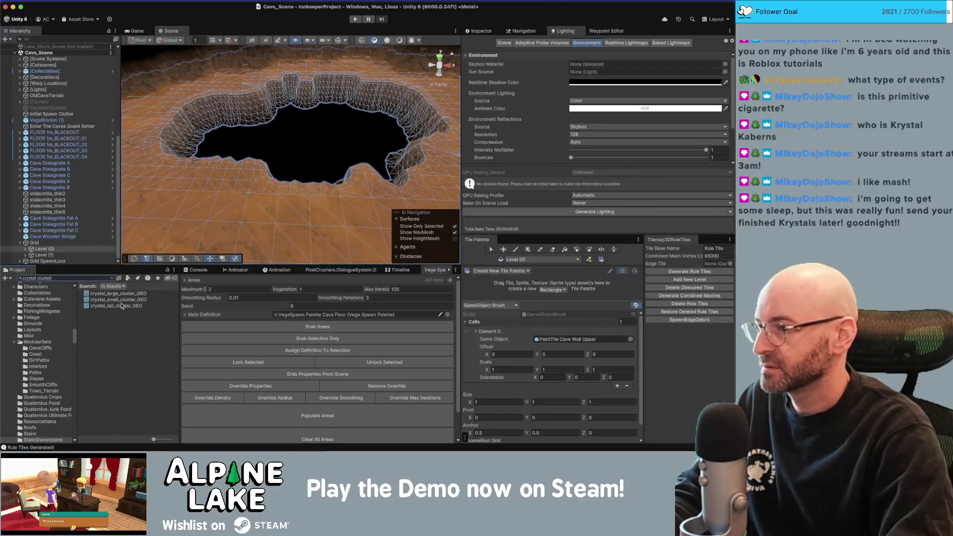
- Drag the large, small and tall crystal clusters into the cave scene near the hole
drag(120, 298, 188, 220)
drag(130, 301, 241, 218)
drag(125, 308, 218, 174)
drag(294, 156, 323, 173)
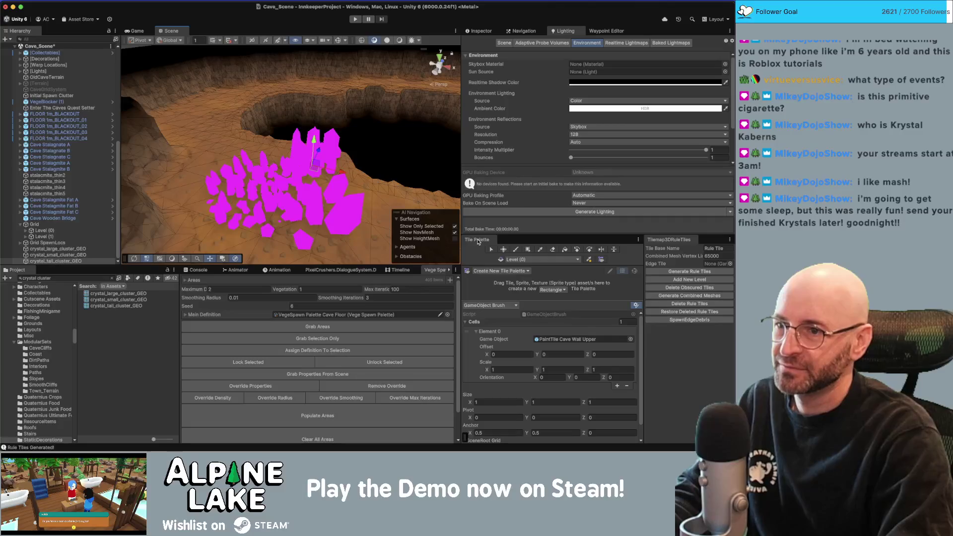
- Close the Tile Palette, widen the Scene view, and open the _Materials folder
click(478, 241)
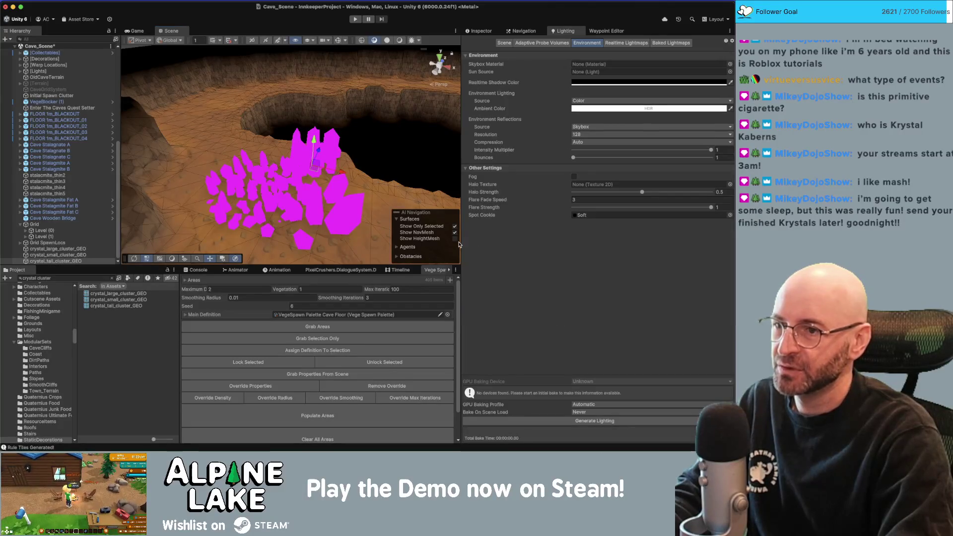
mouse_move(463, 242)
mouse_down()
mouse_move(556, 242)
mouse_move(522, 241)
mouse_up()
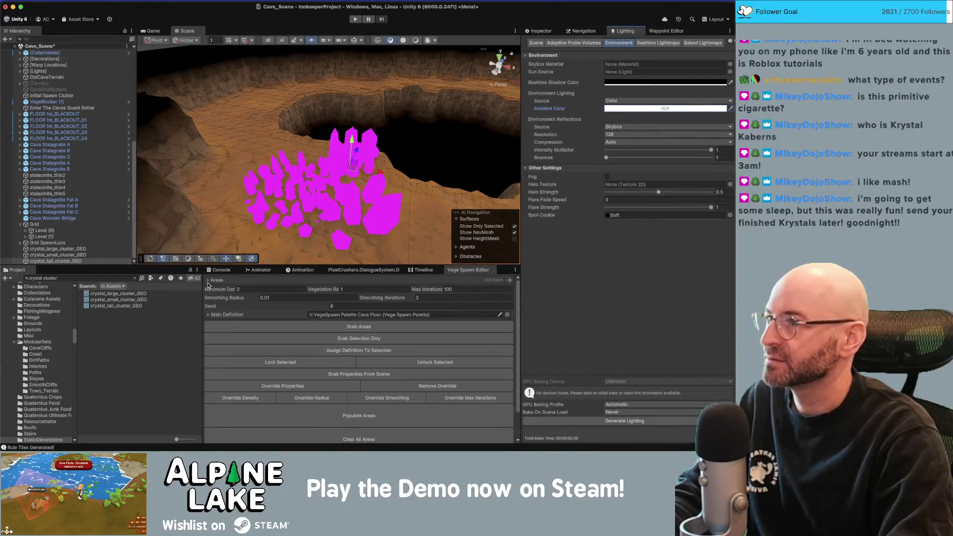
scroll(42, 320, up, 10)
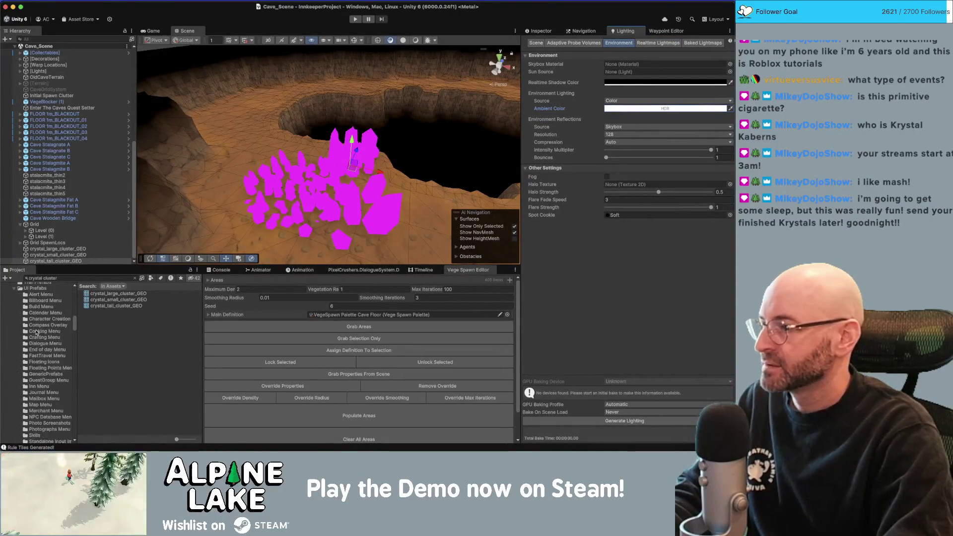
scroll(25, 307, up, 3)
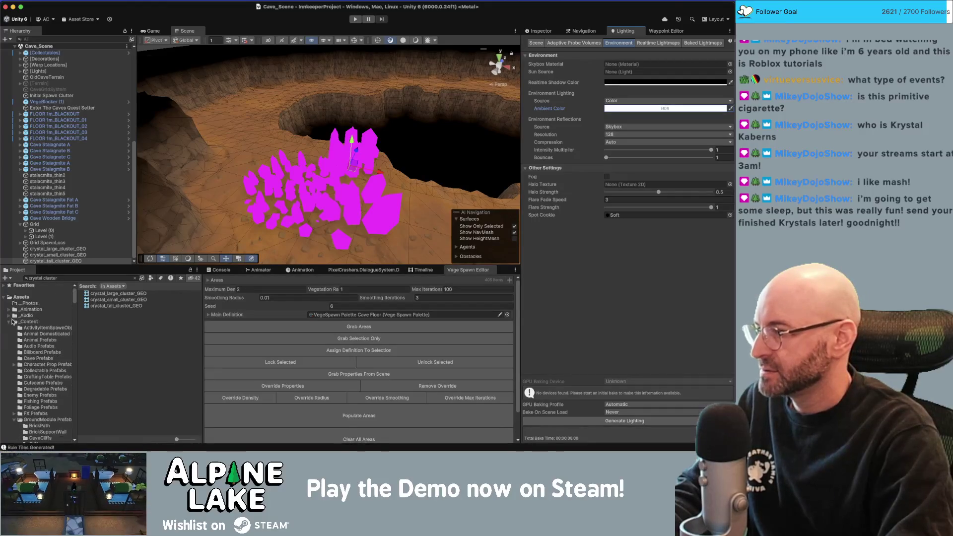
click(10, 321)
click(9, 352)
click(30, 346)
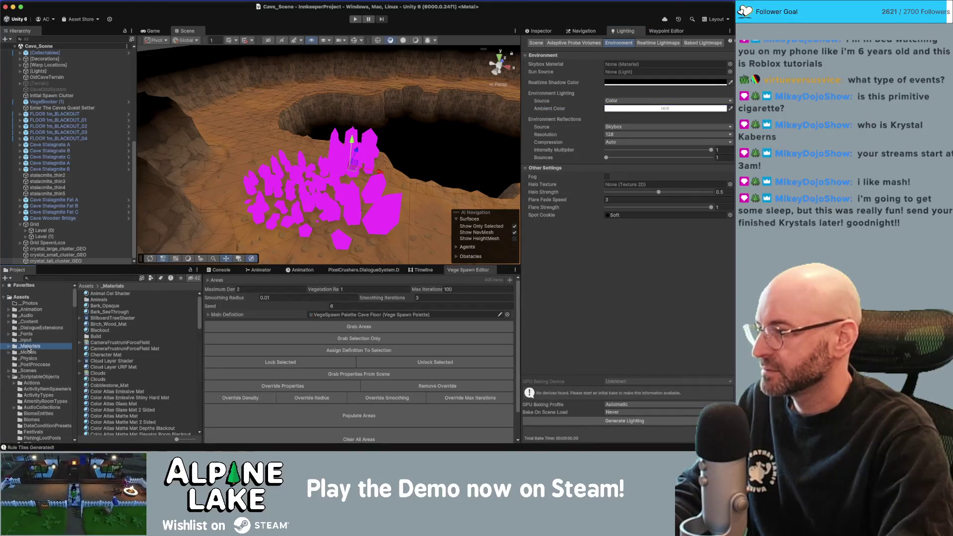
- Add a URP Lit Shader Graph called 'Crystal Shader' to _Materials and open it
right_click(147, 318)
right_click(113, 330)
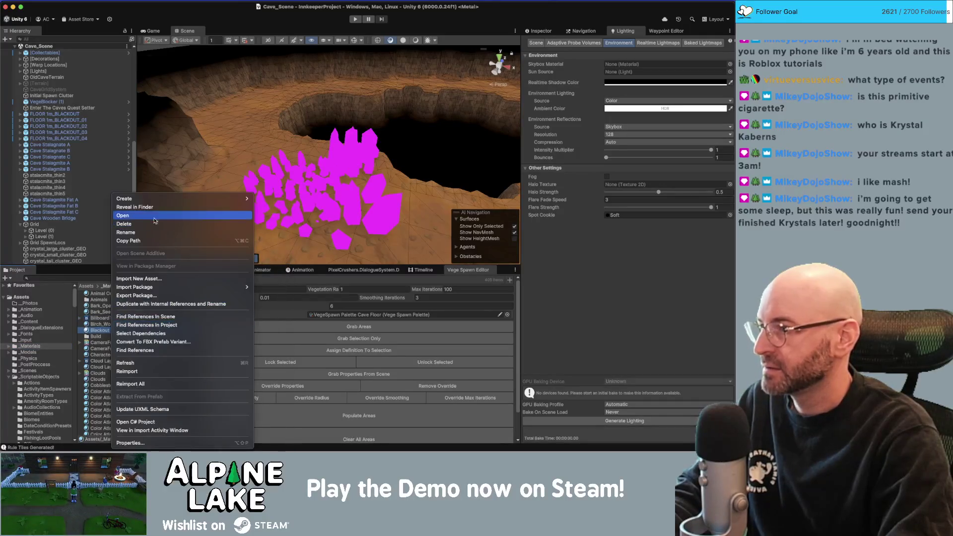
mouse_move(160, 201)
mouse_move(318, 208)
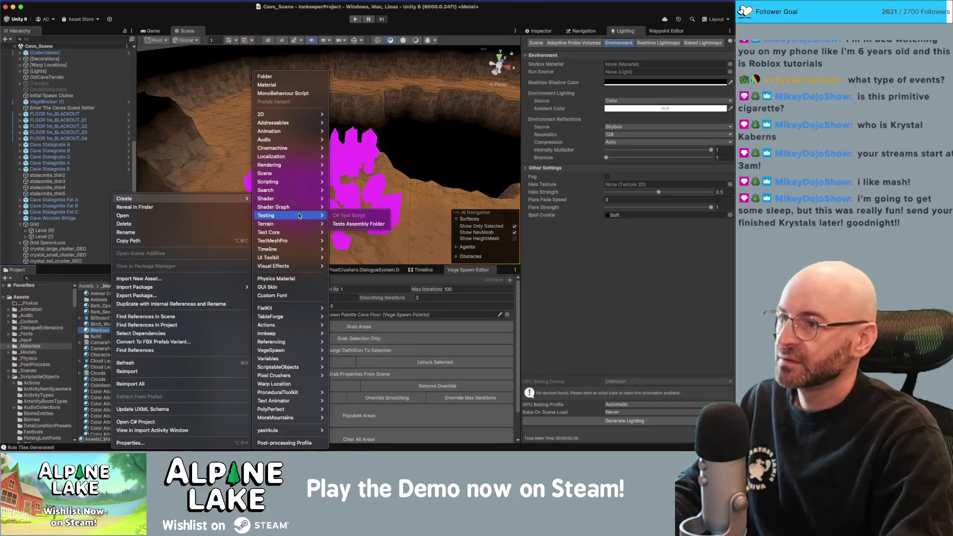
mouse_move(377, 207)
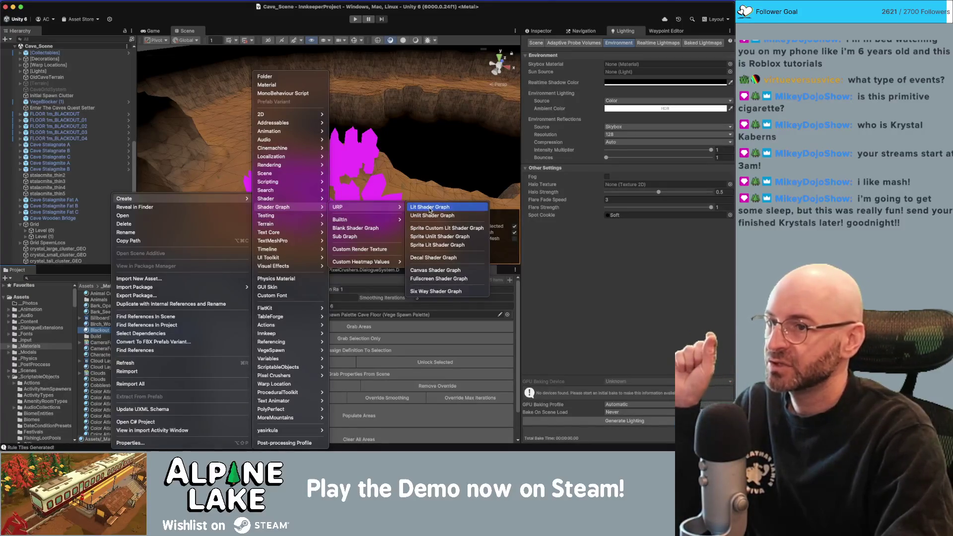
click(430, 207)
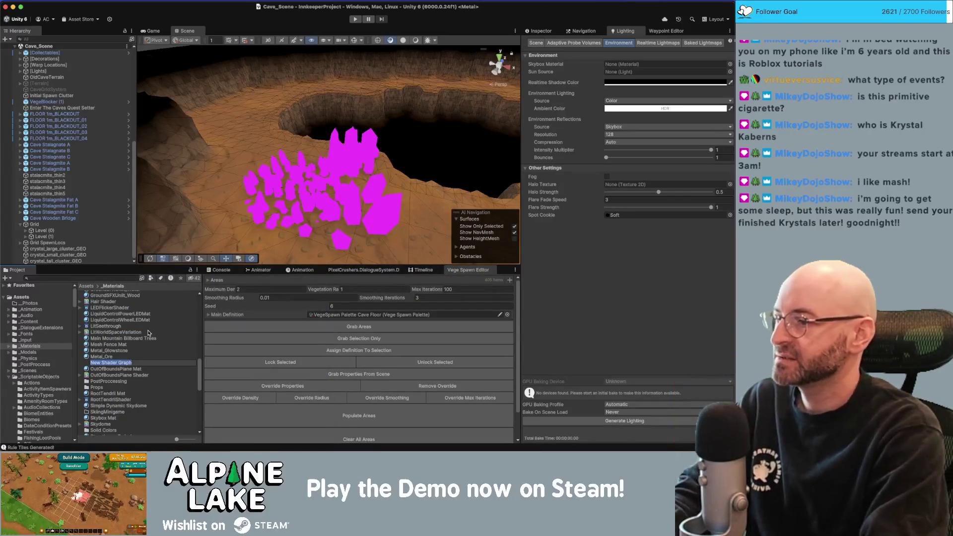
text(Crystal)
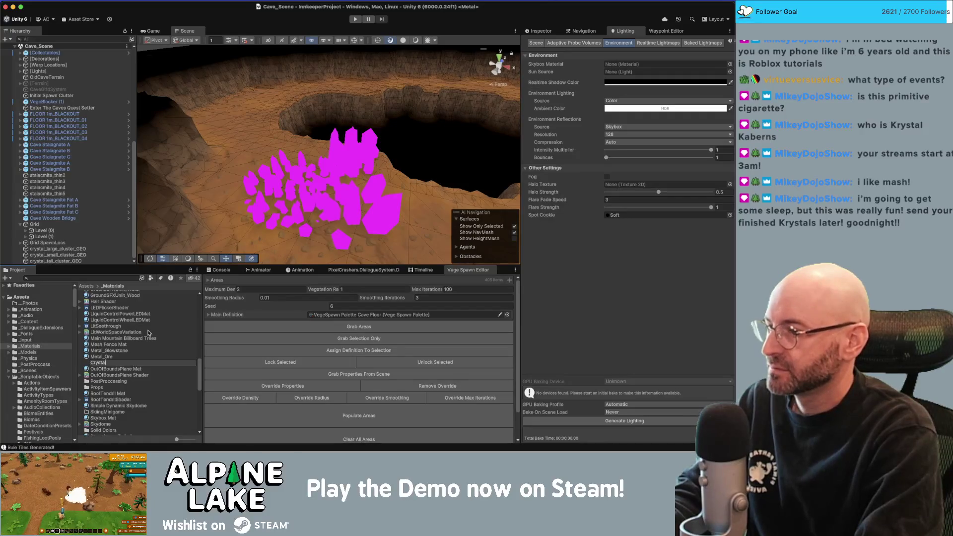
text( Shader)
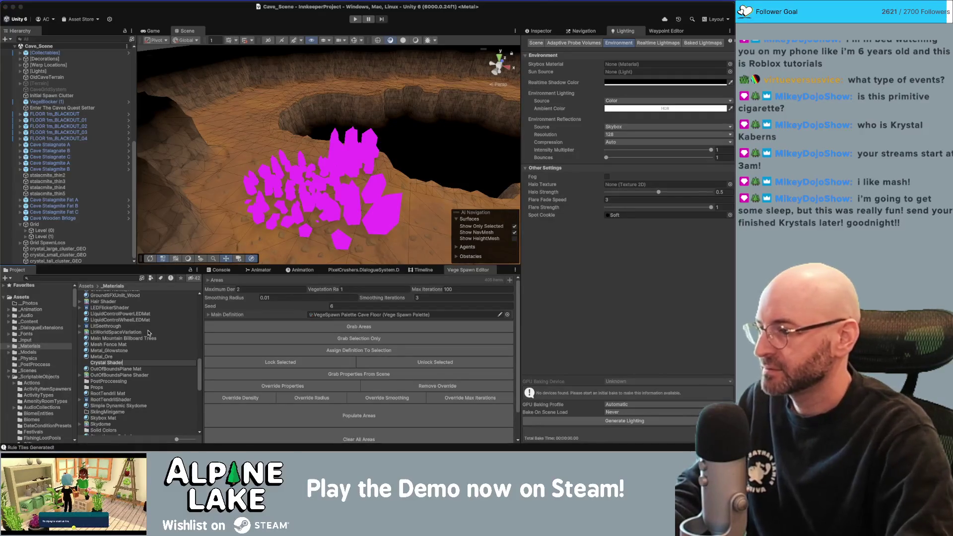
key(Return)
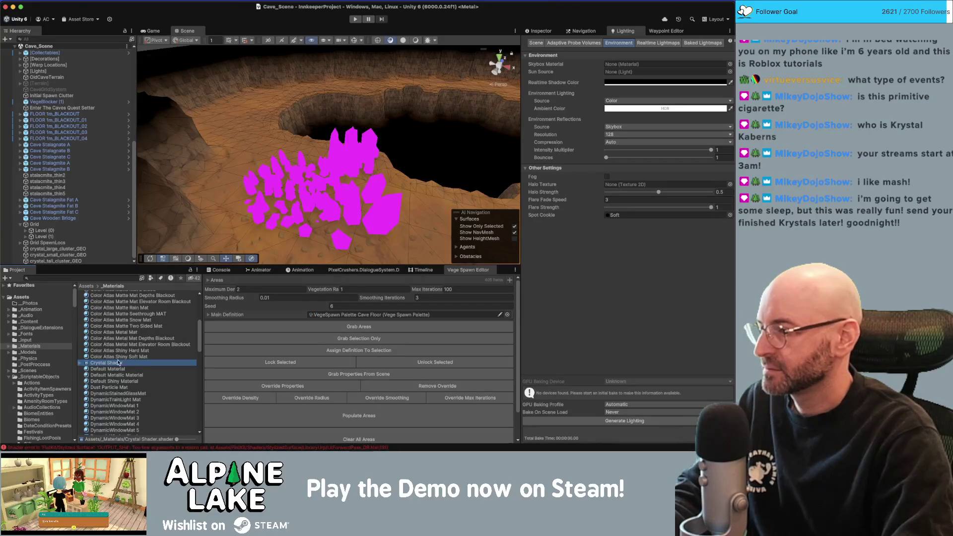
double_click(116, 364)
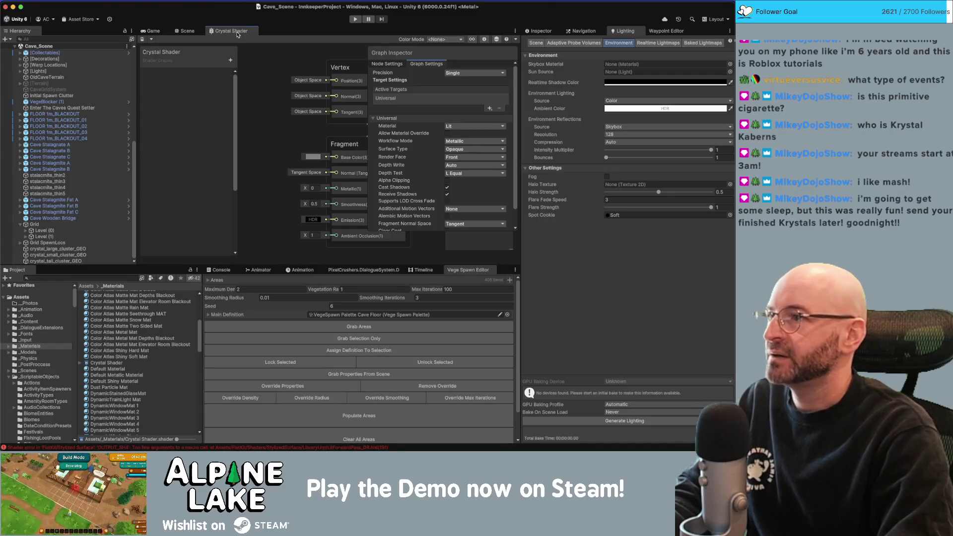
- Maximize the Crystal Shader graph, enlarge its Main Preview, and set the preview to Custom Mesh
mouse_move(234, 33)
mouse_down()
mouse_move(214, 32)
mouse_move(209, 54)
mouse_move(219, 32)
mouse_move(240, 32)
mouse_up()
double_click(241, 33)
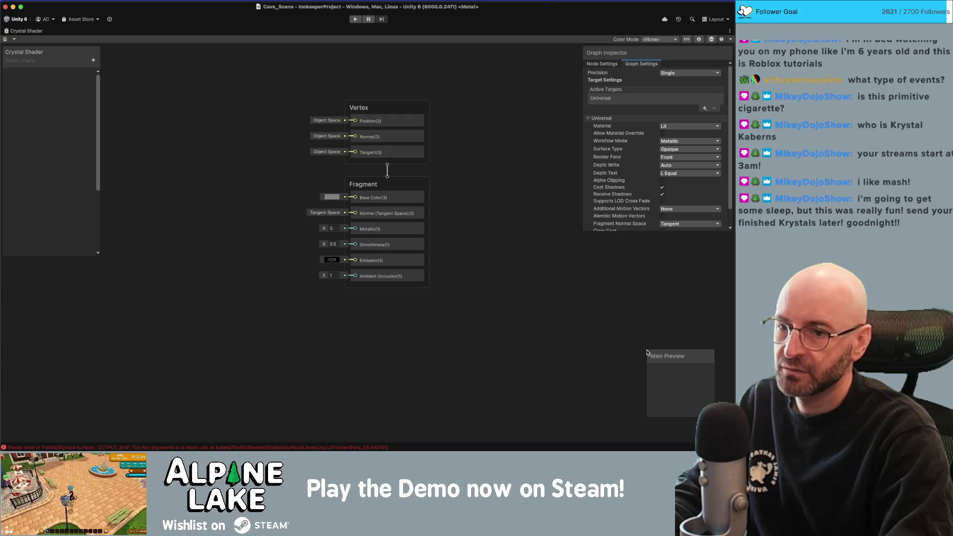
drag(646, 352, 601, 315)
drag(663, 376, 704, 415)
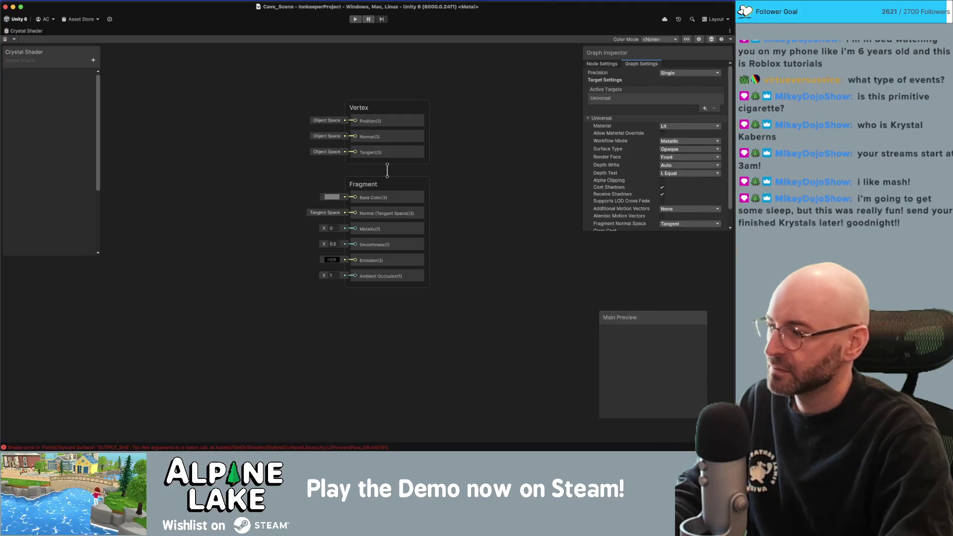
right_click(643, 343)
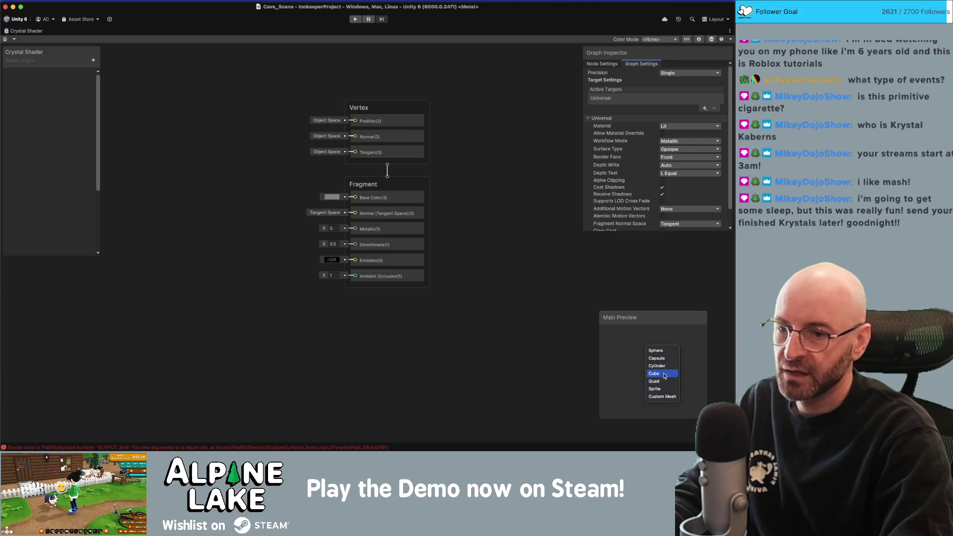
click(662, 396)
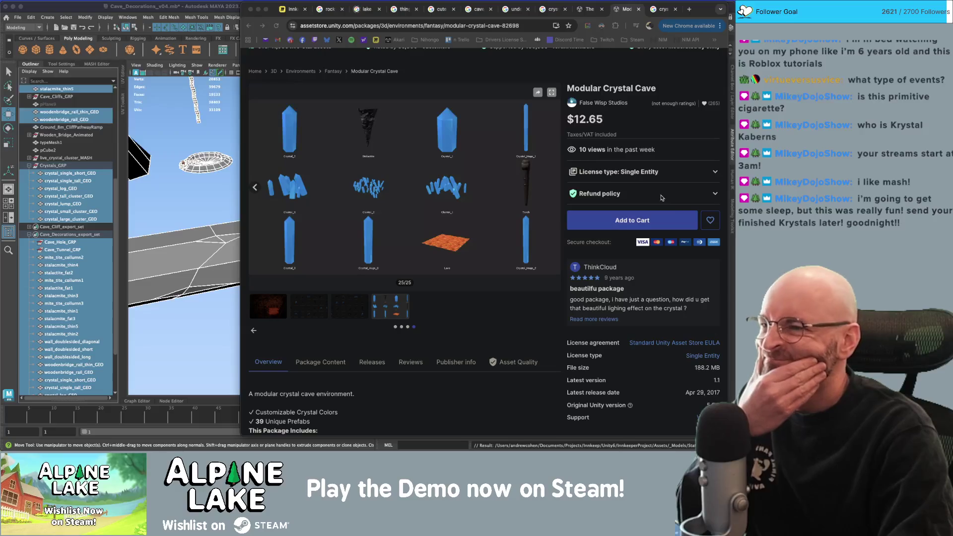
- Compare the cave rocks and blue crystals gallery images, then return to Unity
click(390, 312)
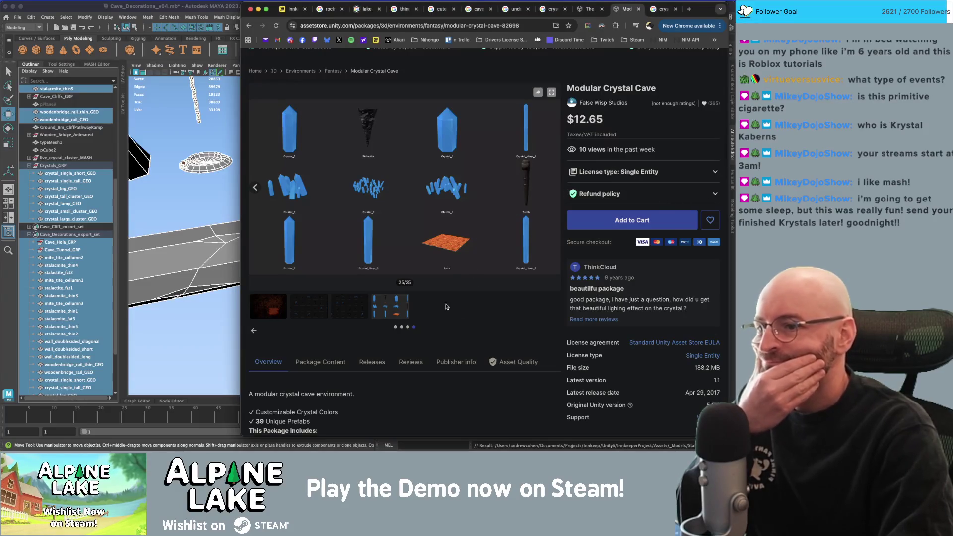
click(356, 312)
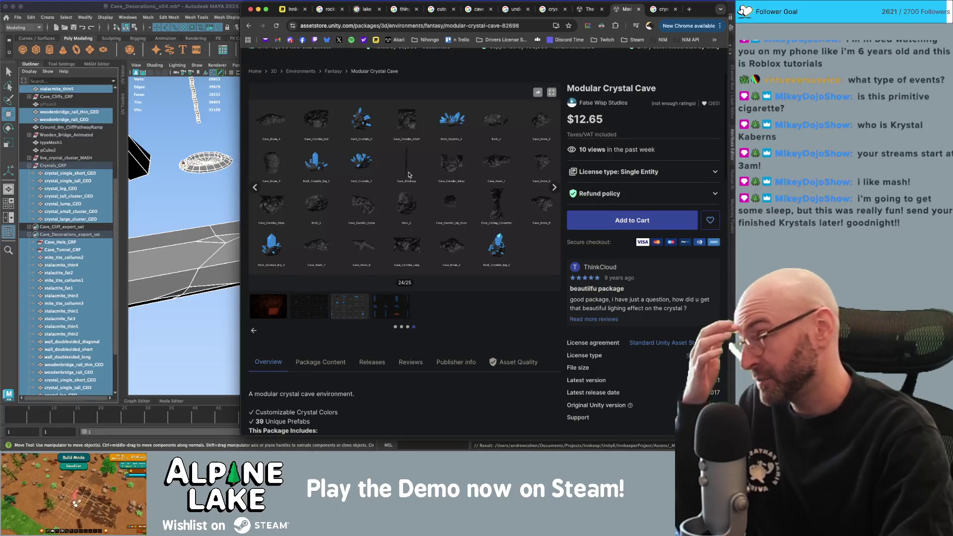
click(401, 305)
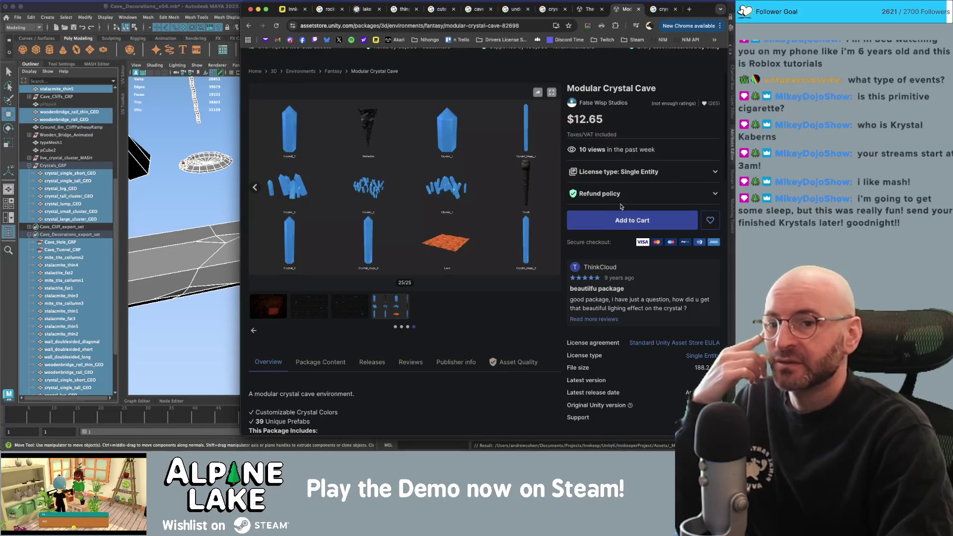
click(620, 436)
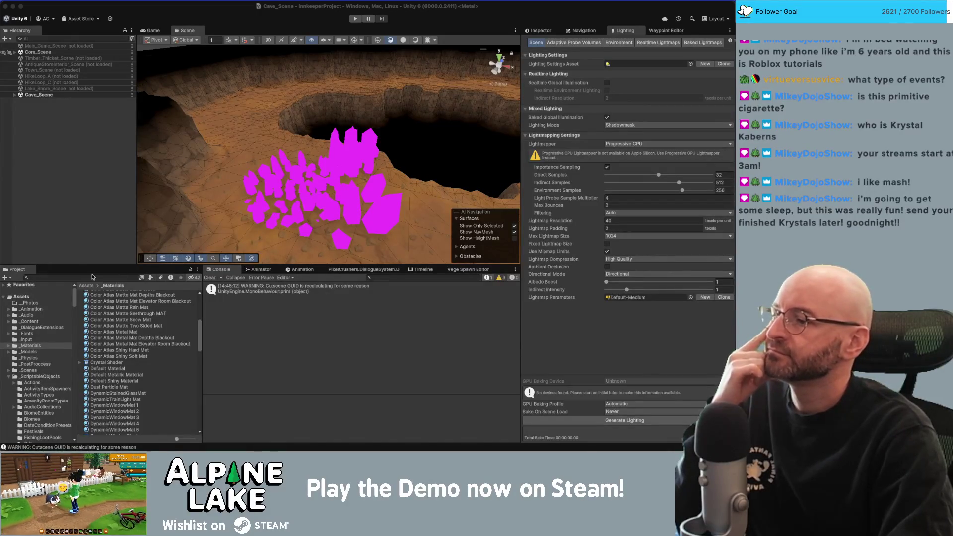
- Reopen Crystal Shader maximized and frame all of its nodes
double_click(116, 364)
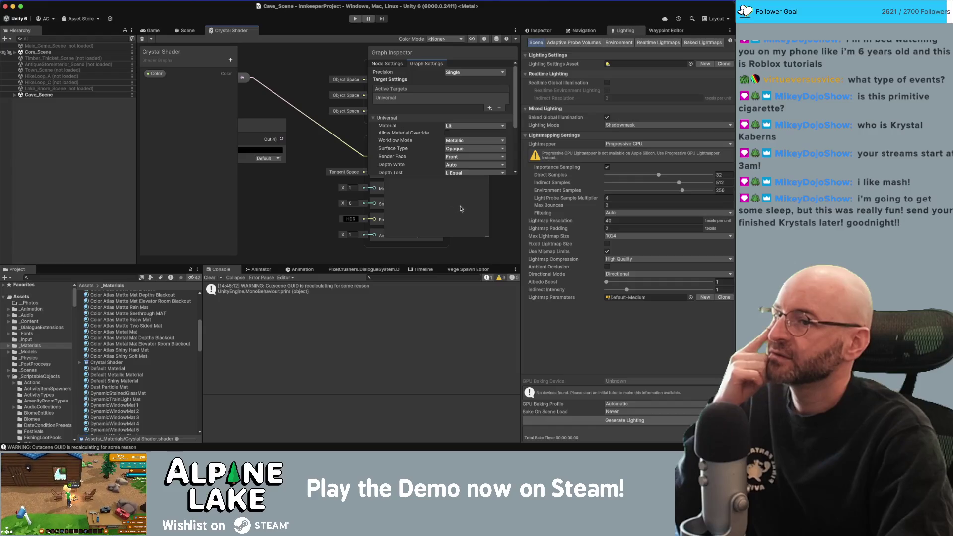
double_click(230, 31)
right_click(612, 347)
click(624, 367)
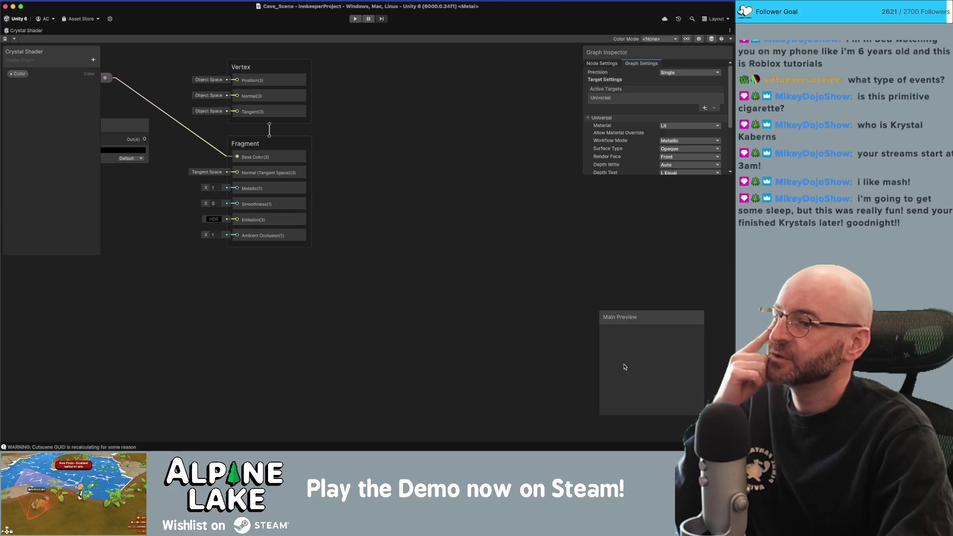
key(a)
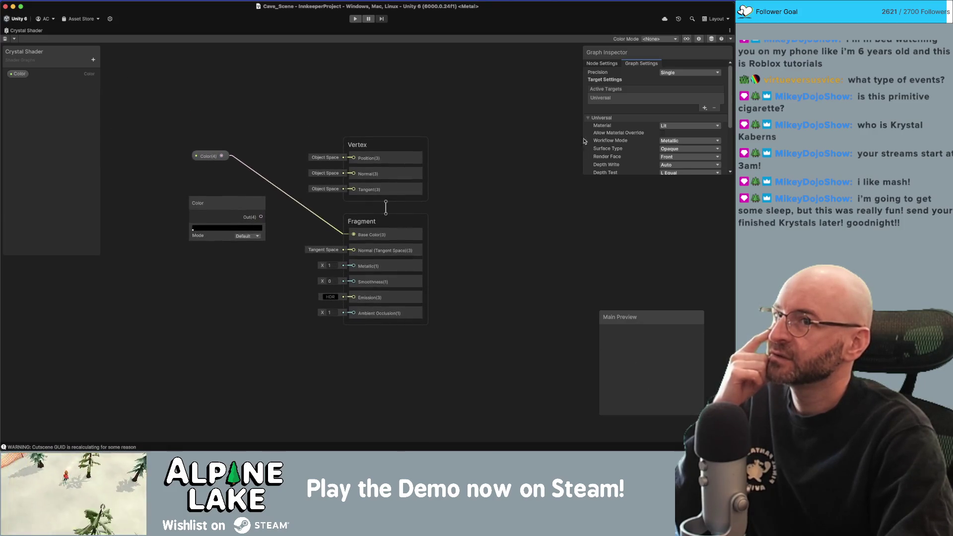
- Check the Color Mode and Save menus, then restore the docked layout
click(652, 39)
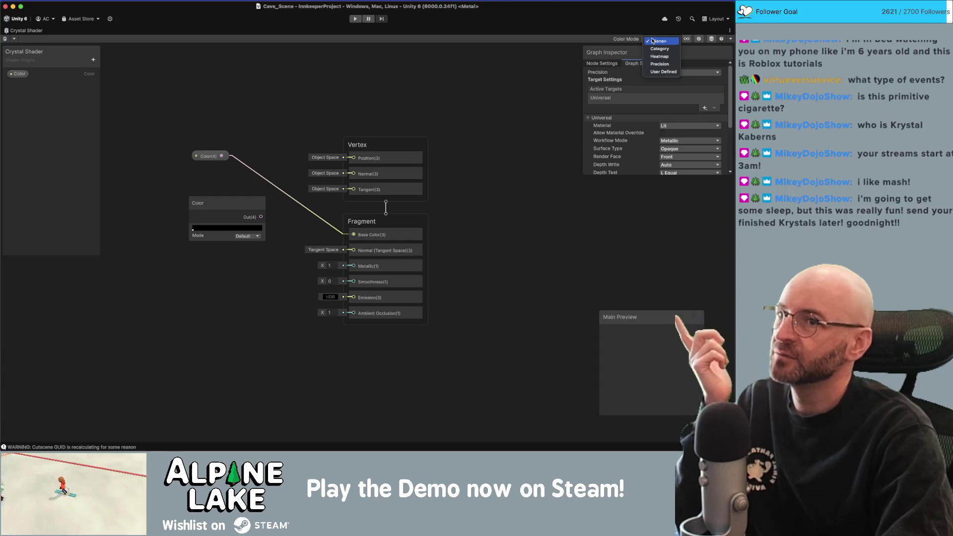
click(681, 40)
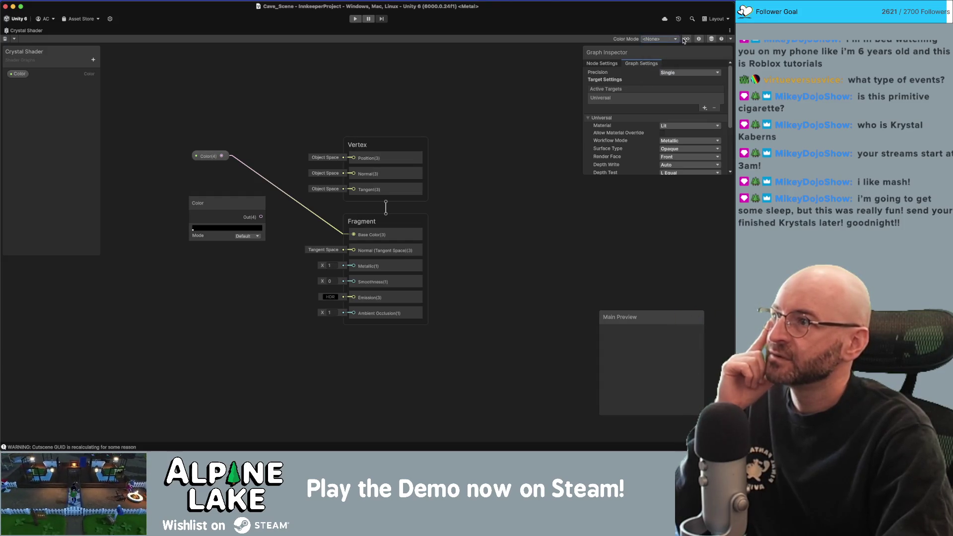
click(15, 39)
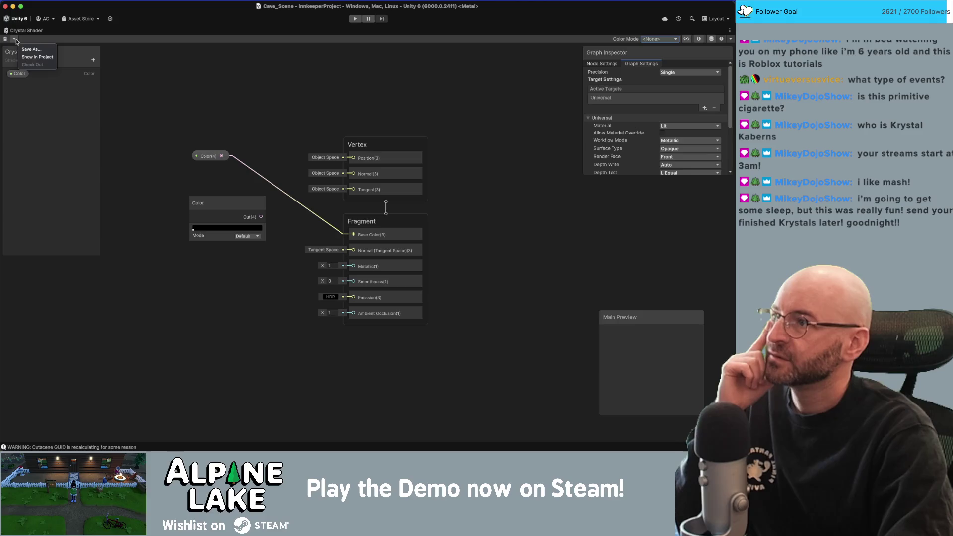
click(138, 84)
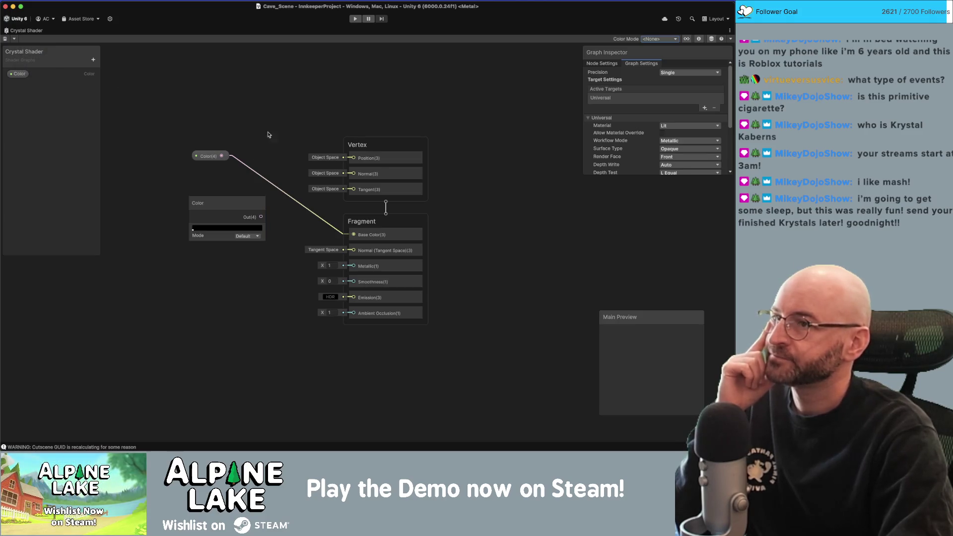
double_click(221, 31)
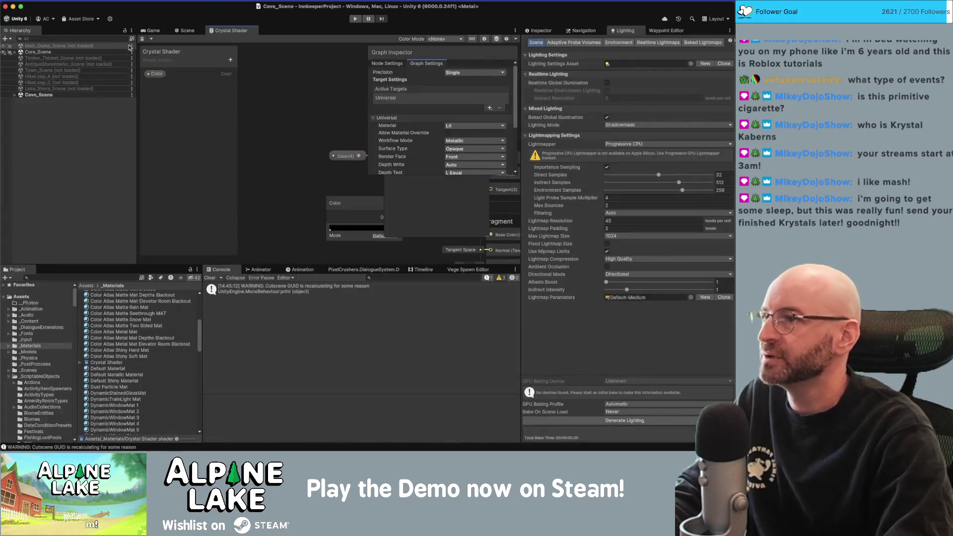
- Dock the Crystal Shader graph in the bottom panel and narrow the project asset list
mouse_move(222, 34)
mouse_down()
mouse_move(251, 117)
mouse_move(268, 289)
mouse_up()
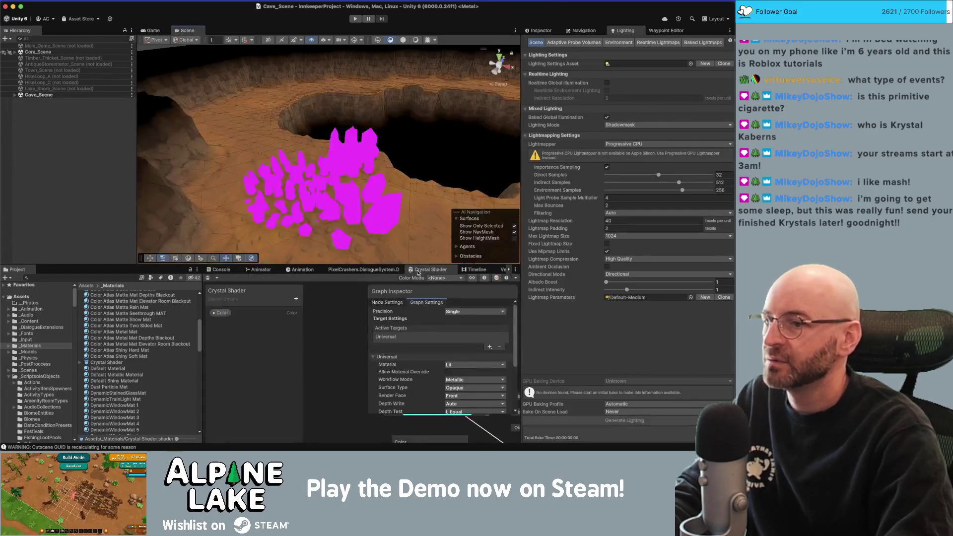
drag(203, 308, 149, 308)
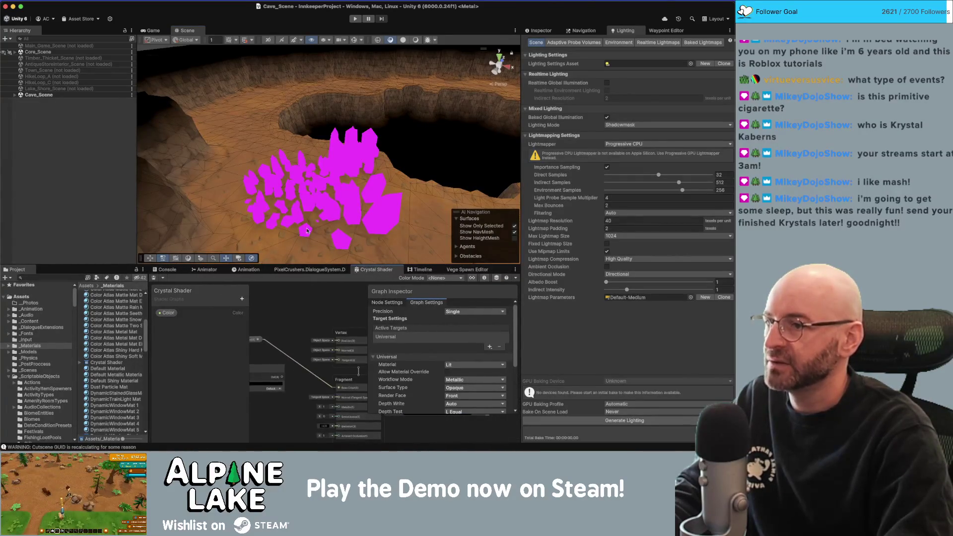
click(355, 153)
- Create a material named 'Crystal MAT' from Crystal Shader, then select the crystal clusters
right_click(109, 363)
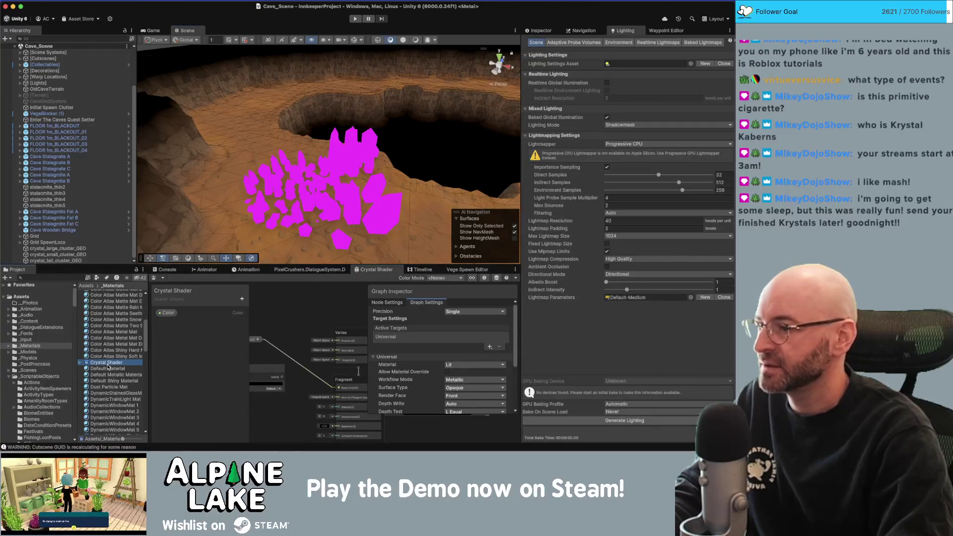
mouse_move(148, 203)
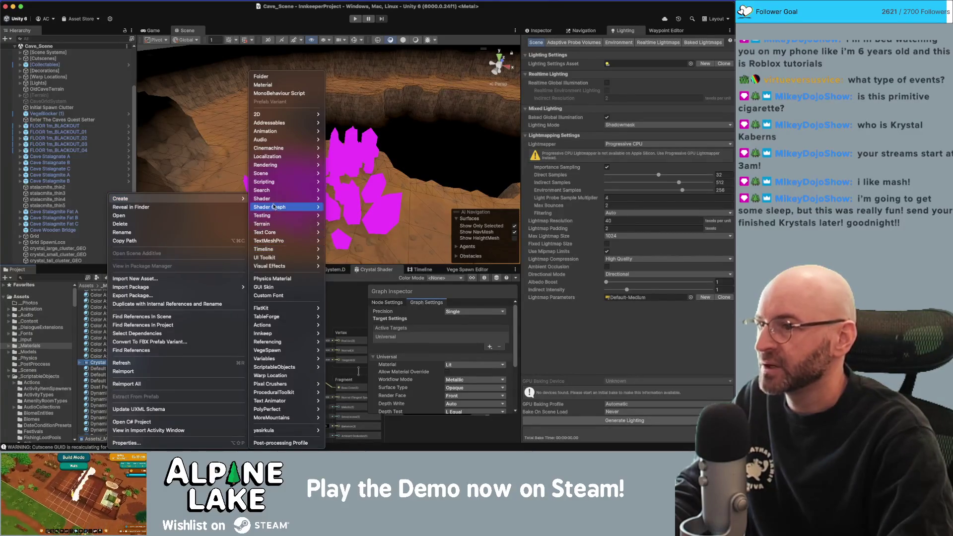
key(Escape)
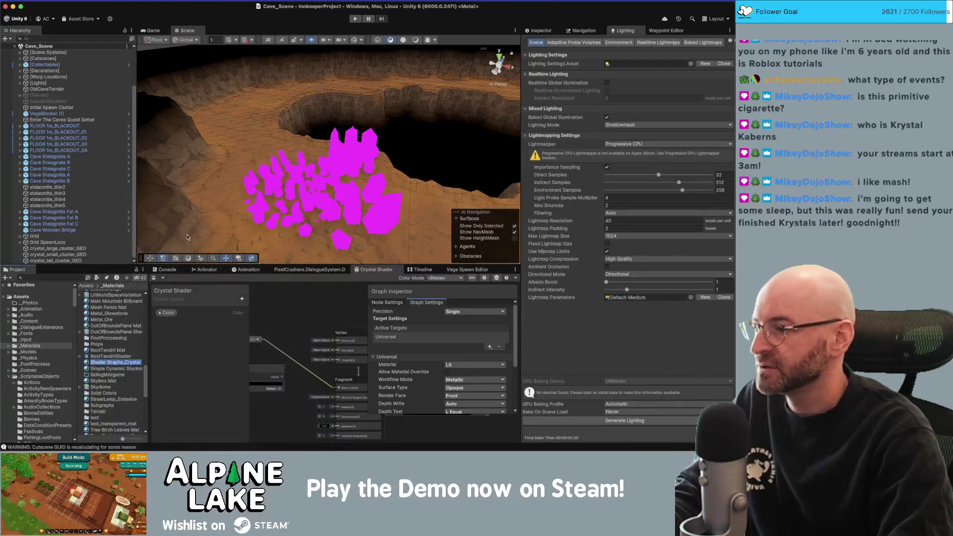
text(Crystal)
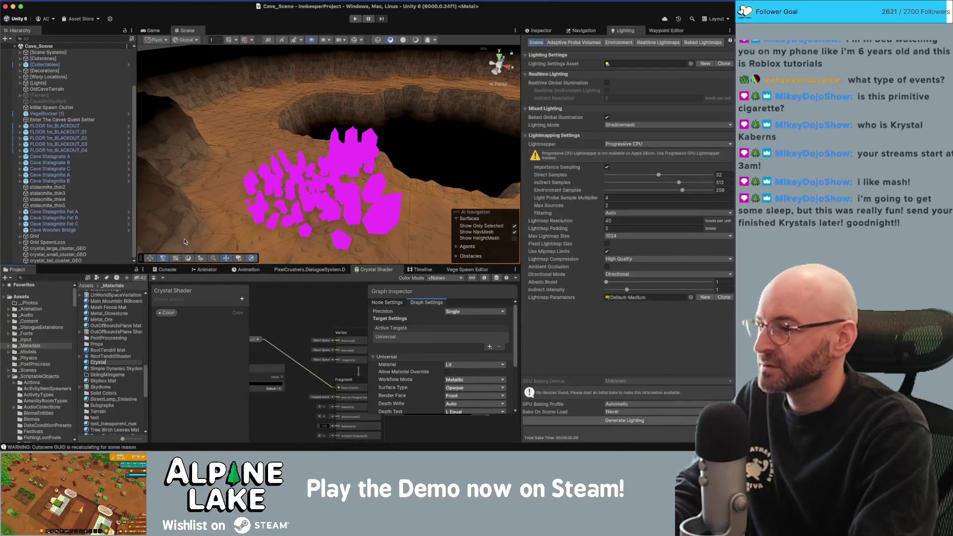
text(at)
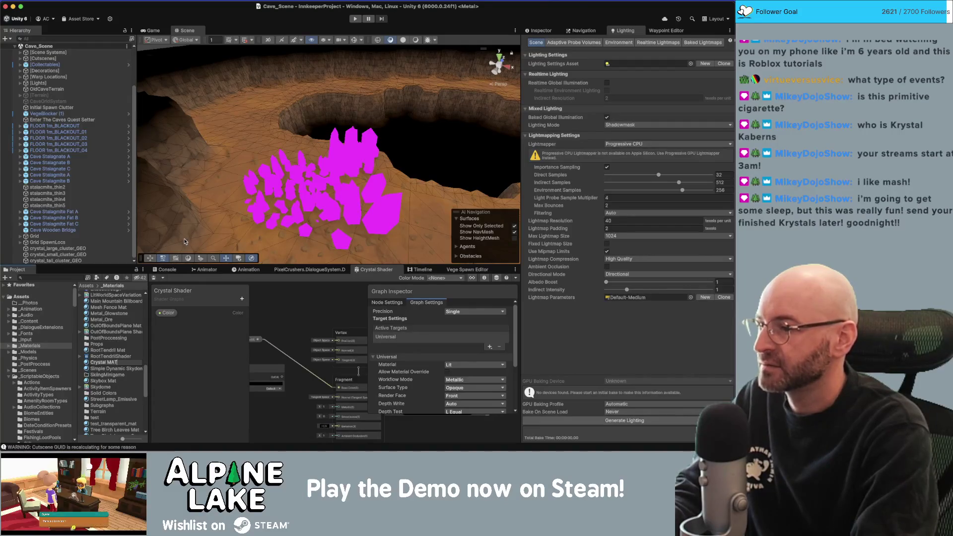
key(Return)
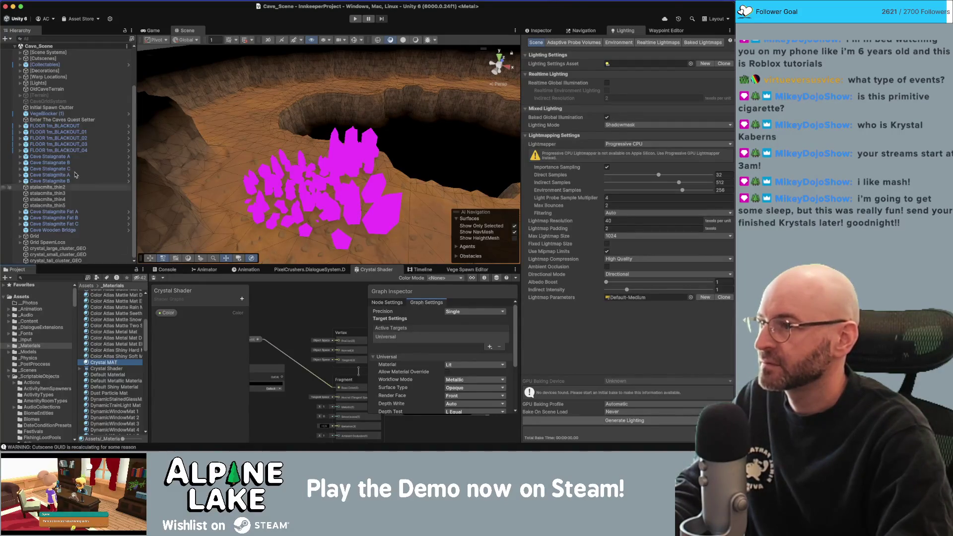
click(67, 248)
shift+click(68, 260)
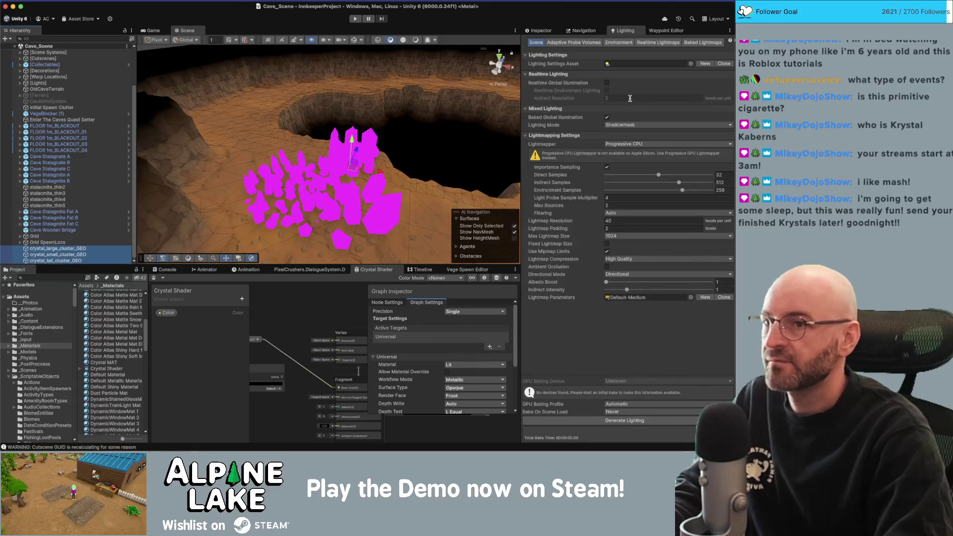
- Assign Crystal MAT to the three selected crystal clusters
click(541, 30)
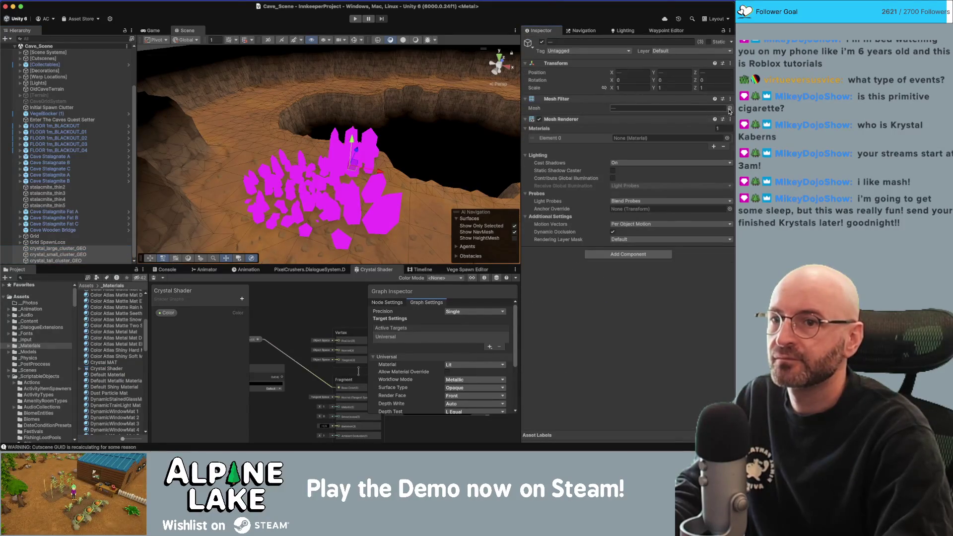
click(727, 138)
text(cry)
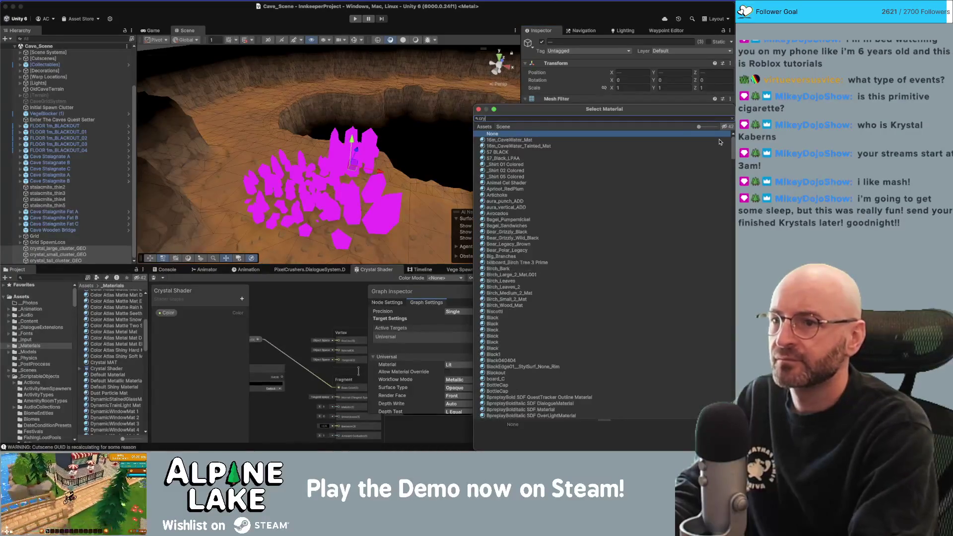
text(stal mat)
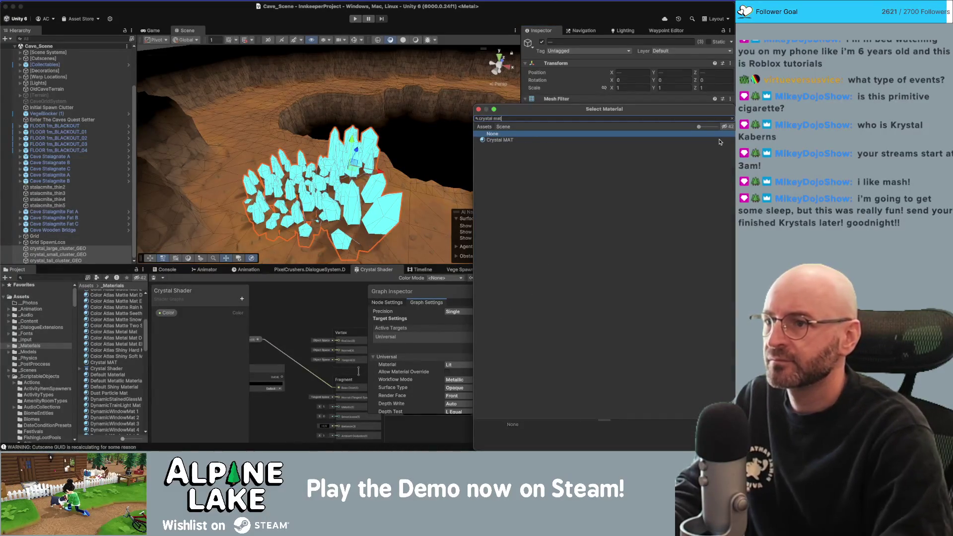
double_click(719, 140)
- Orbit the Scene view out over the crystals and pan the Shader Graph canvas
drag(359, 193, 364, 128)
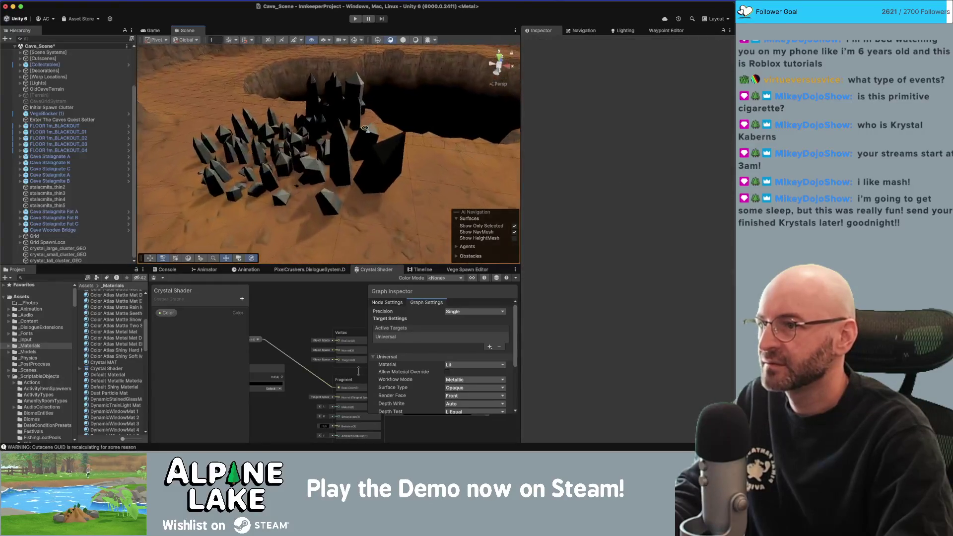
scroll(347, 100, up, 5)
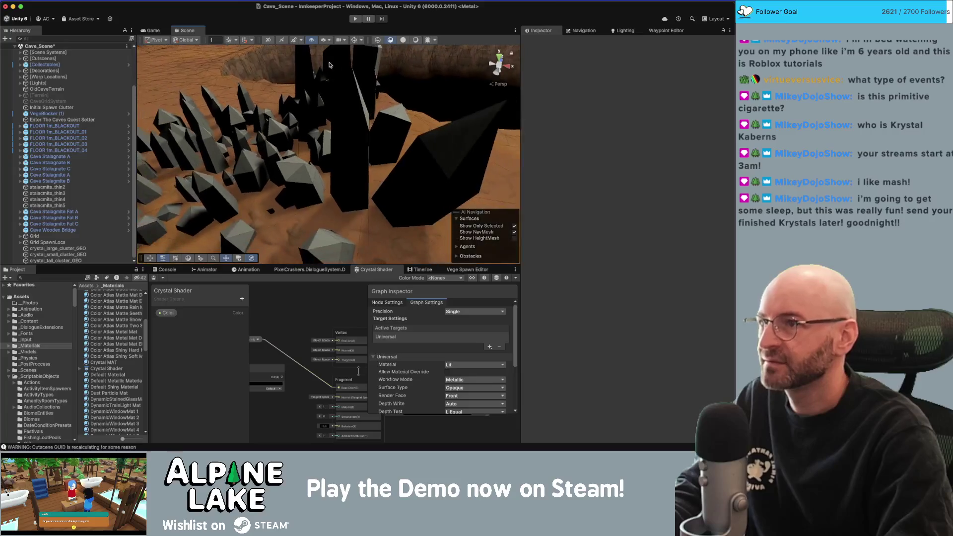
click(415, 40)
drag(343, 65, 336, 97)
drag(288, 308, 330, 301)
drag(306, 357, 290, 361)
scroll(290, 367, up, 4)
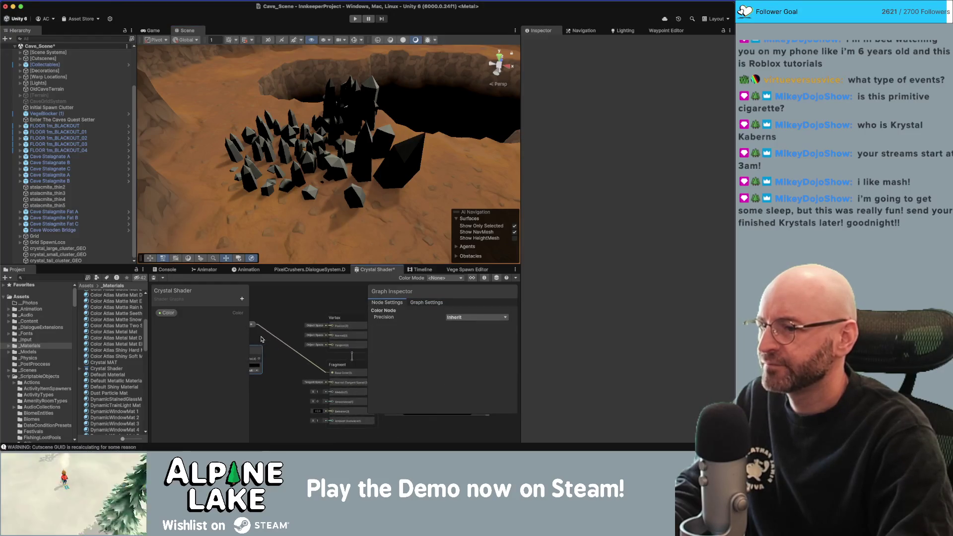
scroll(280, 365, down, 2)
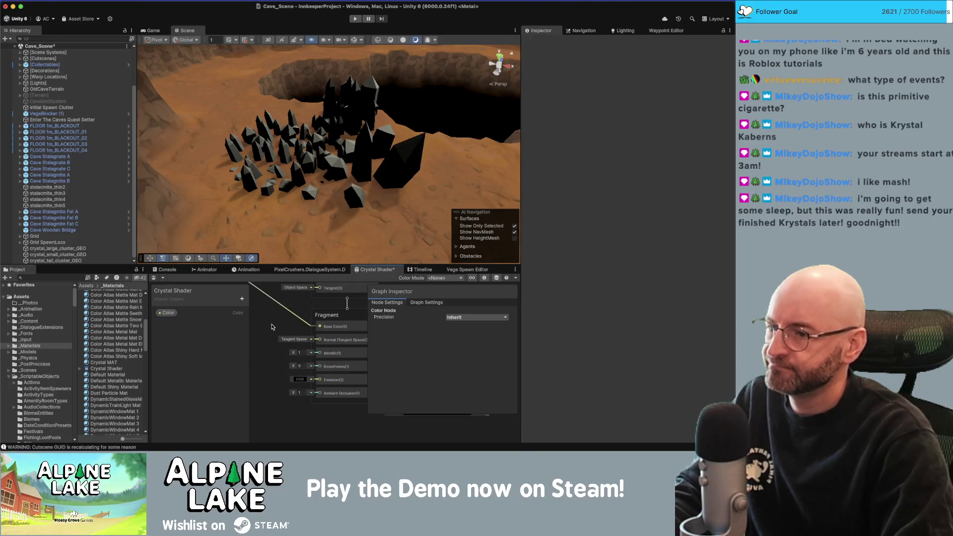
scroll(271, 322, down, 5)
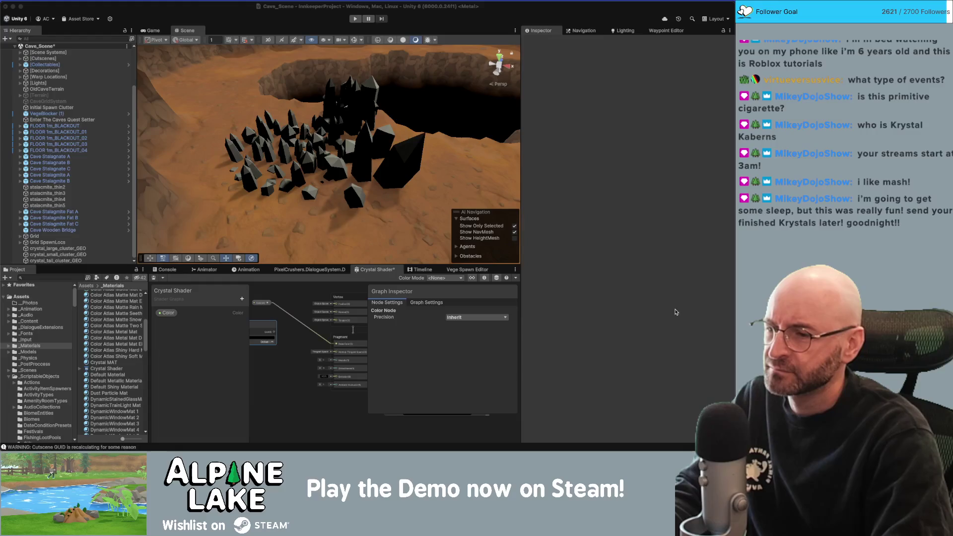
click(316, 394)
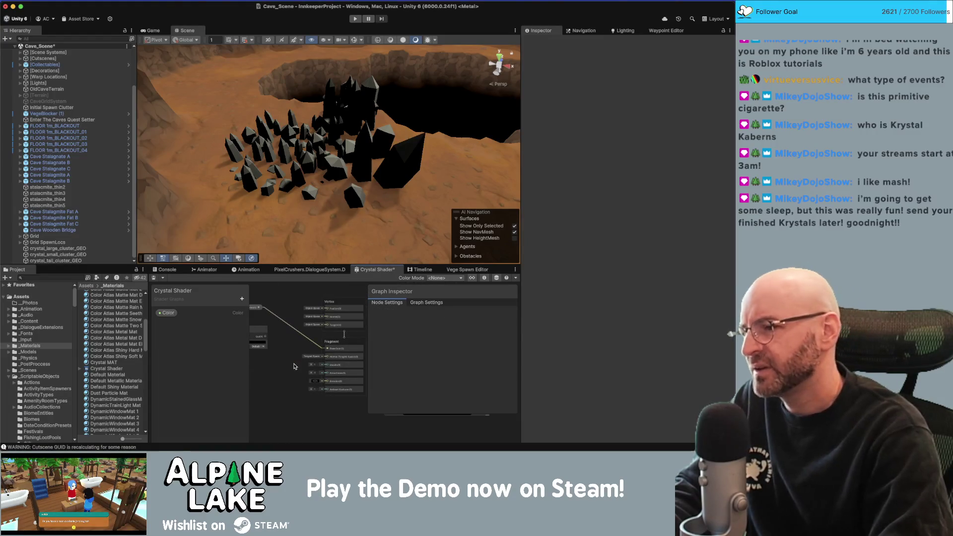
drag(293, 358, 314, 353)
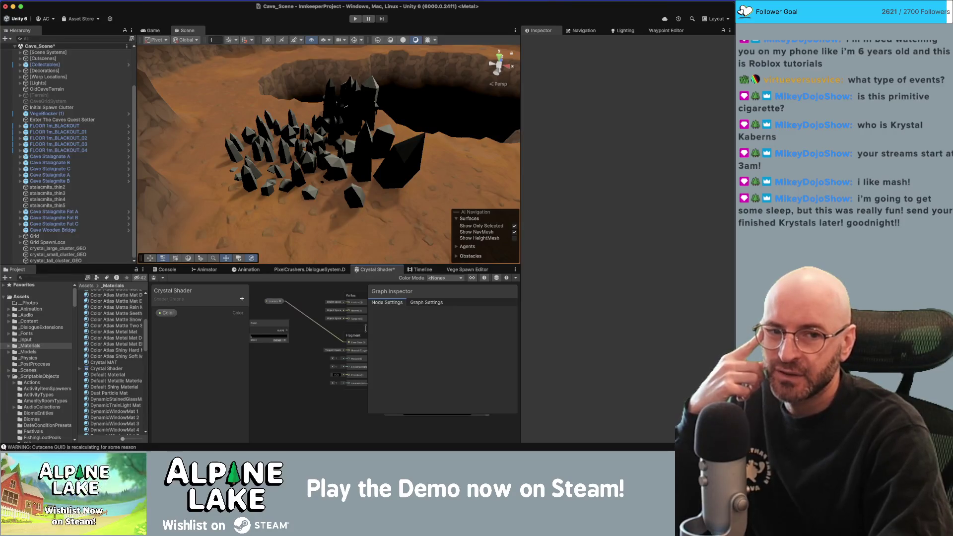
right_click(282, 374)
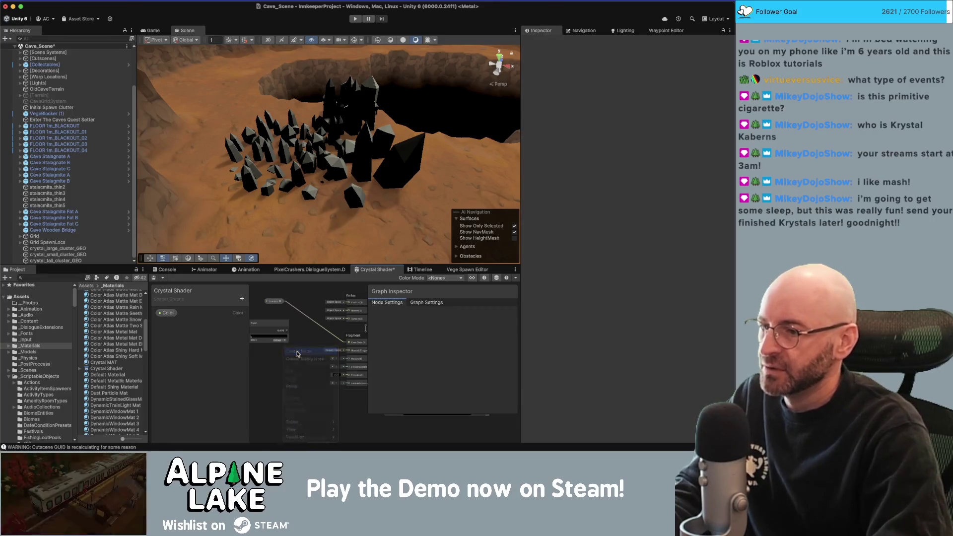
click(297, 354)
text(envi)
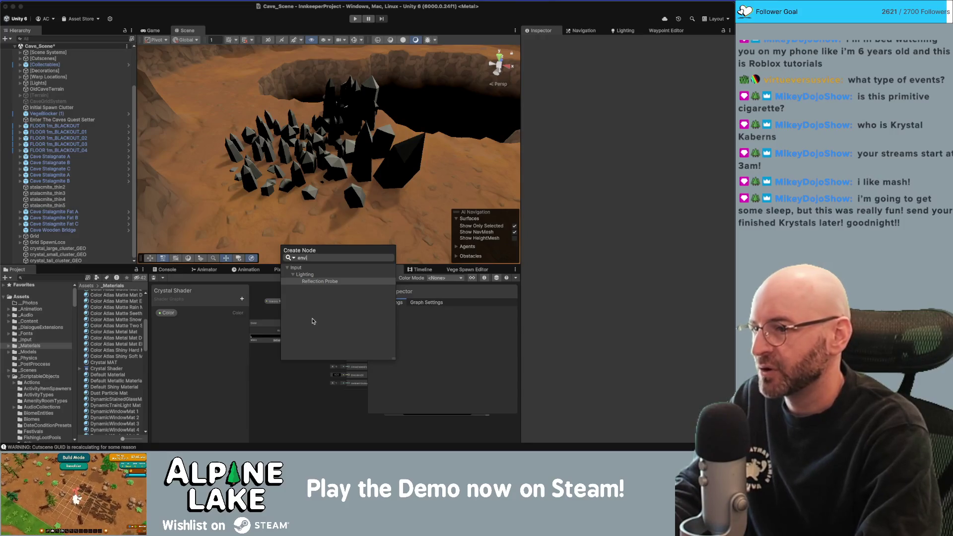
key(BackSpace)
key(BackSpace)
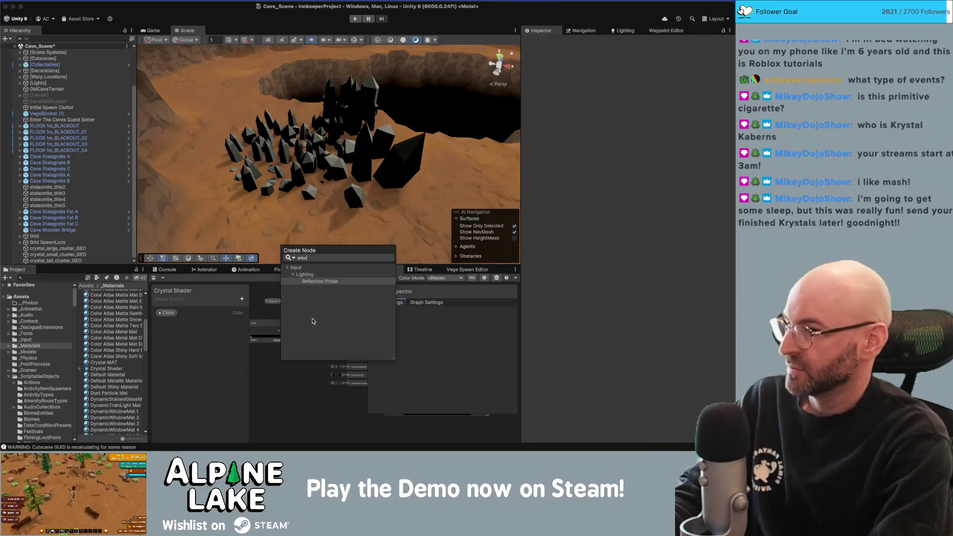
key(BackSpace)
key(BackSpace)
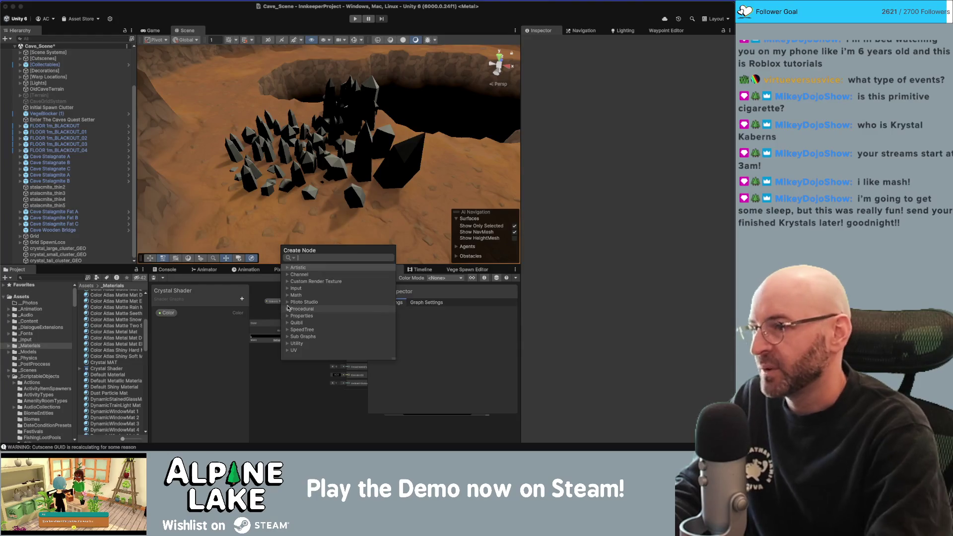
text(refl)
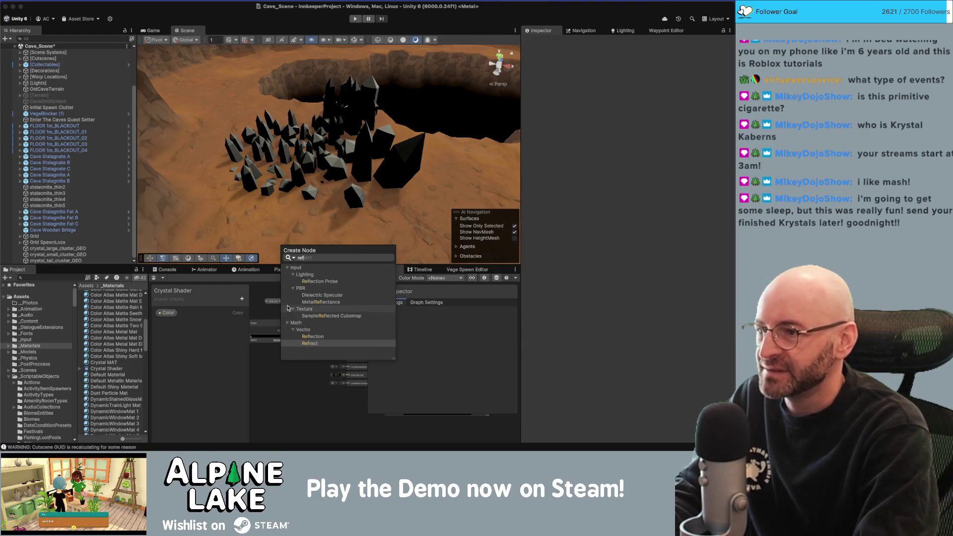
key(BackSpace)
key(BackSpace)
key(BackSpace)
click(287, 288)
scroll(296, 301, down, 1)
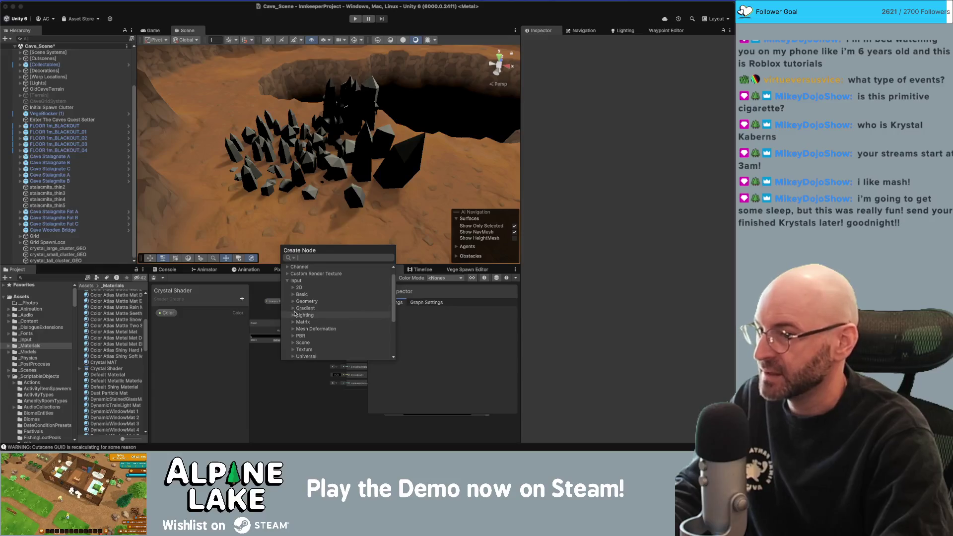
click(295, 314)
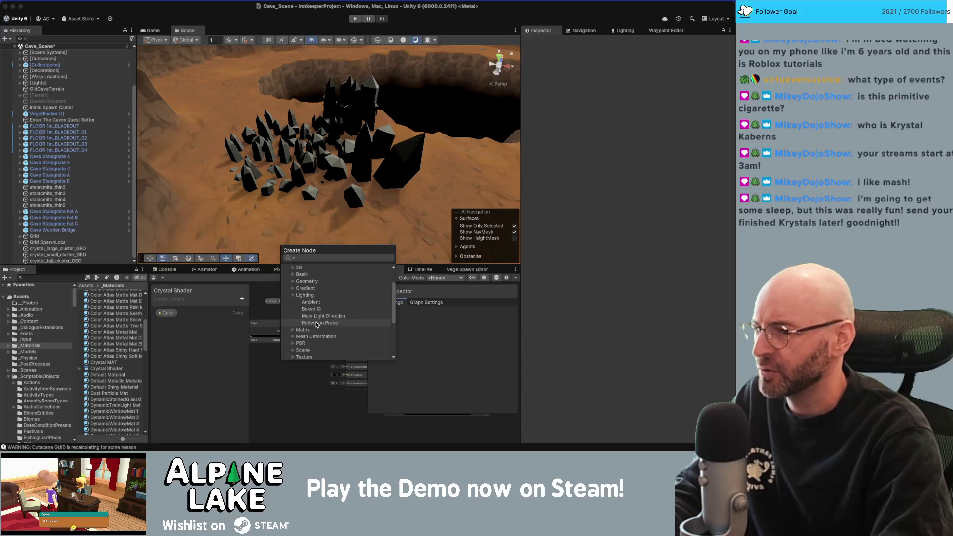
click(316, 324)
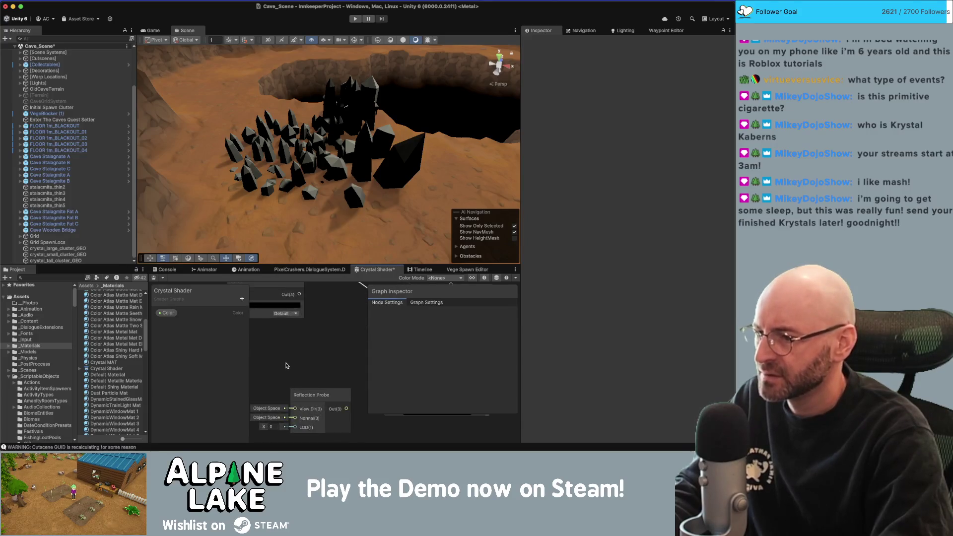
drag(286, 366, 314, 327)
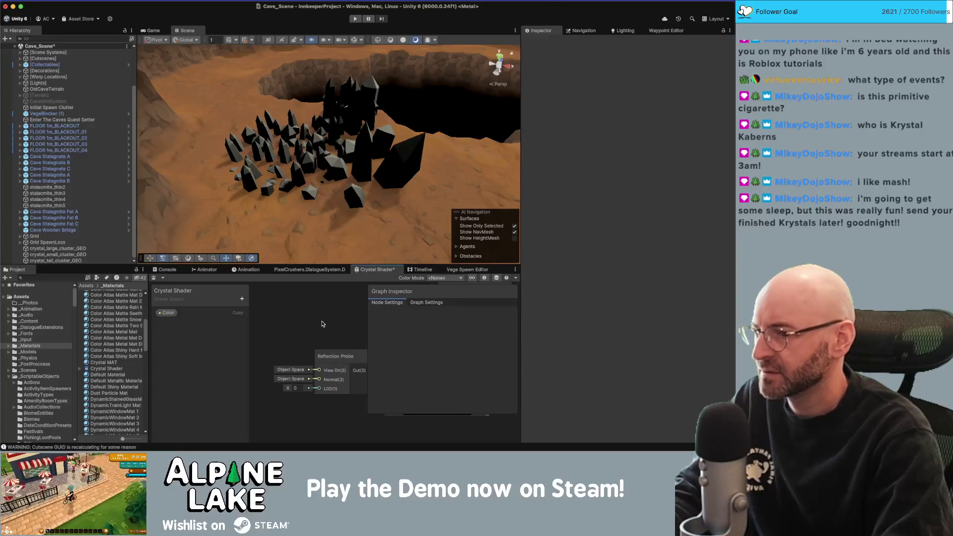
scroll(323, 338, down, 3)
click(320, 345)
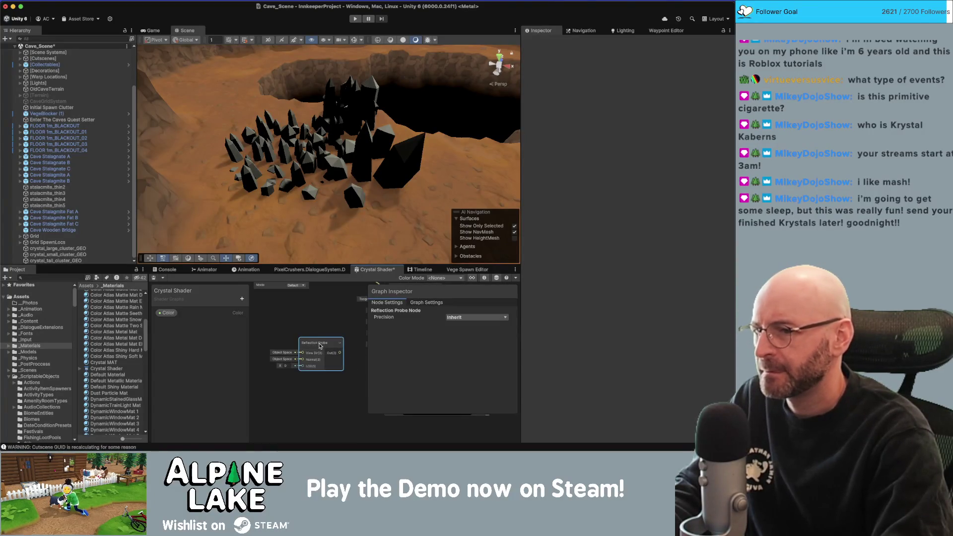
click(325, 336)
drag(325, 336, 325, 321)
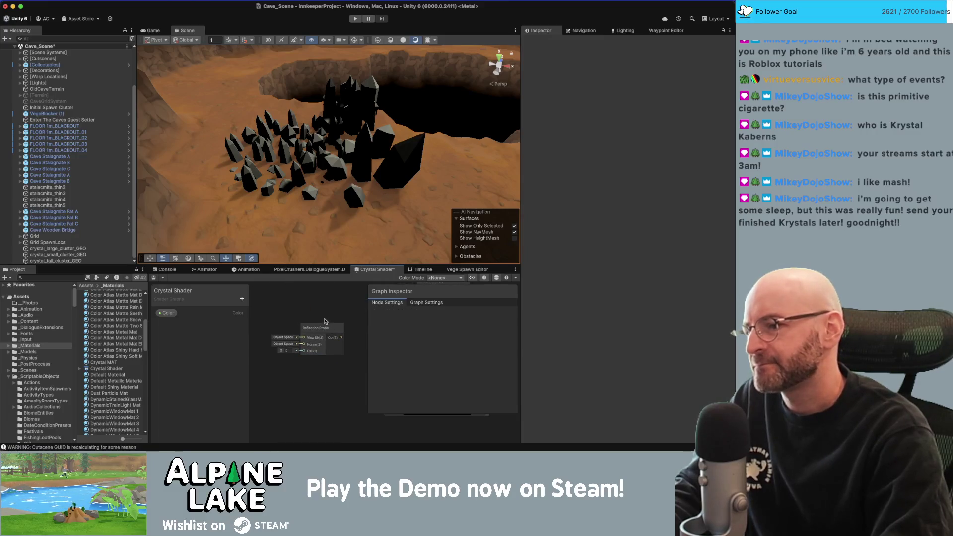
scroll(325, 321, up, 3)
scroll(323, 323, down, 2)
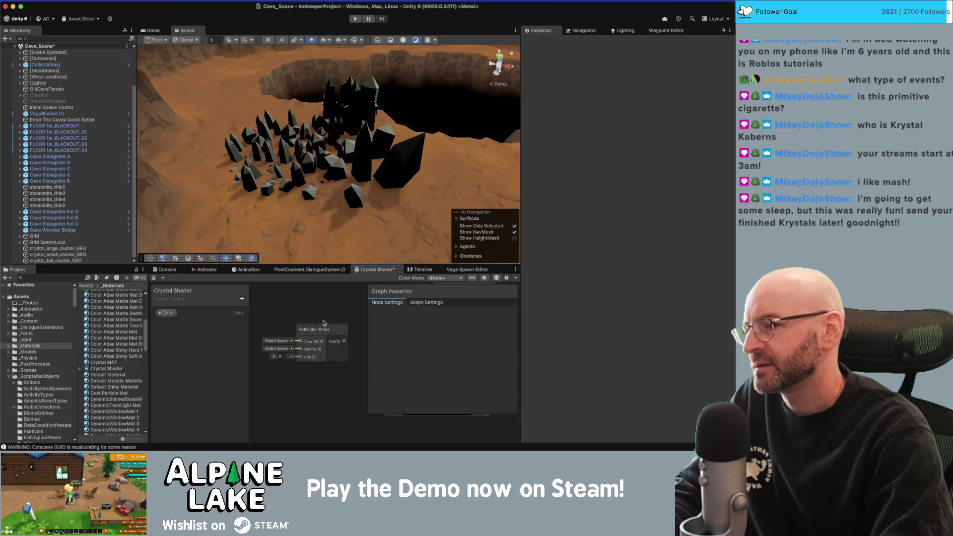
click(320, 328)
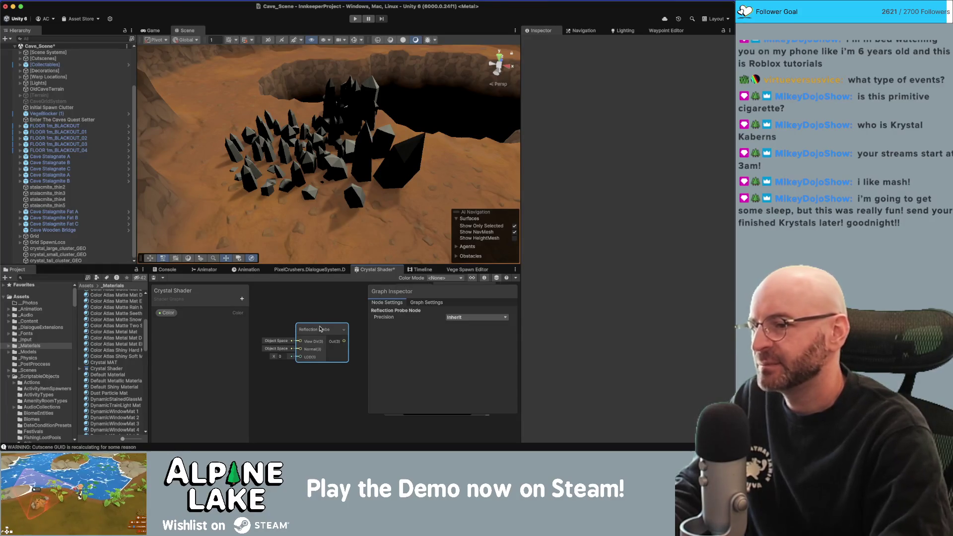
key(Delete)
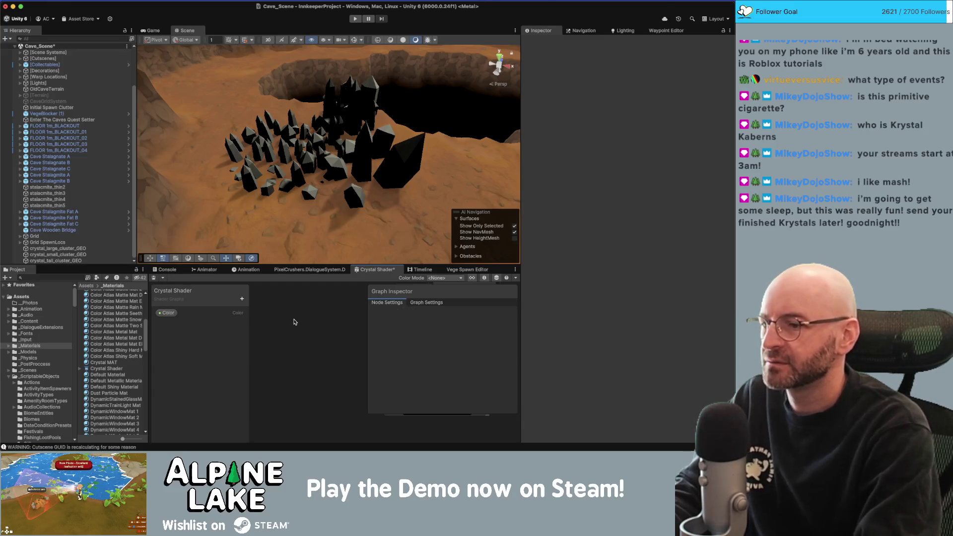
right_click(293, 321)
- In the Create Node browser, expand Input and then its Texture node group
click(312, 329)
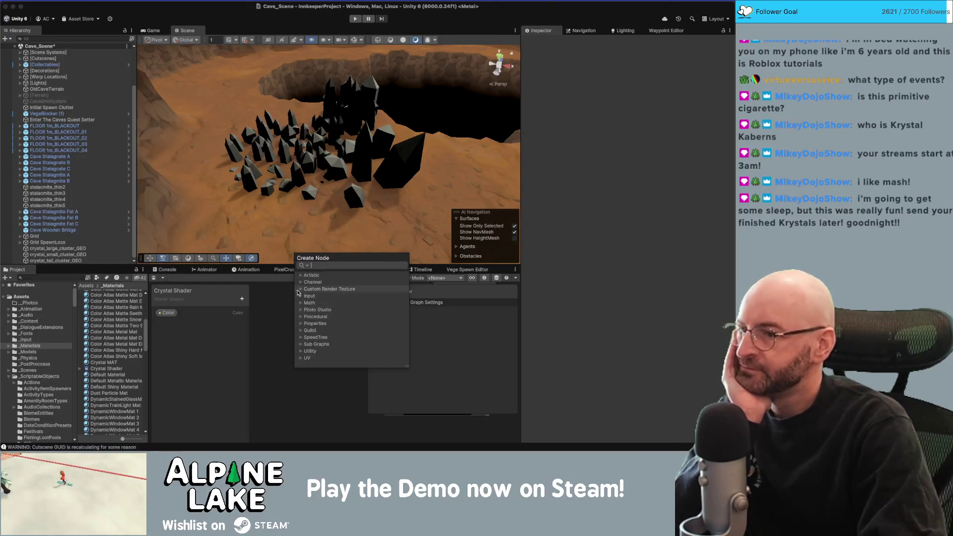
click(300, 290)
click(300, 289)
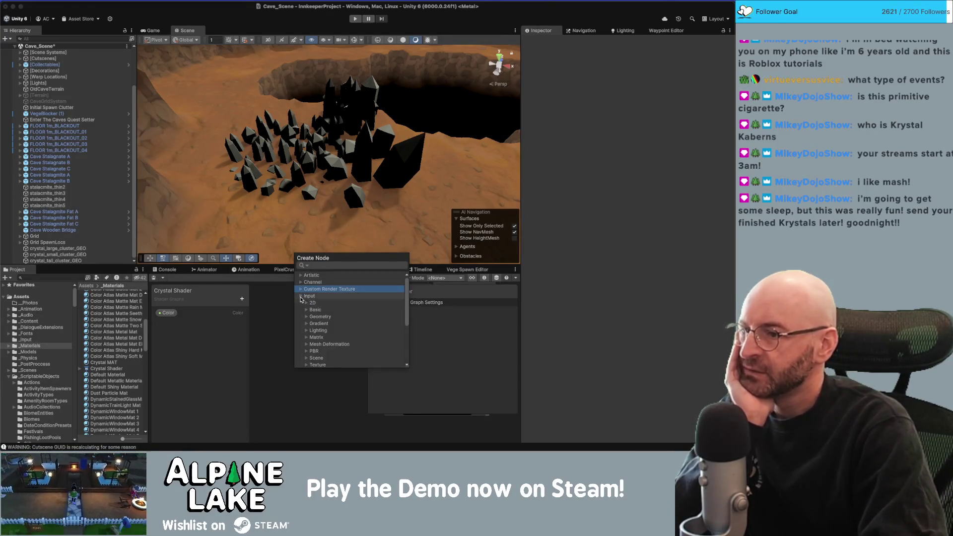
click(300, 296)
scroll(308, 312, down, 1)
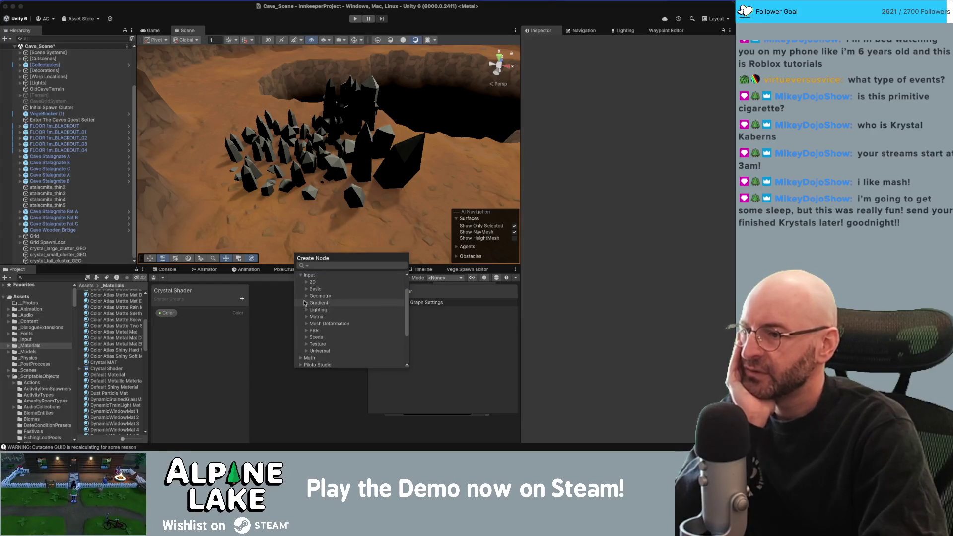
click(305, 337)
scroll(305, 339, down, 3)
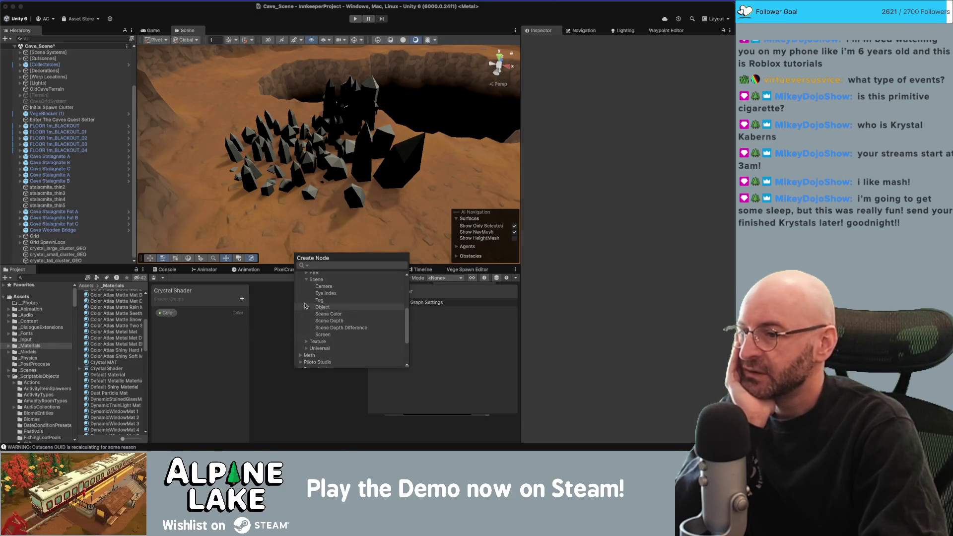
click(306, 280)
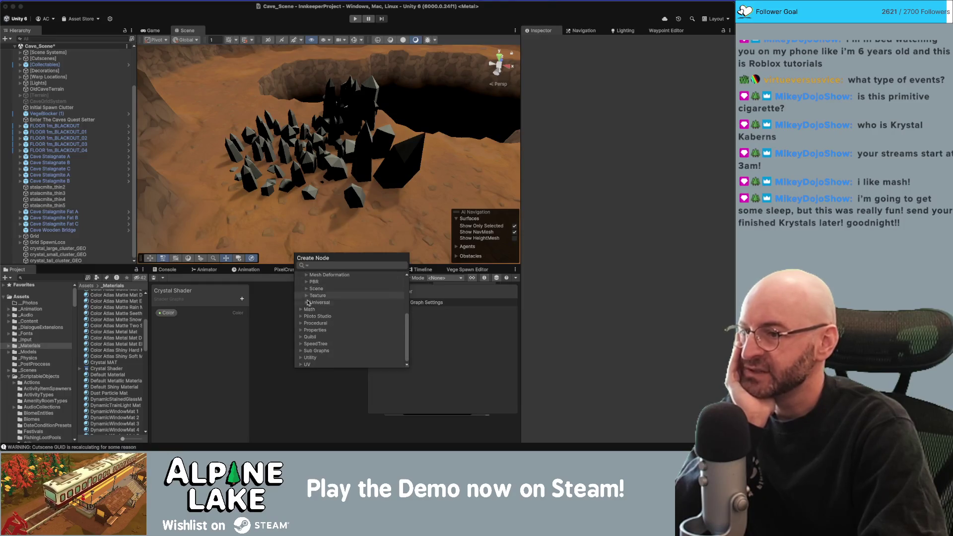
click(306, 302)
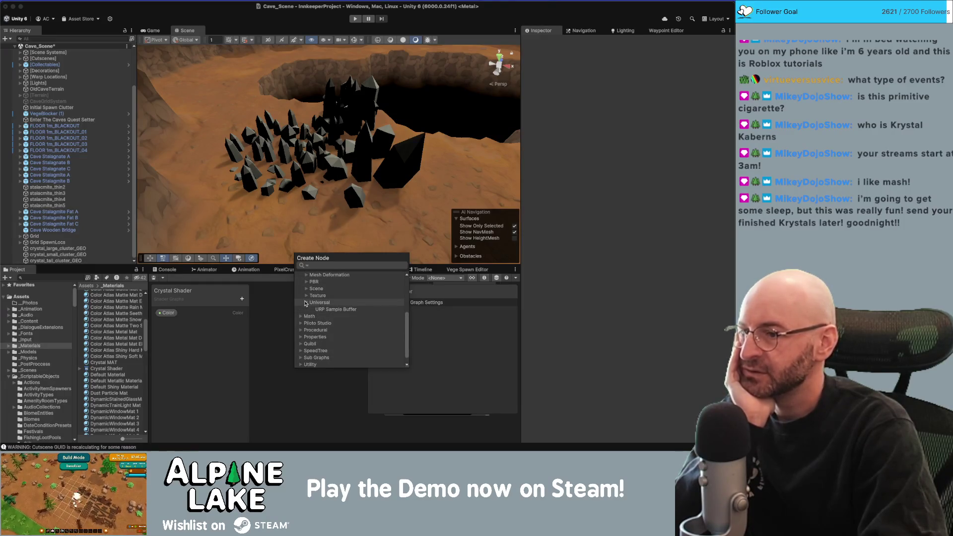
click(306, 302)
click(306, 295)
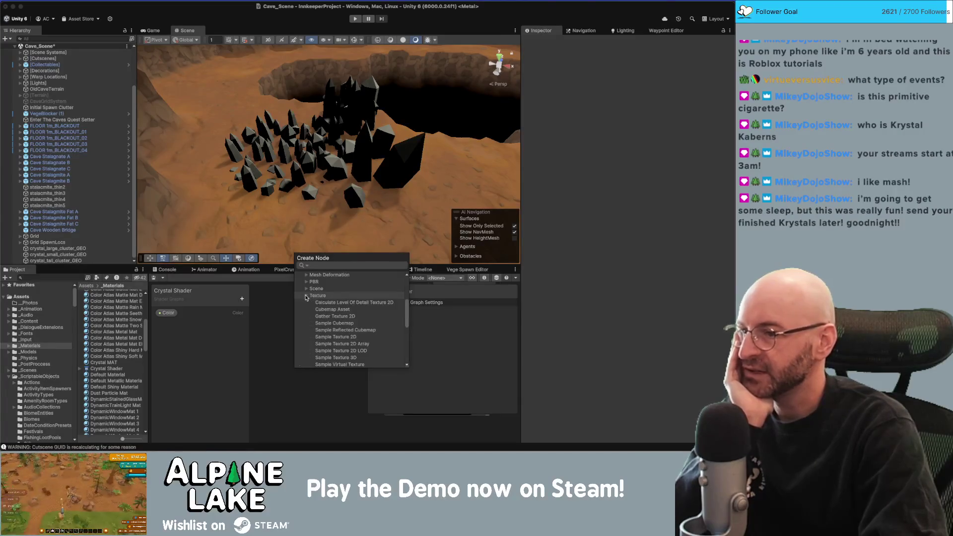
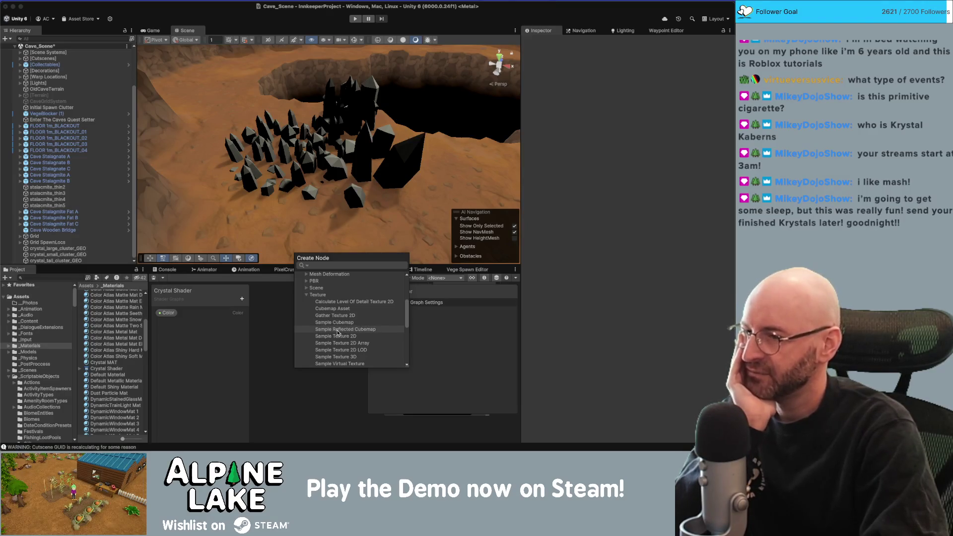
- Add a Sample Reflected Cubemap node to the Crystal Shader graph
double_click(336, 330)
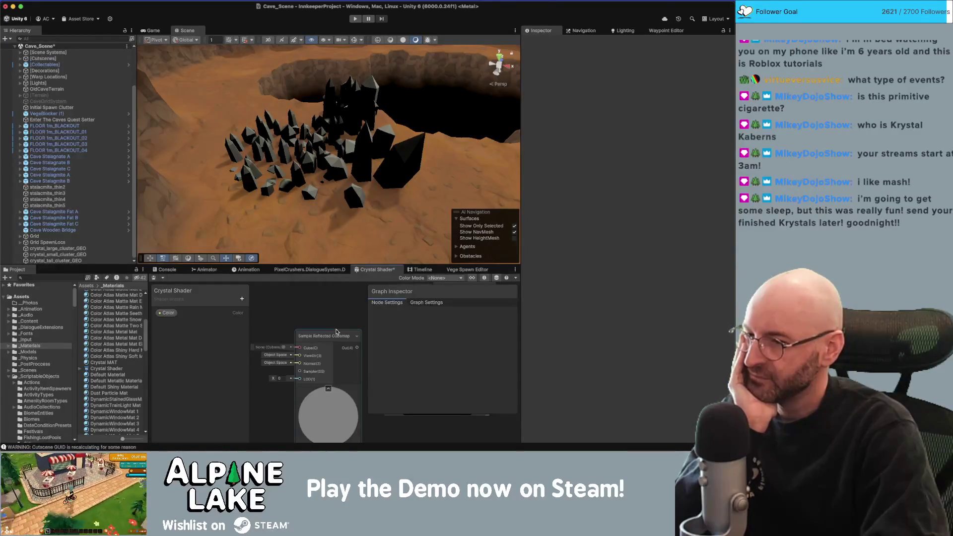
click(332, 340)
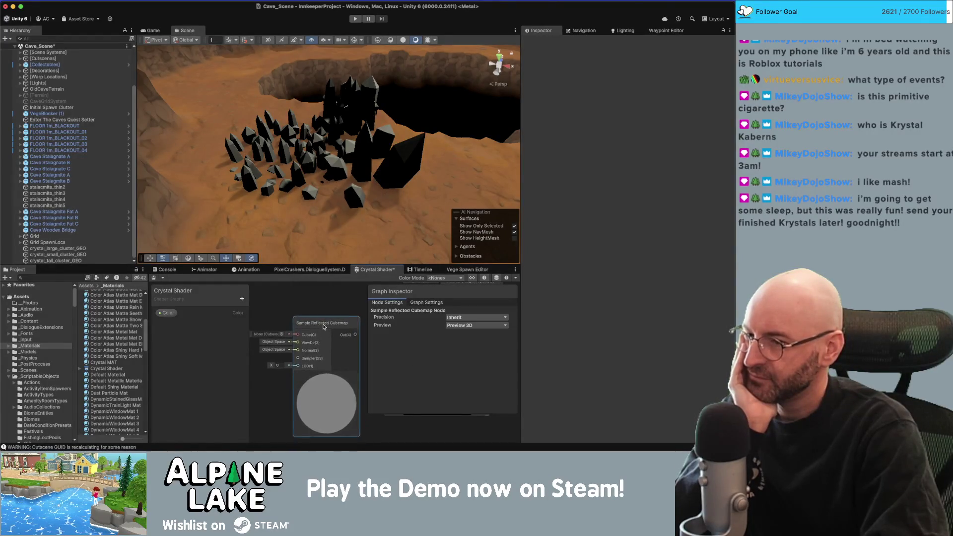
scroll(284, 307, down, 3)
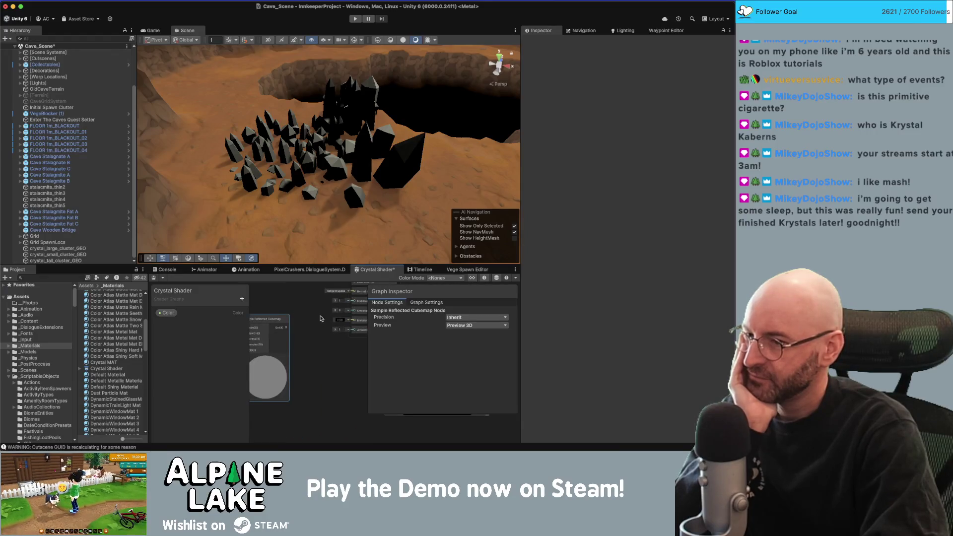
scroll(323, 317, up, 4)
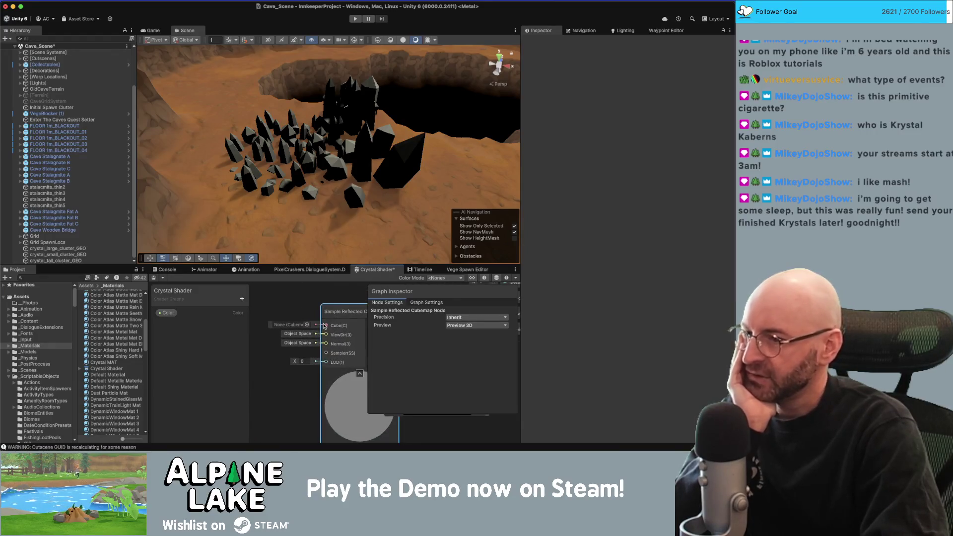
- Create a Cubemap property defaulting to the skybox cubemap to feed the node
click(243, 298)
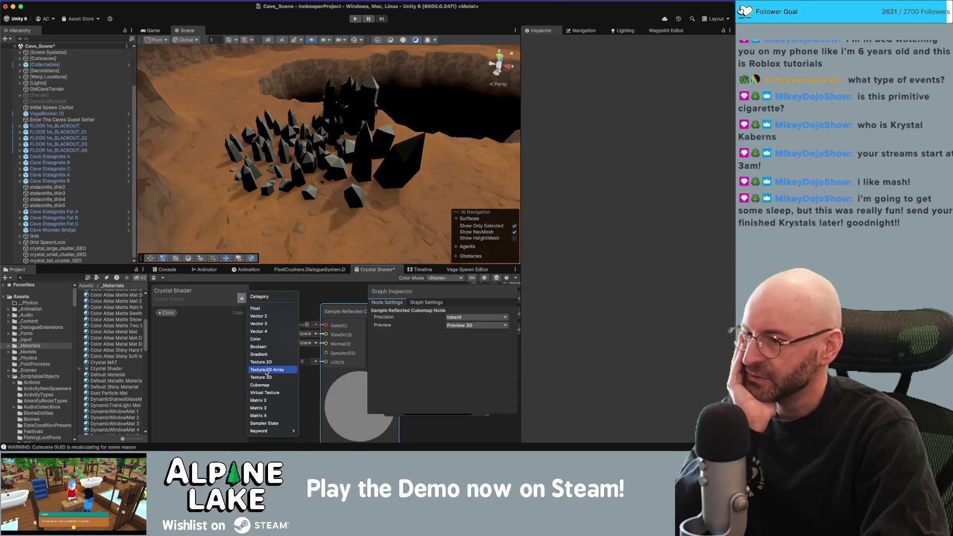
click(267, 384)
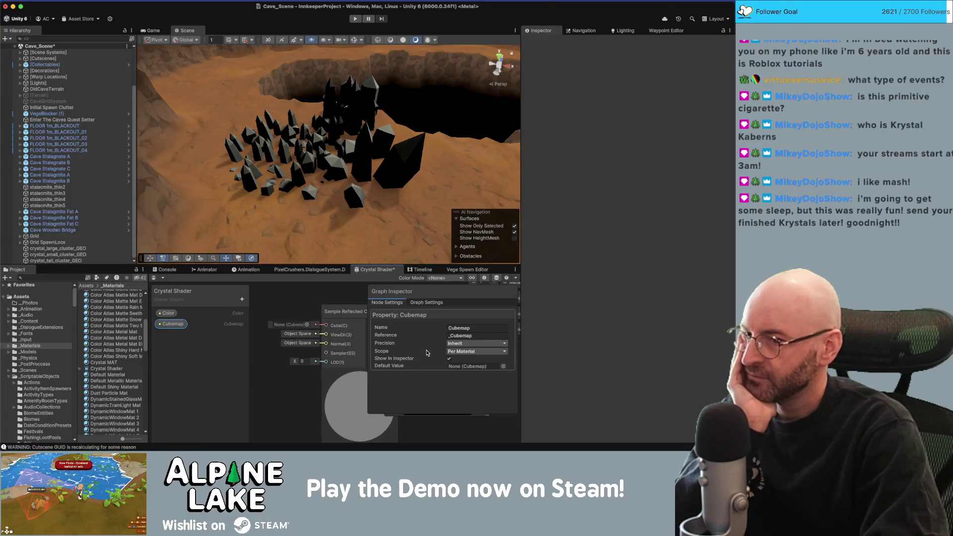
click(502, 366)
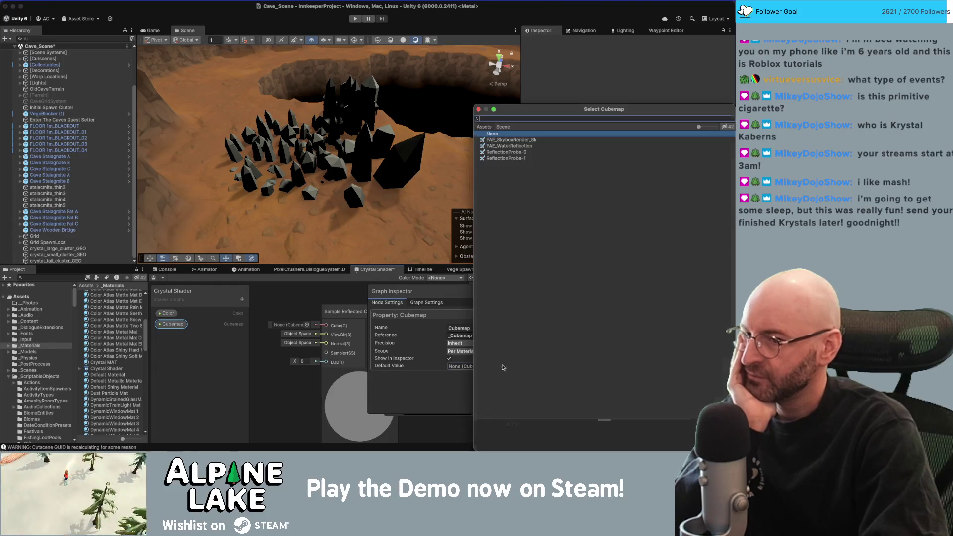
click(504, 152)
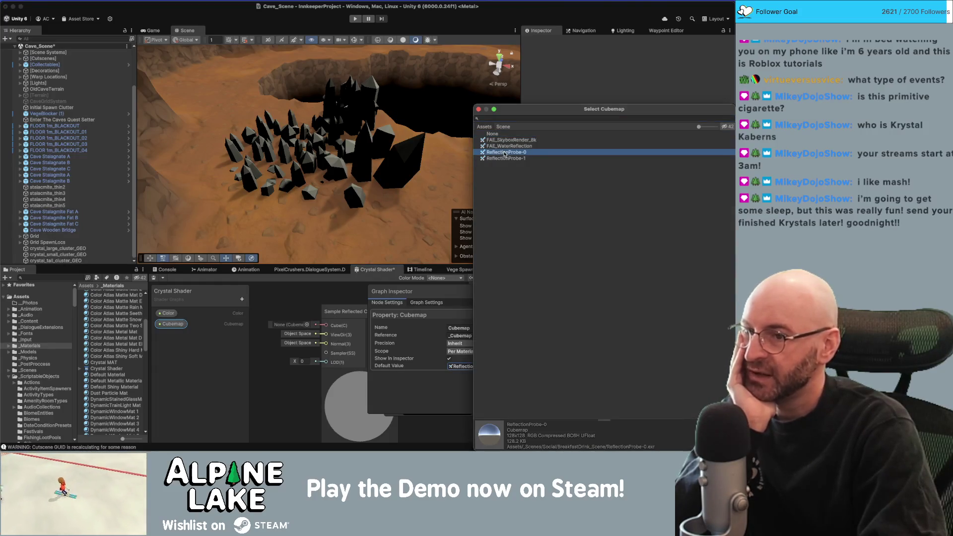
click(504, 147)
double_click(505, 146)
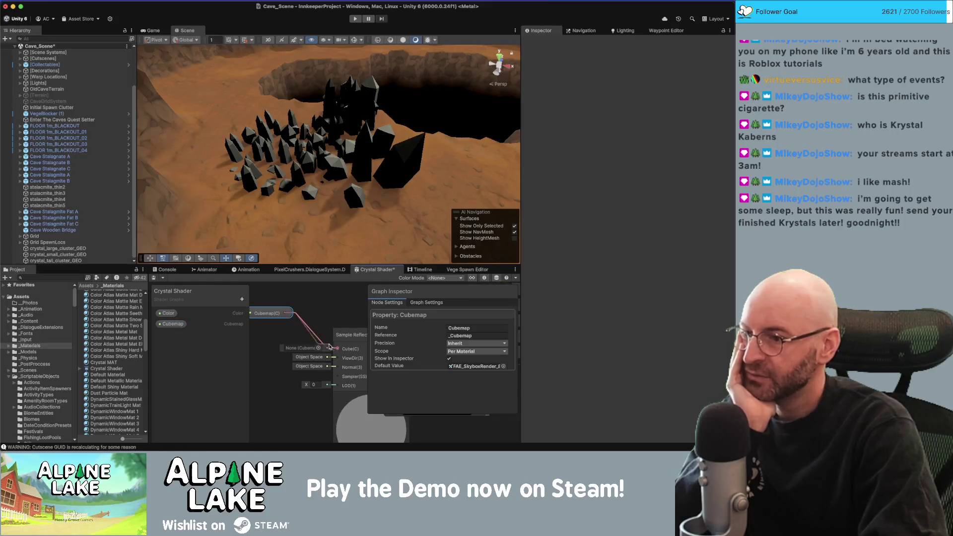
click(356, 397)
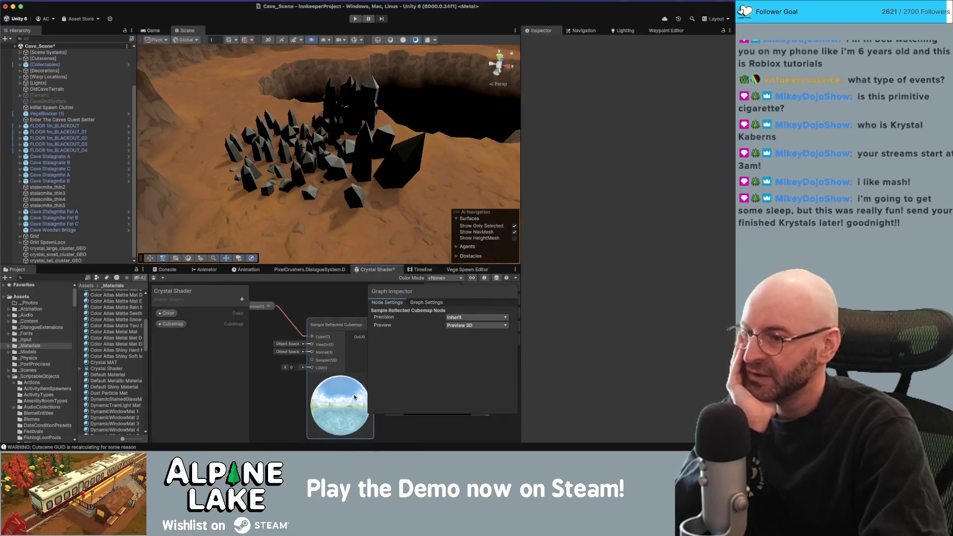
- Save the Crystal Shader, select crystal_tall_cluster_GEO and expand its Crystal MAT material
mouse_move(392, 374)
mouse_down()
mouse_move(265, 362)
mouse_move(275, 354)
mouse_move(265, 348)
mouse_up()
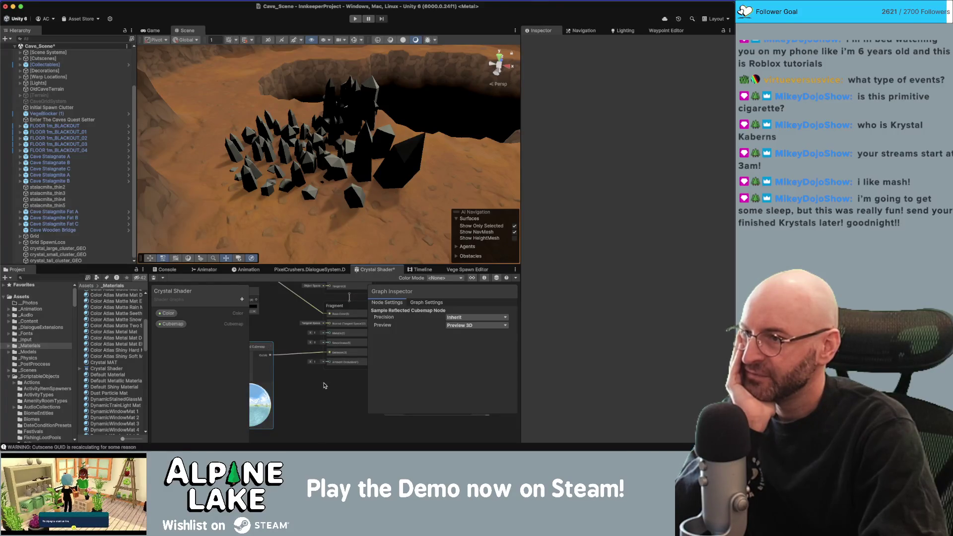
click(156, 278)
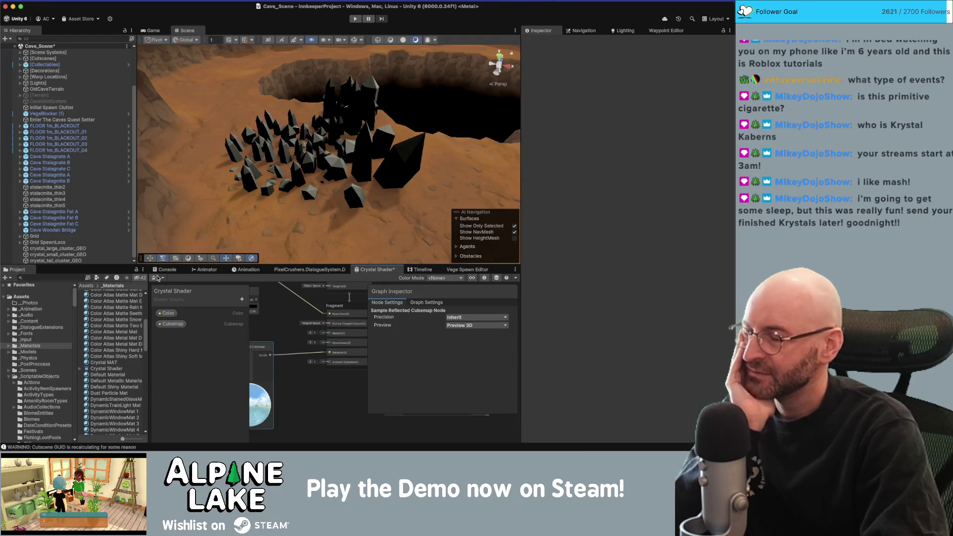
drag(328, 146, 346, 169)
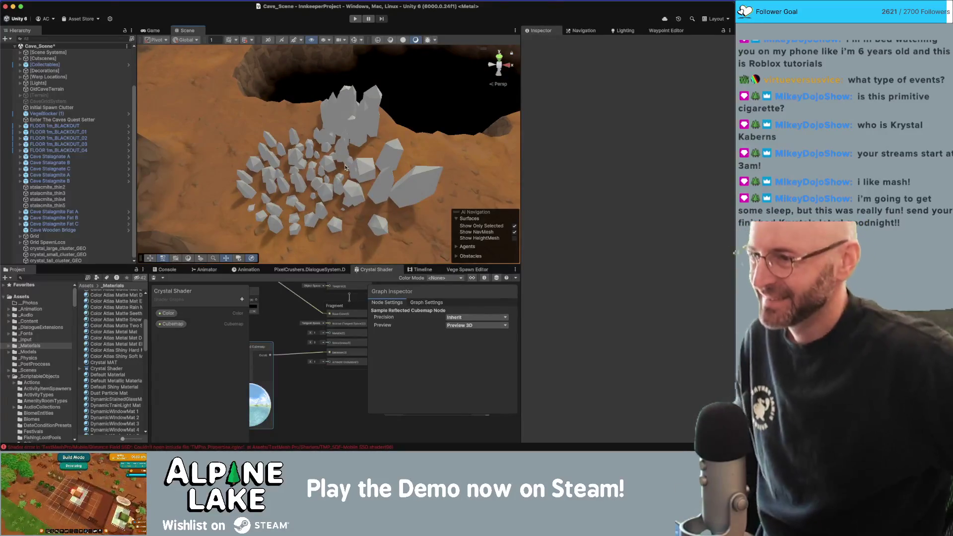
click(364, 123)
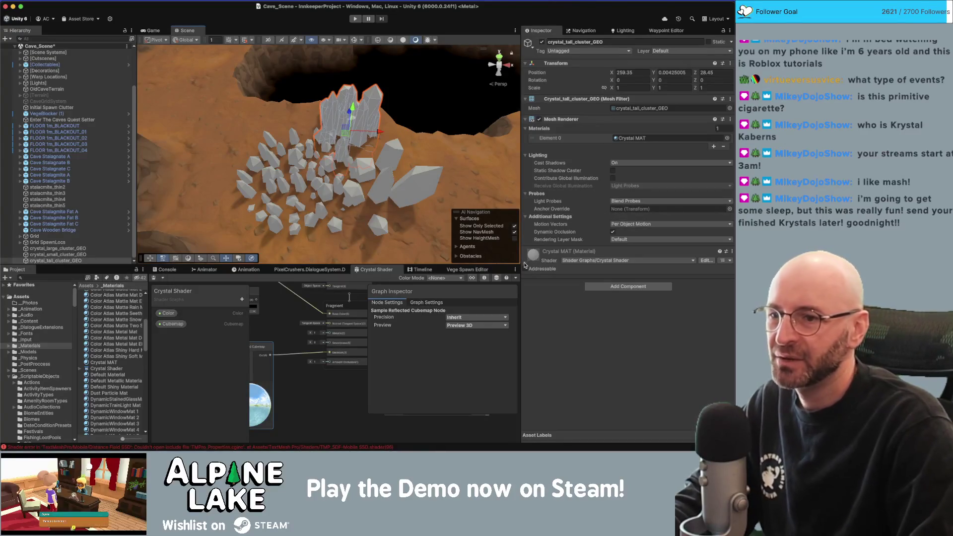
click(556, 251)
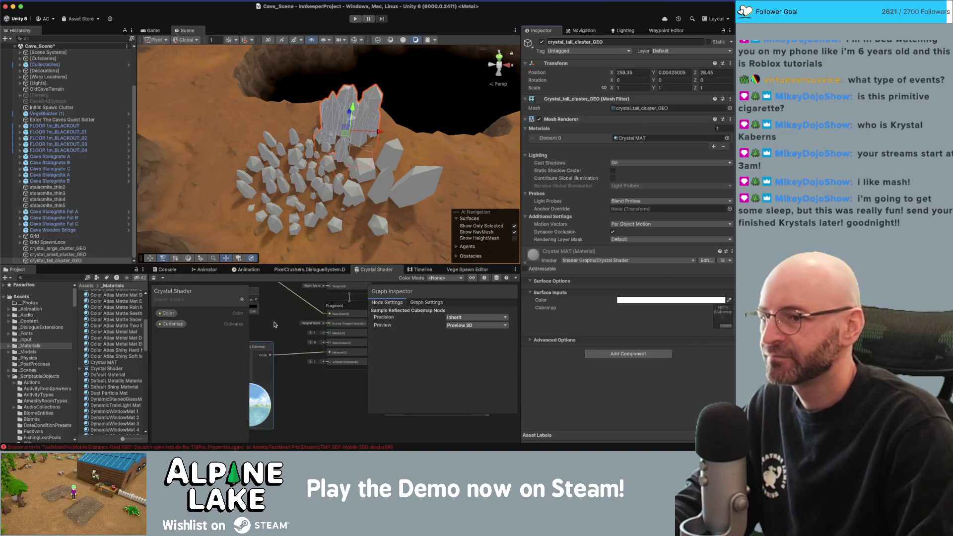
- Assign FAE_SkyboxRender_8k as the Crystal MAT material's cubemap
click(724, 326)
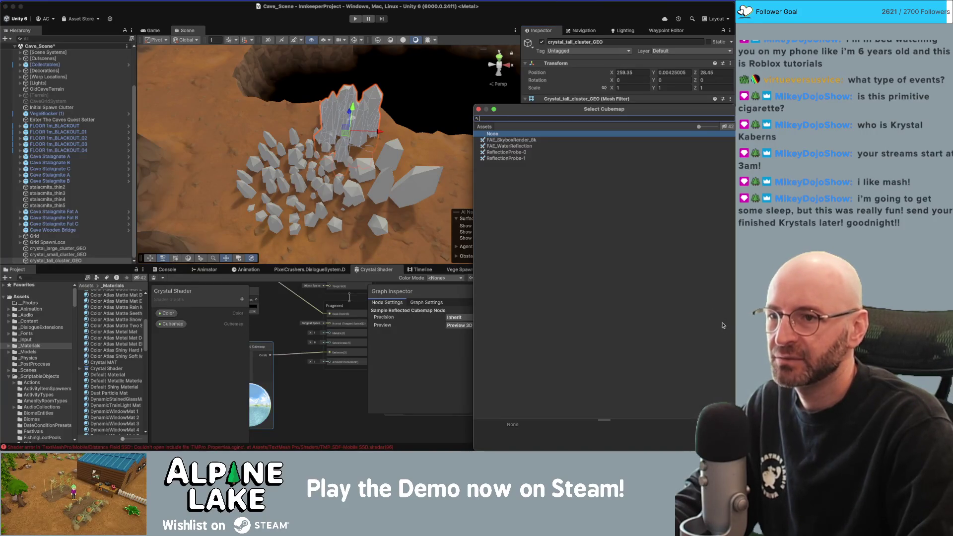
click(516, 141)
double_click(516, 141)
- Orbit around the icy-blue crystal cluster to inspect its sky reflections from several angles
mouse_move(437, 144)
mouse_down()
mouse_move(347, 134)
mouse_move(366, 123)
mouse_move(395, 136)
mouse_up()
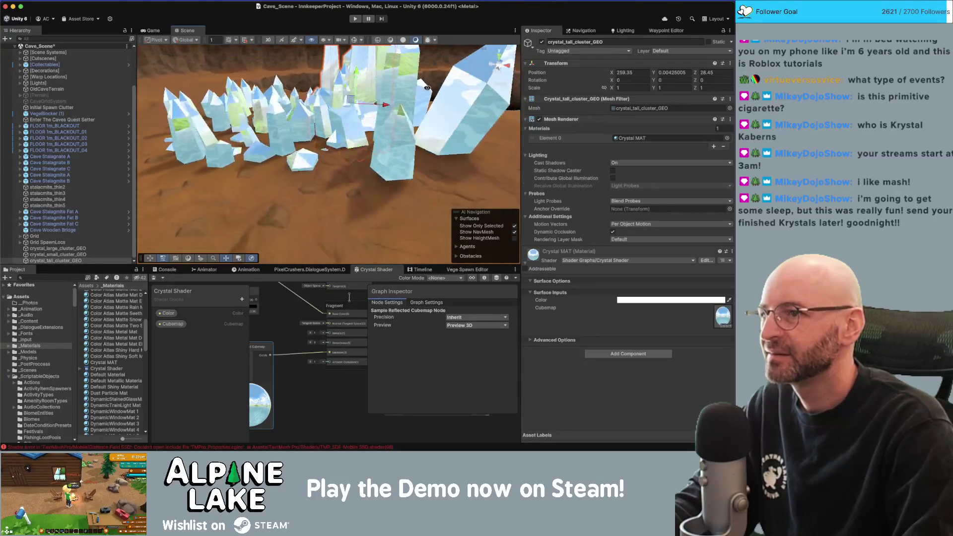
drag(397, 95, 390, 106)
scroll(381, 156, down, 3)
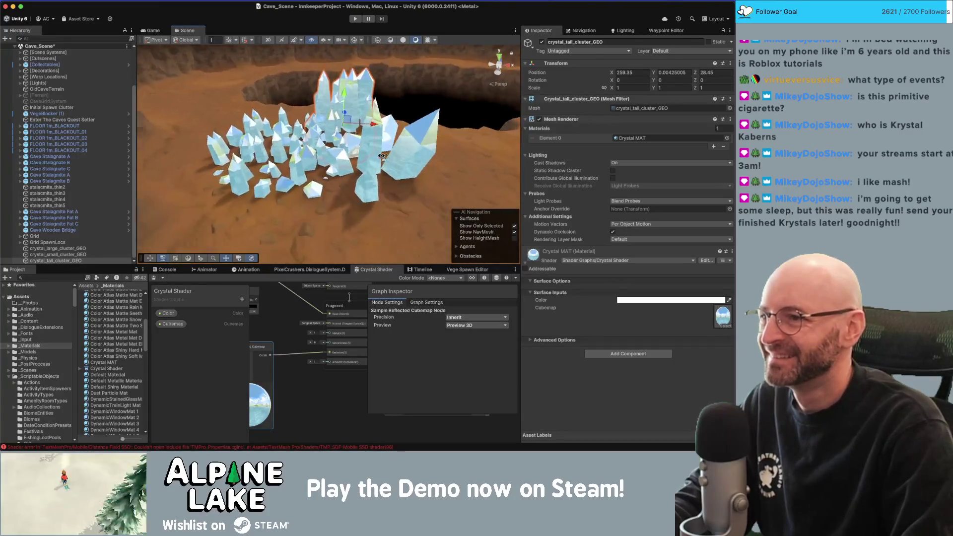
drag(357, 145, 370, 152)
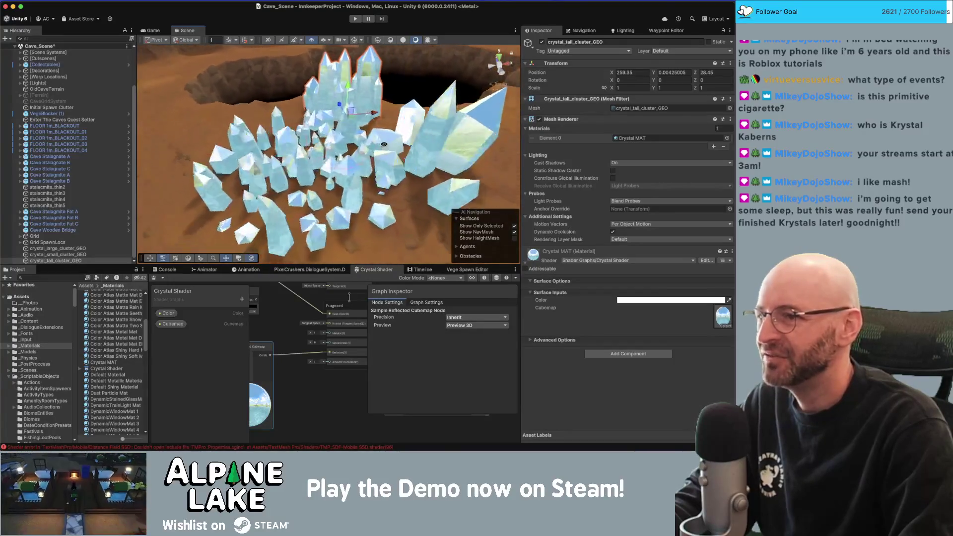
mouse_move(356, 144)
mouse_down()
mouse_move(376, 142)
mouse_move(338, 143)
mouse_up()
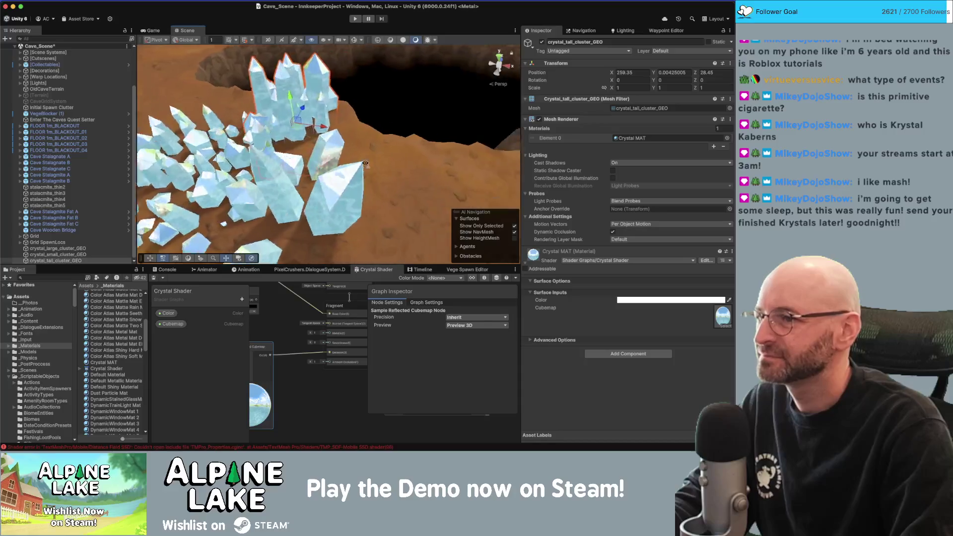
drag(379, 163, 380, 164)
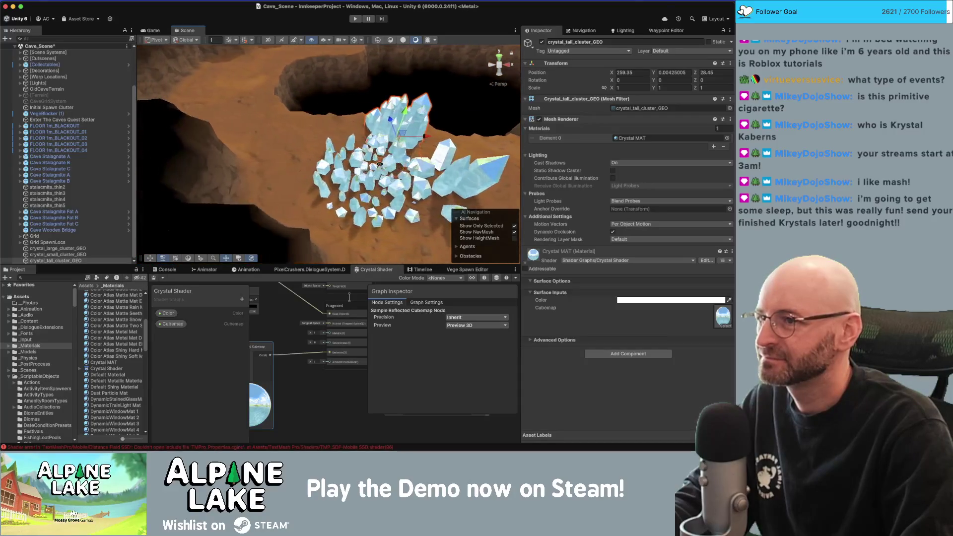
scroll(379, 164, up, 6)
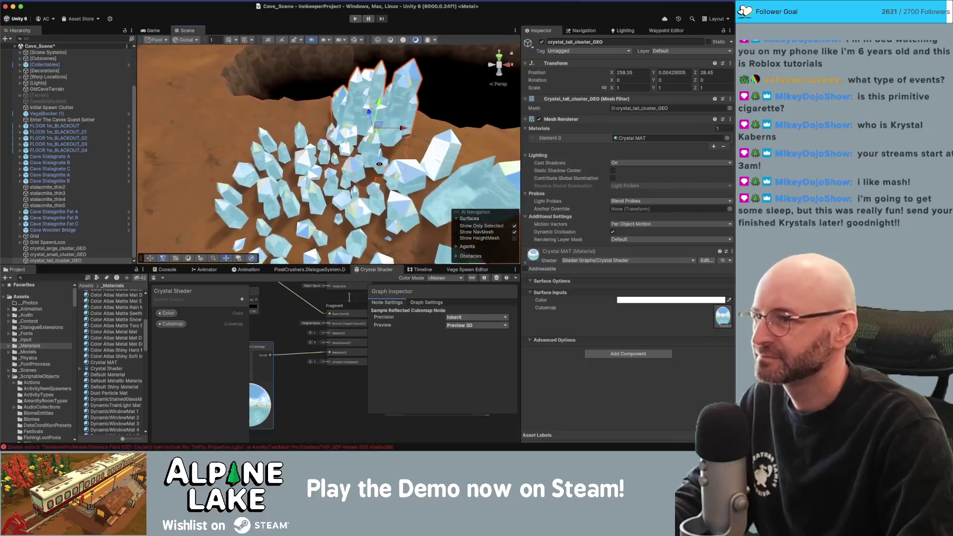
drag(380, 164, 370, 151)
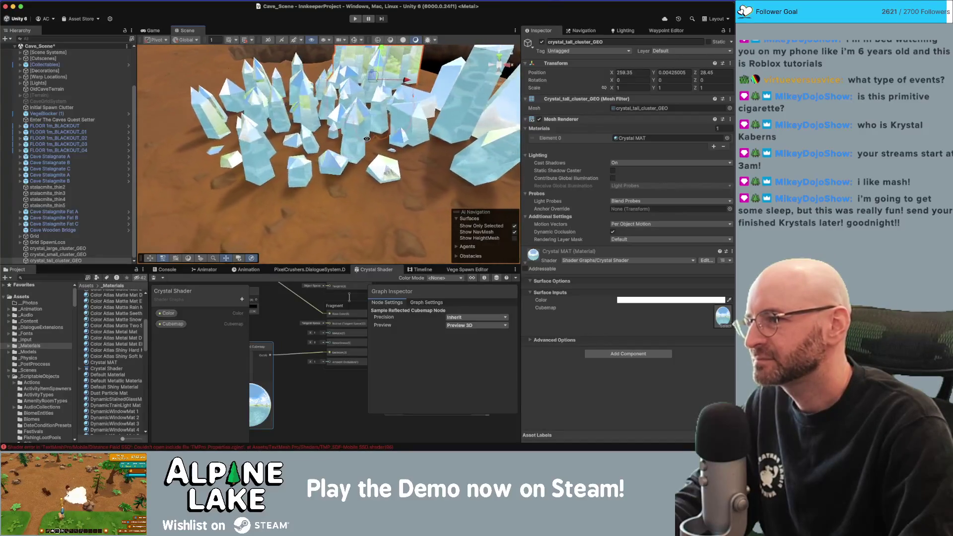
mouse_move(374, 140)
mouse_down()
mouse_move(386, 138)
mouse_move(359, 137)
mouse_move(368, 116)
mouse_move(373, 139)
mouse_up()
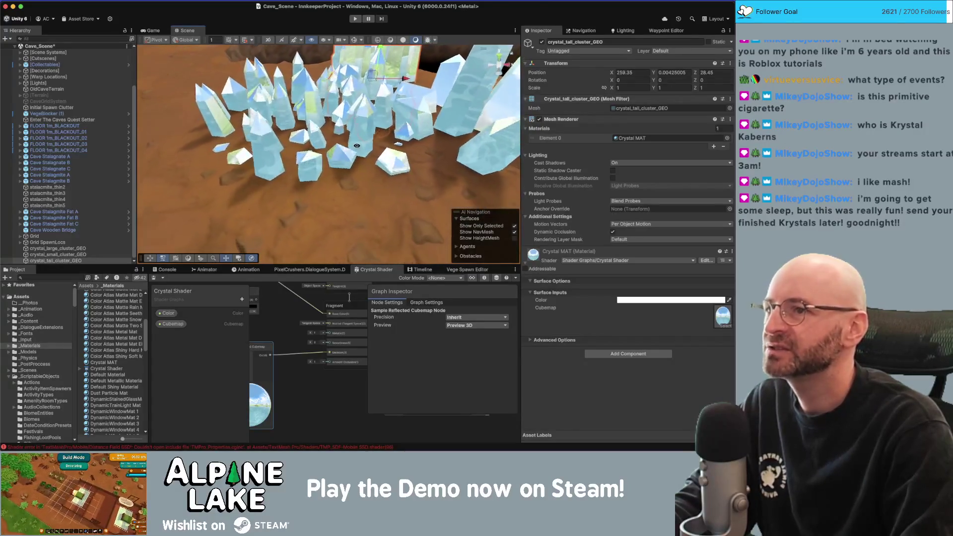
mouse_move(401, 119)
mouse_down()
mouse_move(412, 78)
mouse_move(311, 120)
mouse_move(362, 152)
mouse_move(294, 159)
mouse_move(314, 169)
mouse_move(387, 124)
mouse_move(364, 126)
mouse_move(378, 146)
mouse_up()
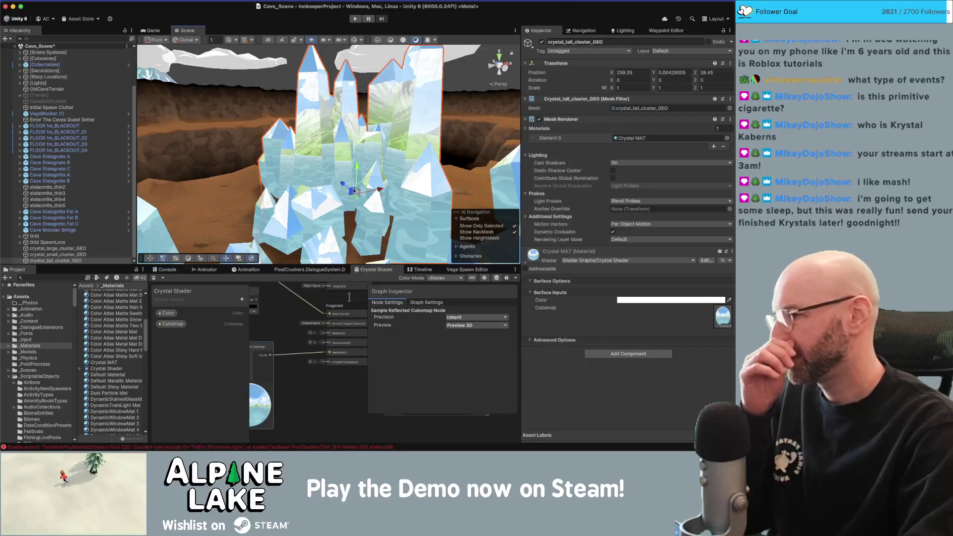
click(723, 316)
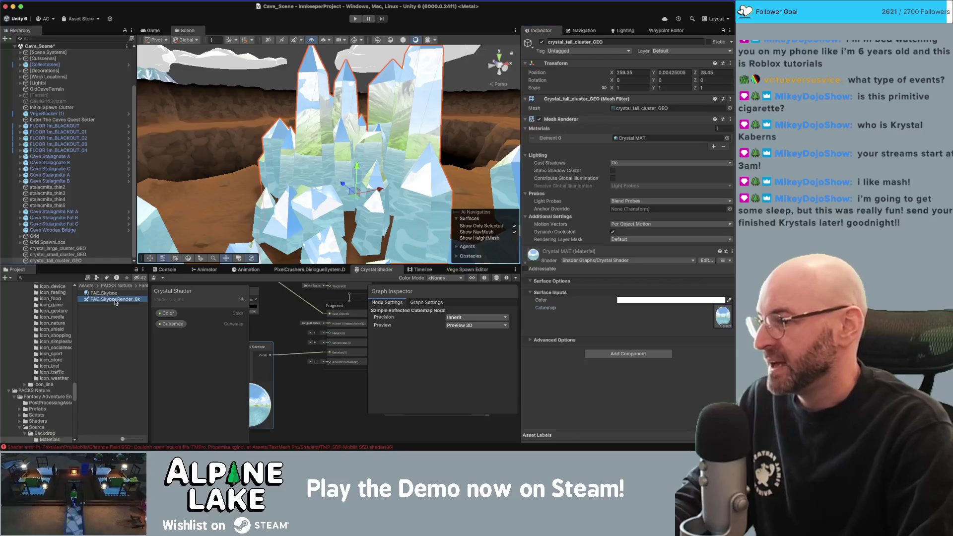
- Reveal the FAE_SkyboxRender_8k cubemap file in Finder, then switch back to Maya
click(117, 299)
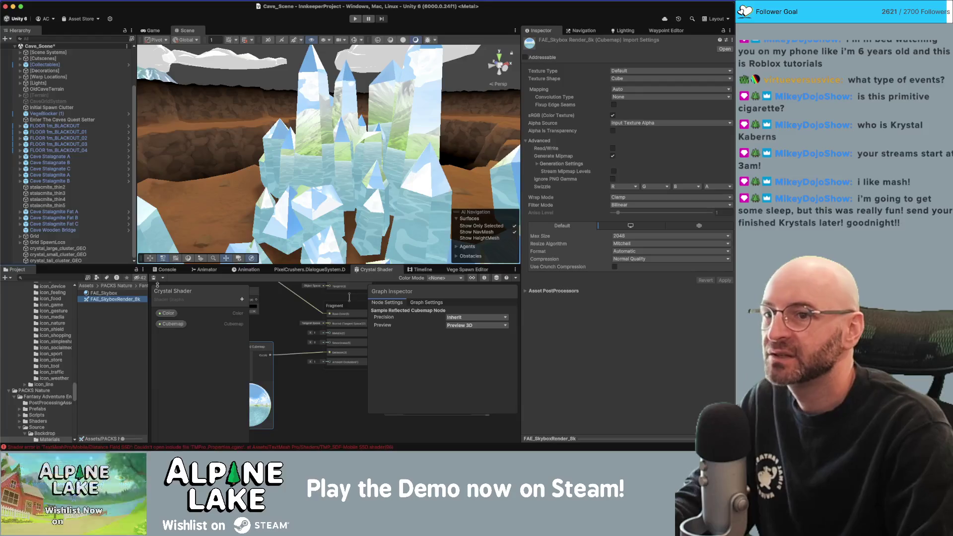
right_click(113, 300)
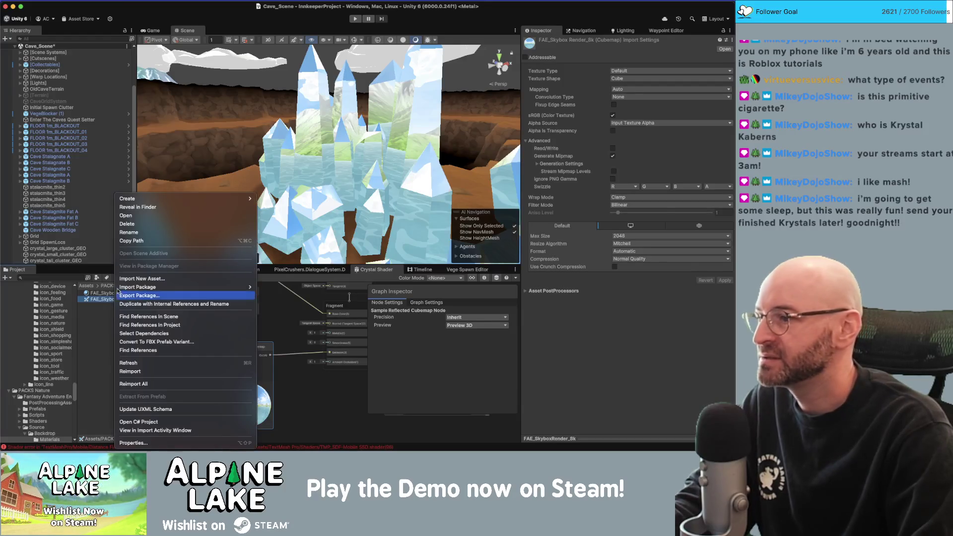
click(145, 208)
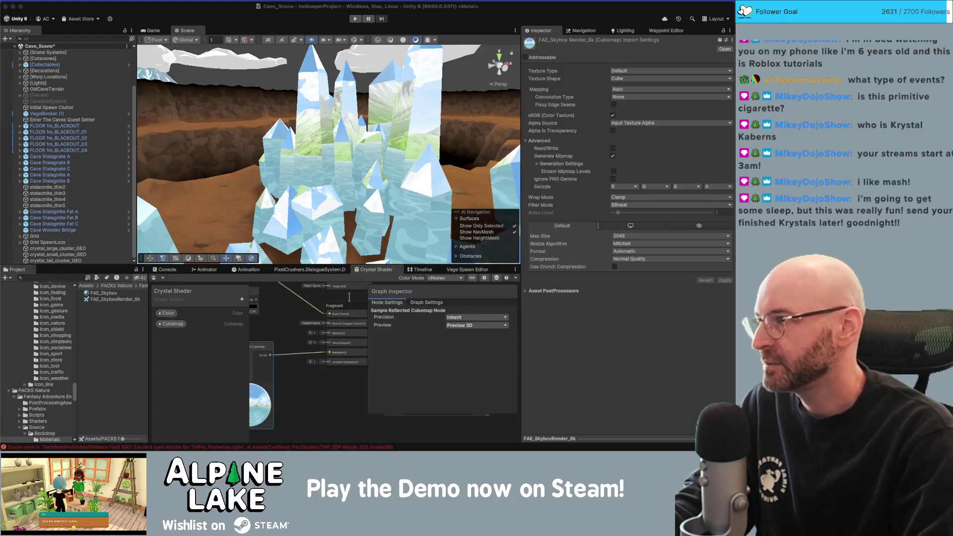
key(super+Tab)
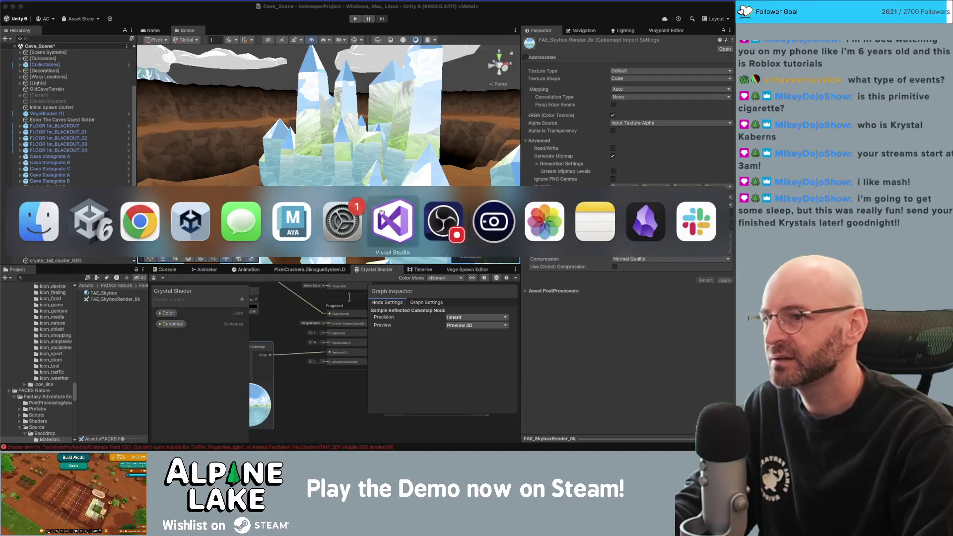
click(294, 228)
- Start a new scene and add a poly sphere
scroll(295, 227, down, 10)
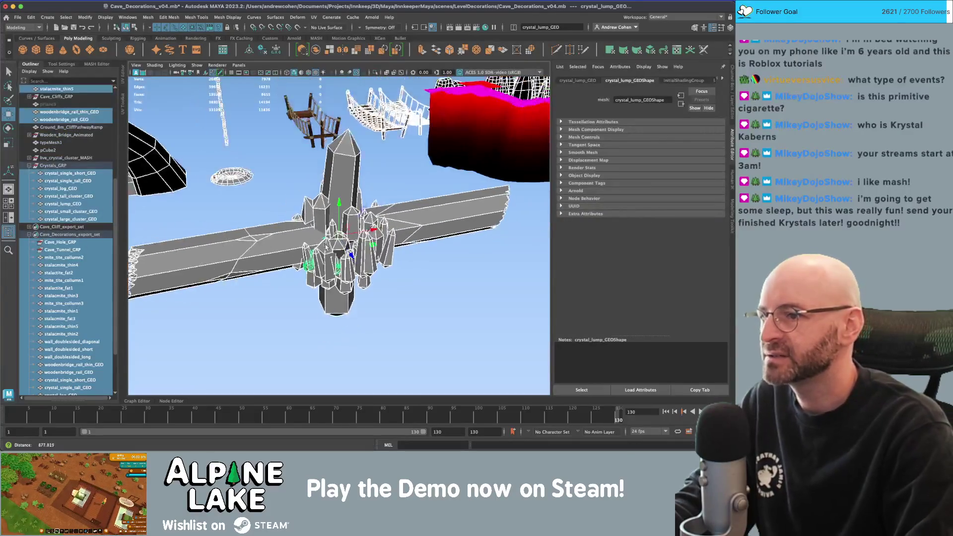
click(310, 259)
mouse_move(310, 258)
mouse_down()
mouse_move(284, 253)
mouse_move(264, 173)
mouse_up()
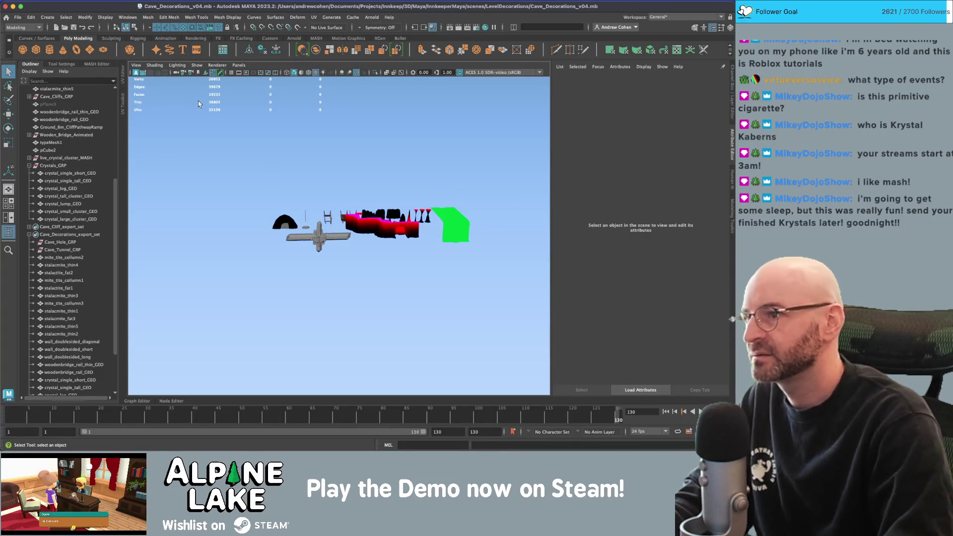
key(ctrl+n)
key(r)
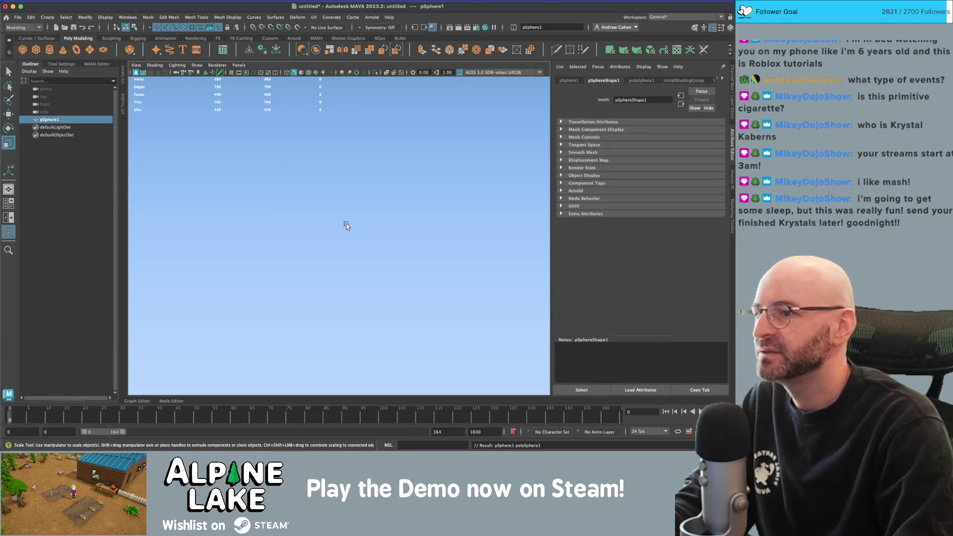
key(f)
- Scale the sphere enormously so the view sits inside, and reverse its normals
mouse_move(339, 236)
mouse_down()
mouse_move(595, 228)
mouse_move(307, 238)
mouse_move(719, 218)
mouse_up()
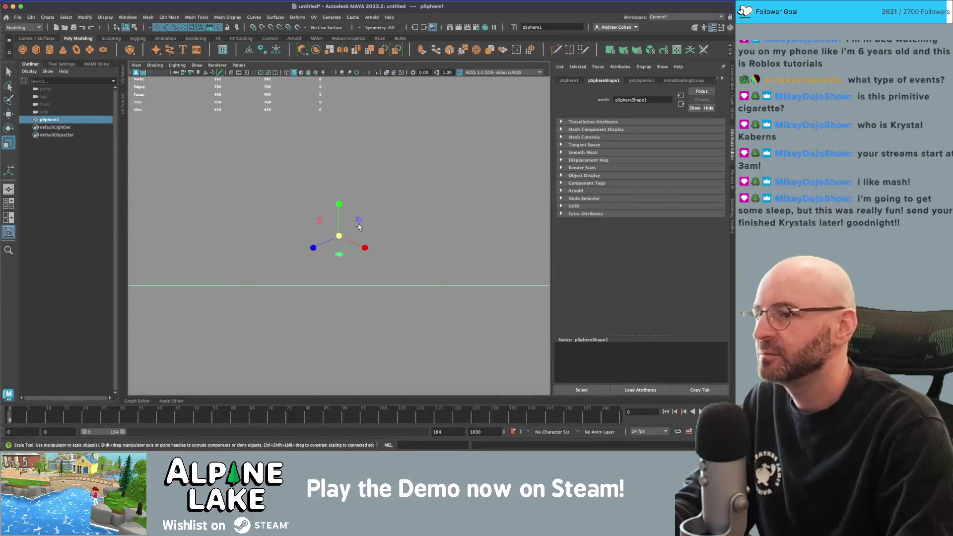
key(q)
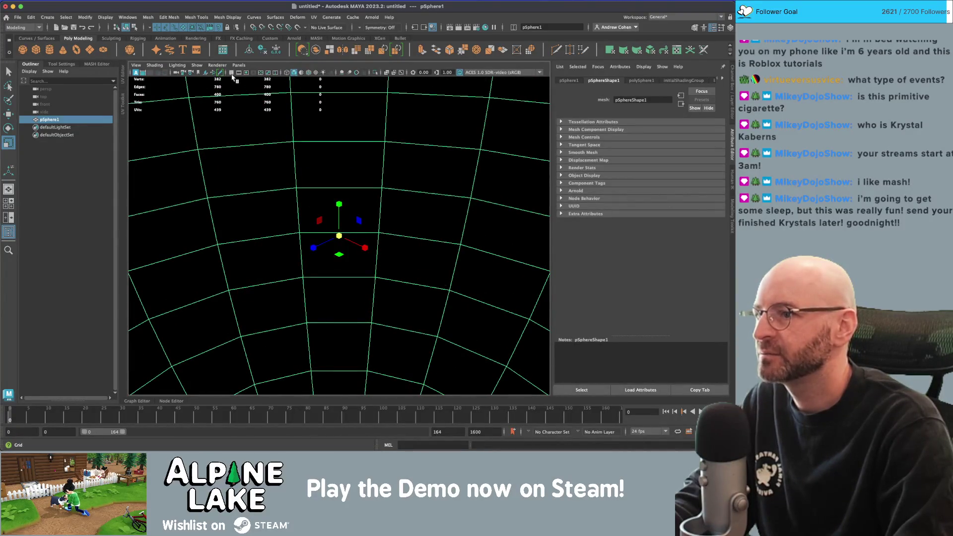
key(z)
key(z)
key(z)
scroll(406, 237, down, 5)
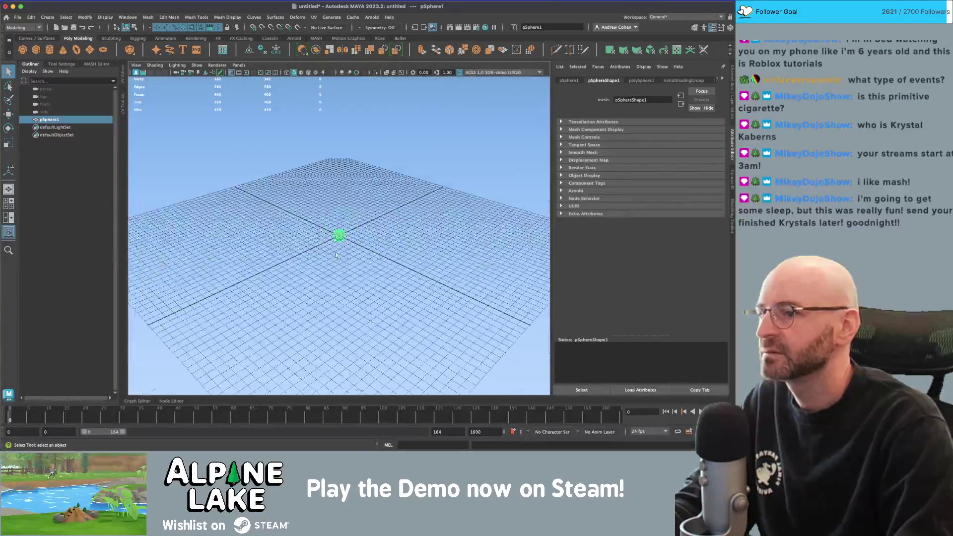
key(r)
key(shift+z)
key(z)
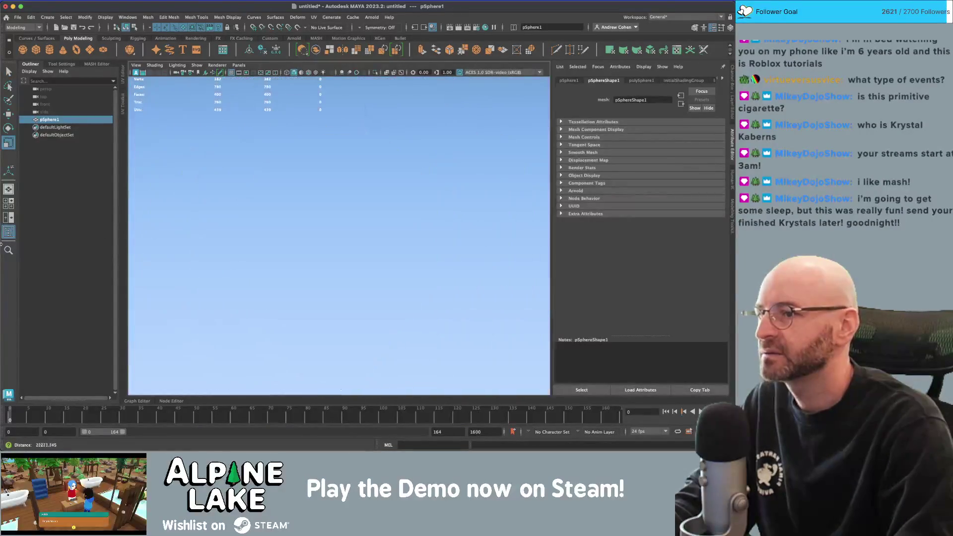
key(shift+z)
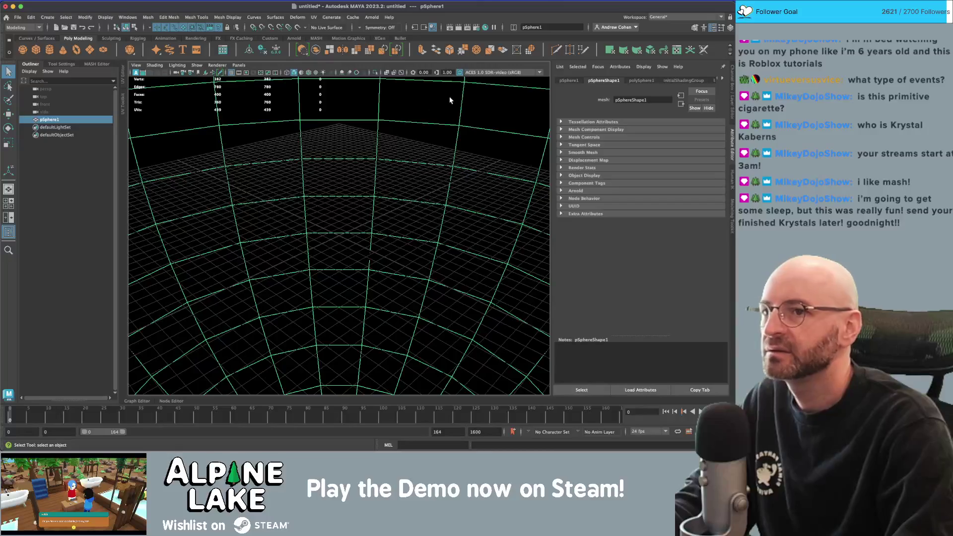
click(205, 20)
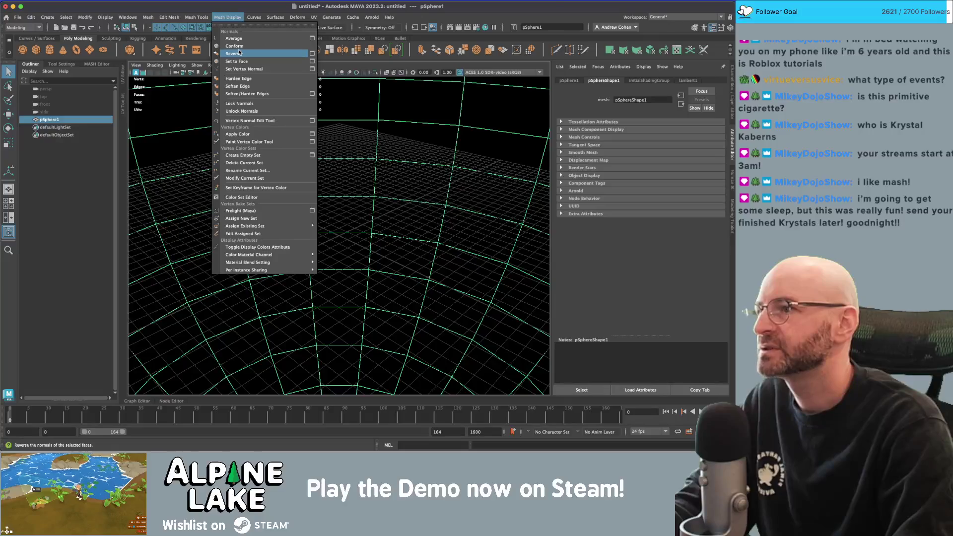
click(239, 53)
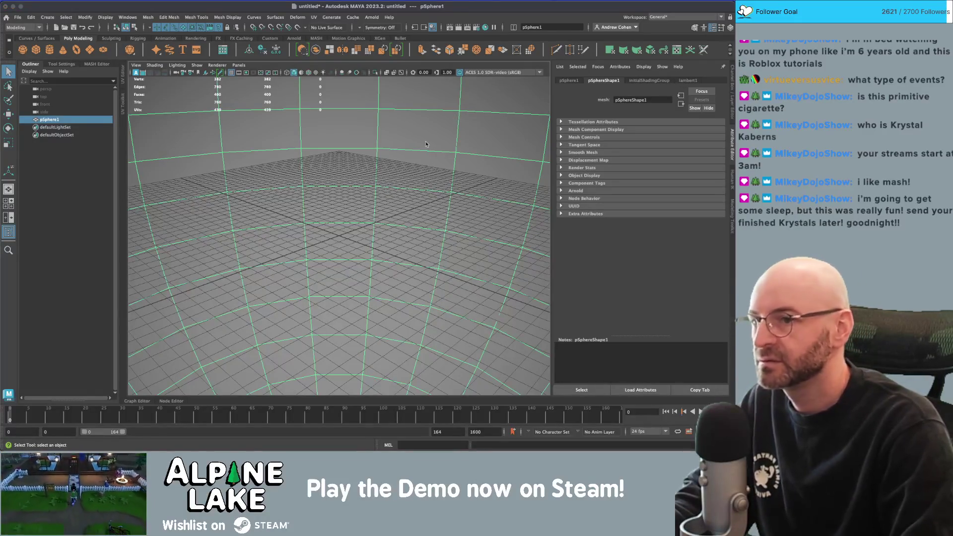
- Give the sphere a Surface Shader with a Solid Fractal colour and show textures
right_click(455, 118)
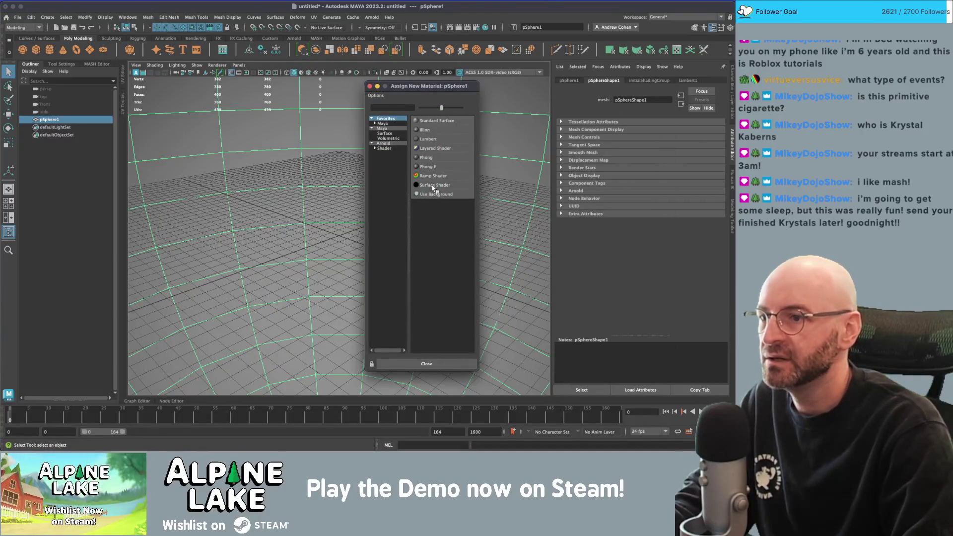
click(433, 185)
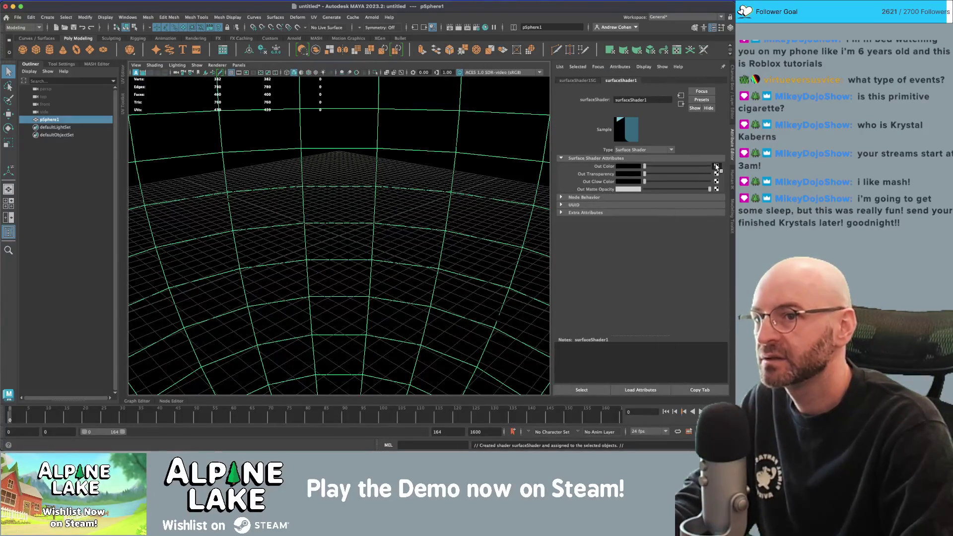
click(716, 166)
click(360, 130)
key(6)
- Scale the fractal's place3dTexture1 up to about 1517
drag(389, 127, 346, 125)
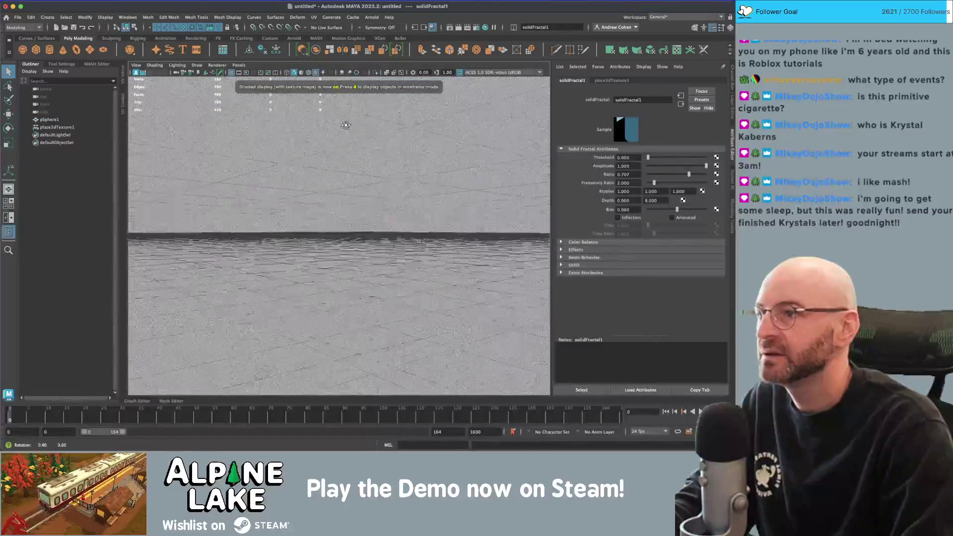
click(57, 127)
key(r)
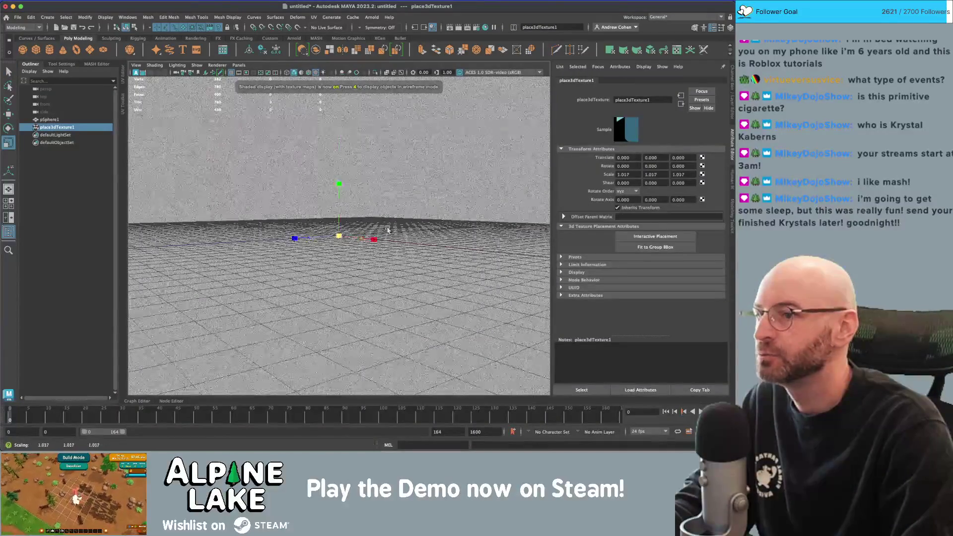
mouse_move(340, 237)
mouse_down()
mouse_move(669, 177)
mouse_move(396, 206)
mouse_up()
mouse_move(333, 237)
mouse_down()
mouse_move(526, 238)
mouse_move(472, 238)
mouse_move(326, 195)
mouse_move(548, 204)
mouse_move(302, 190)
mouse_up()
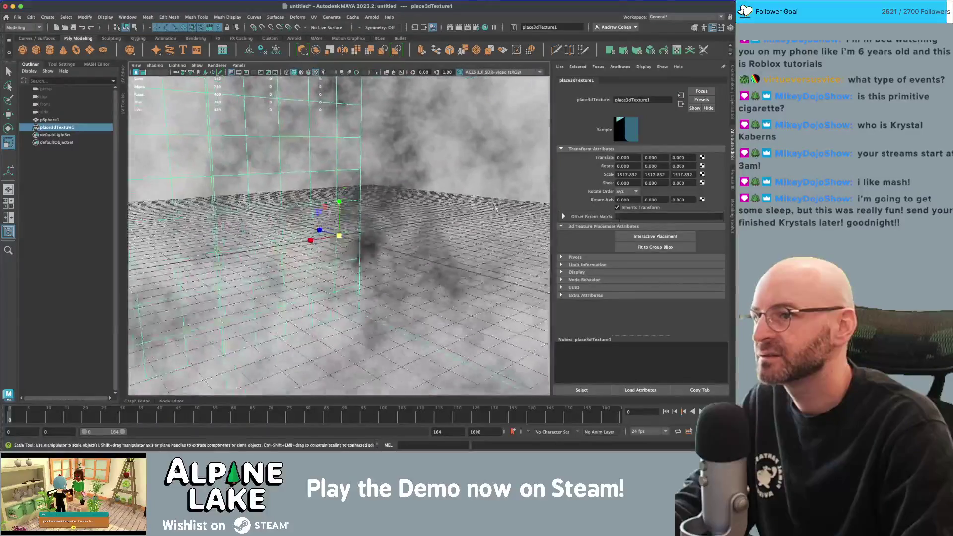
scroll(302, 190, down, 5)
scroll(320, 185, up, 2)
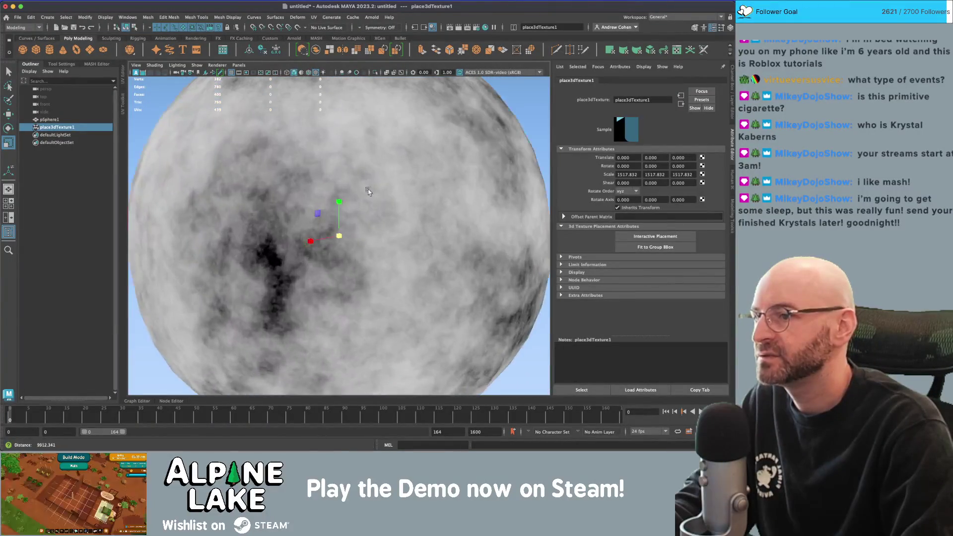
- Check the perspective camera's near and far clip planes, then begin Save Scene As
click(176, 73)
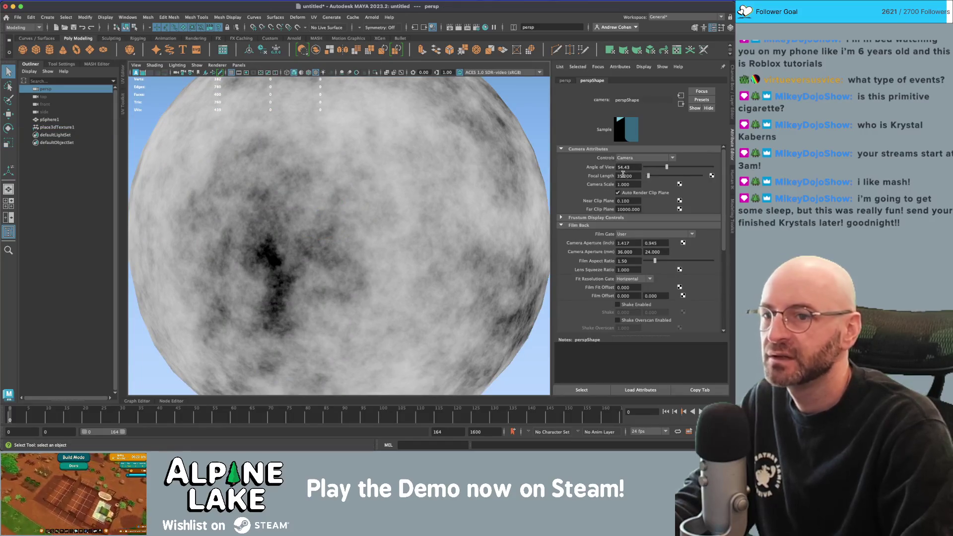
double_click(628, 209)
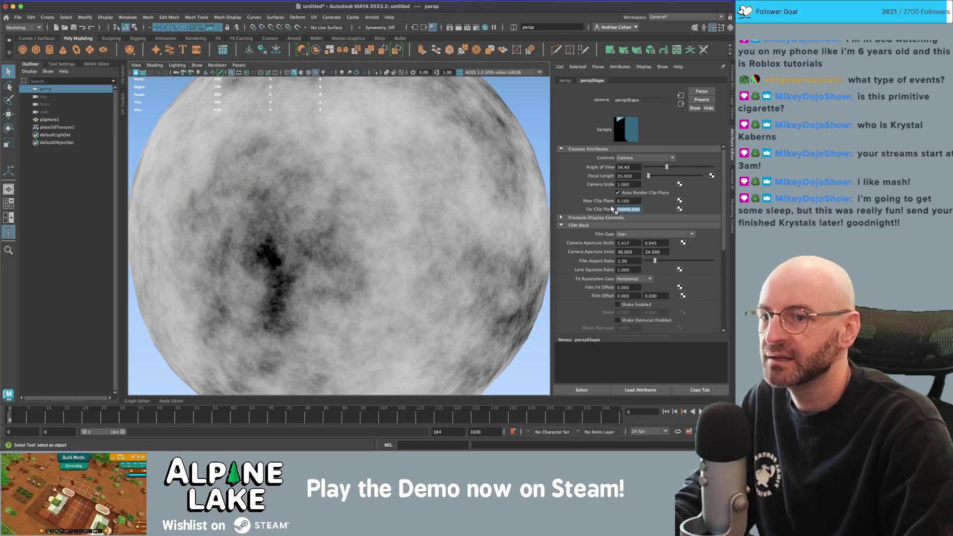
double_click(634, 201)
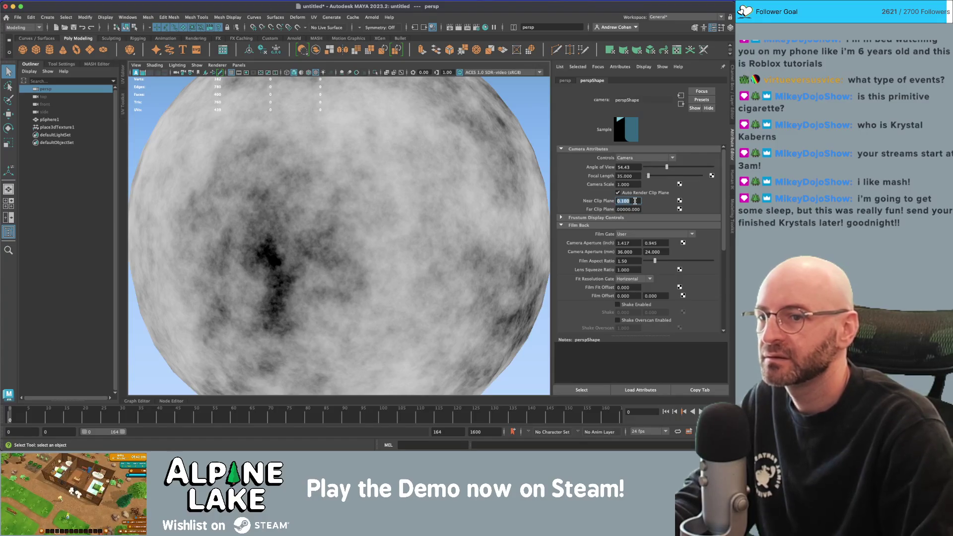
text(1.000)
key(ctrl+shift+s)
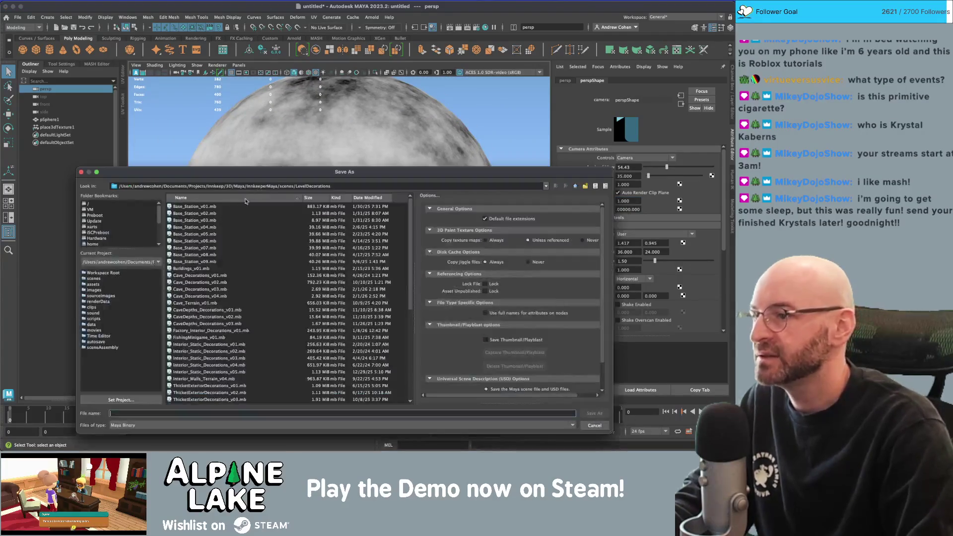
- Create a Cubemaps folder under scenes and open it
click(574, 186)
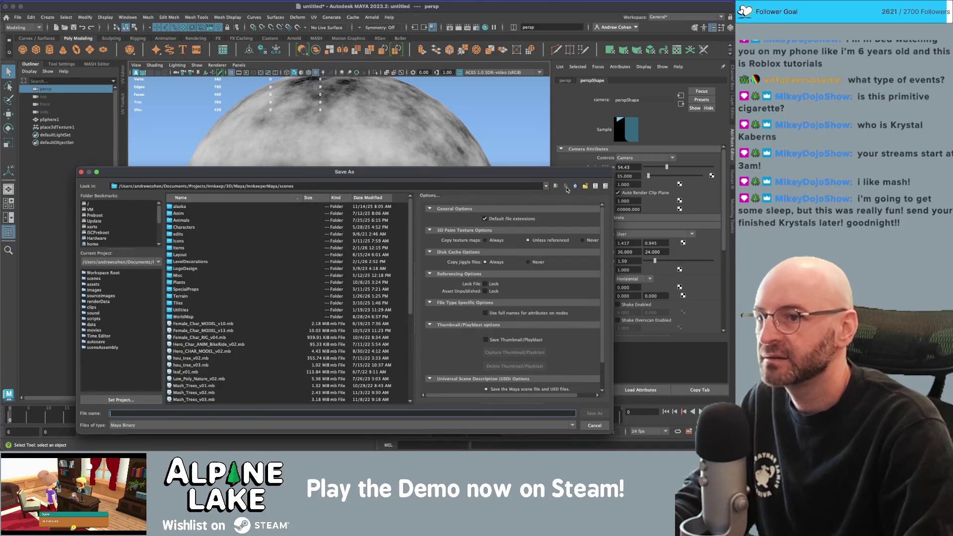
click(582, 186)
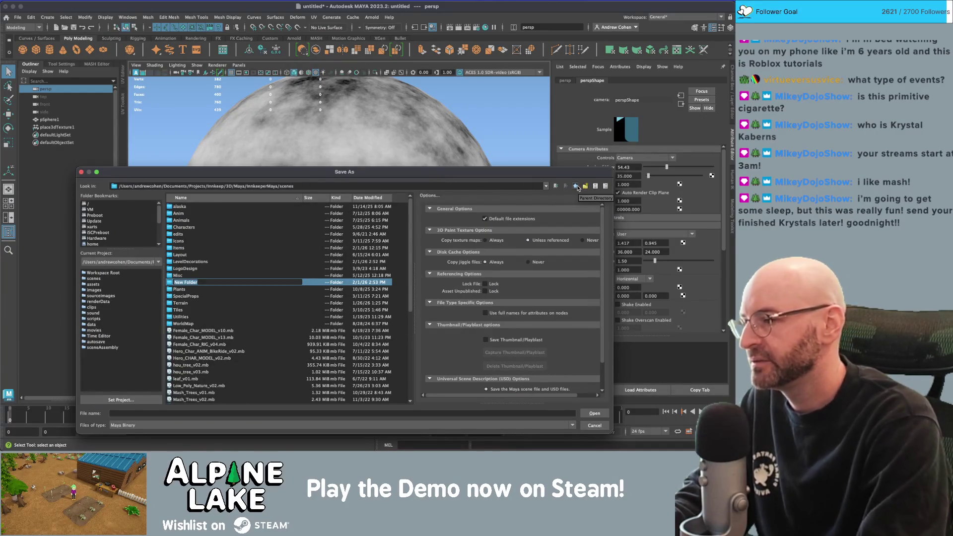
text(Cubema)
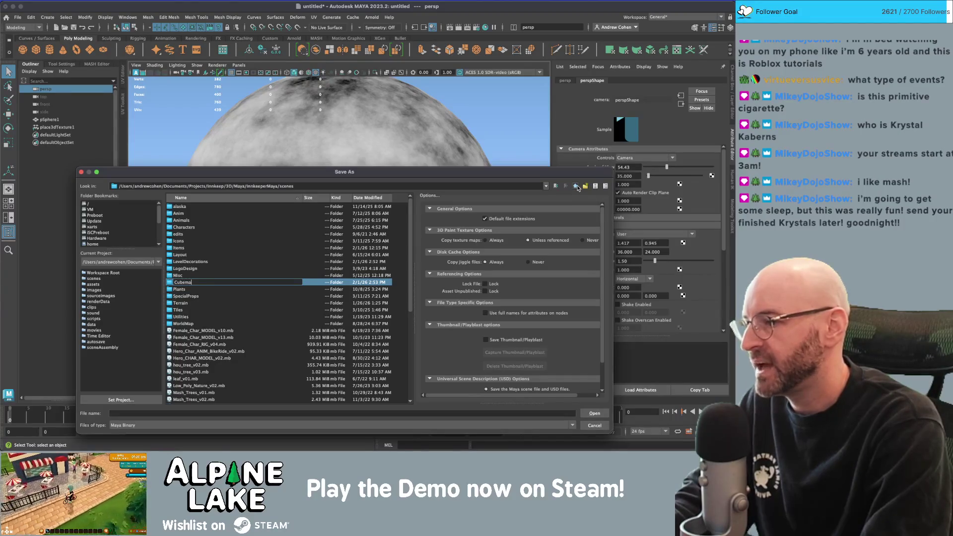
text(ps)
key(Return)
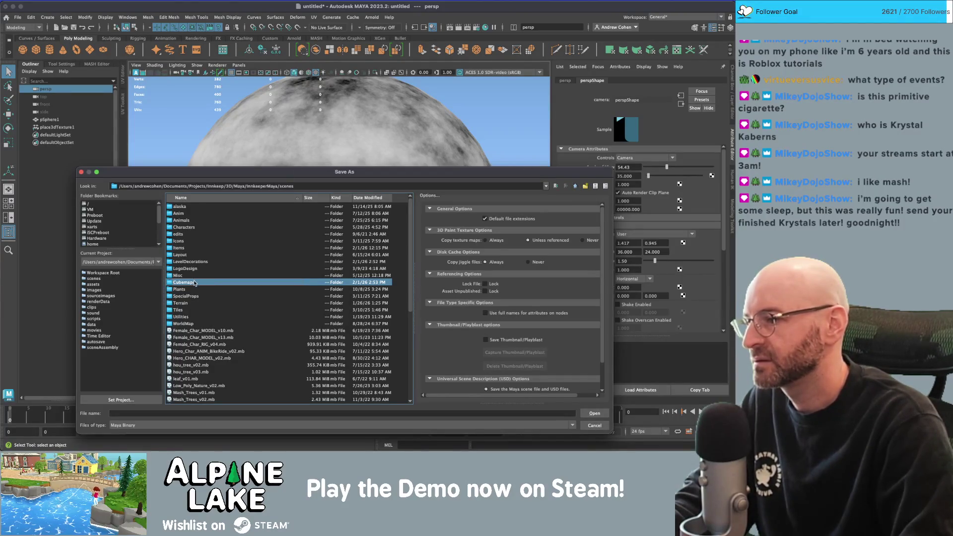
double_click(194, 283)
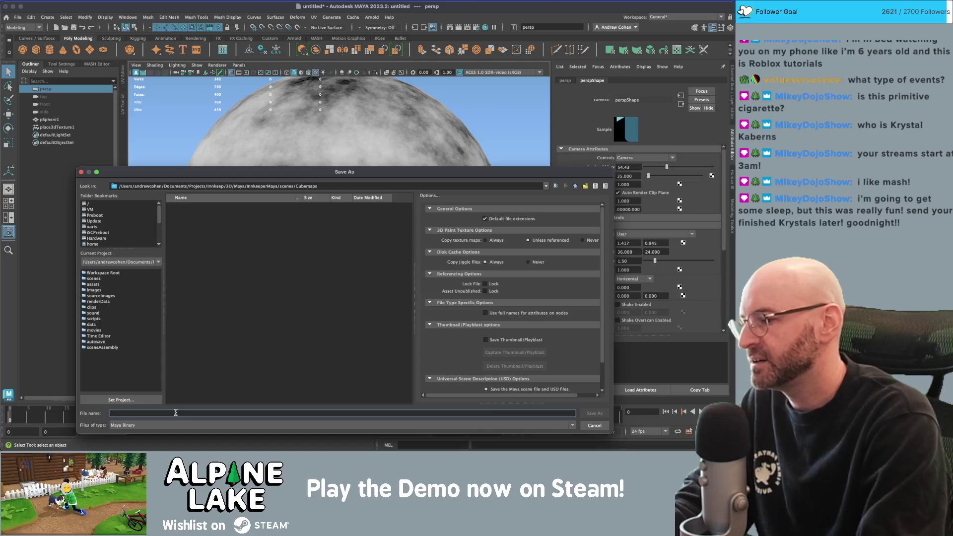
- Save the scene there as Cave_Cubemap_v01
text(Cave_F)
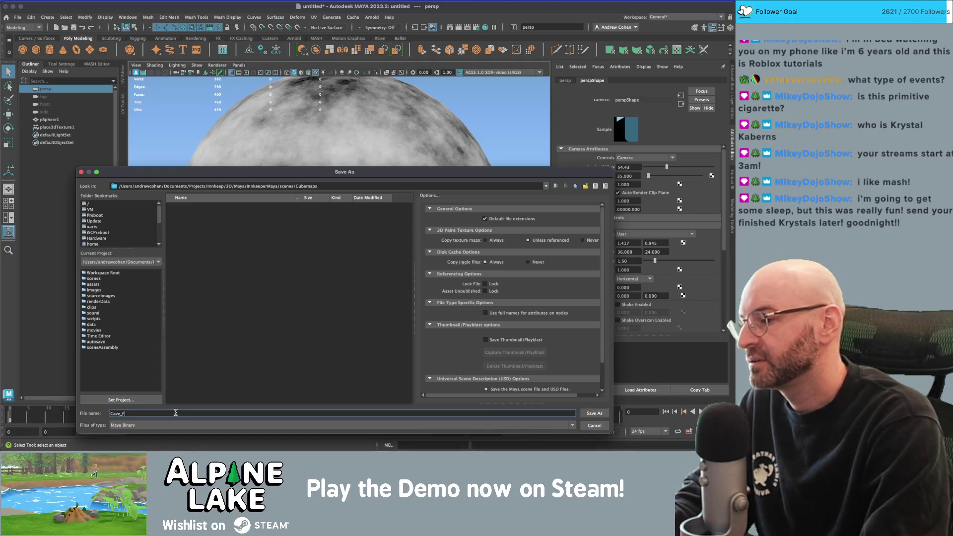
key(BackSpace)
text(Cubemap_)
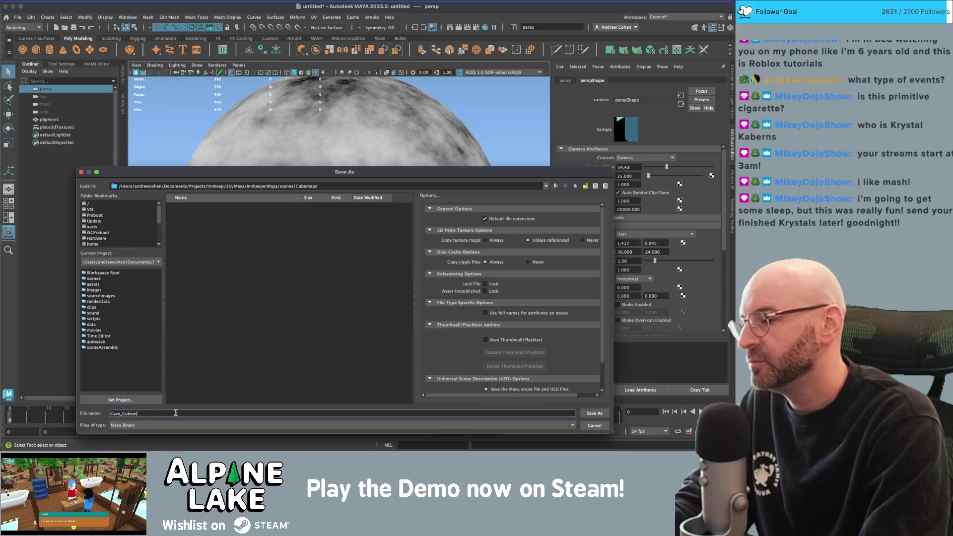
text(v01)
key(Return)
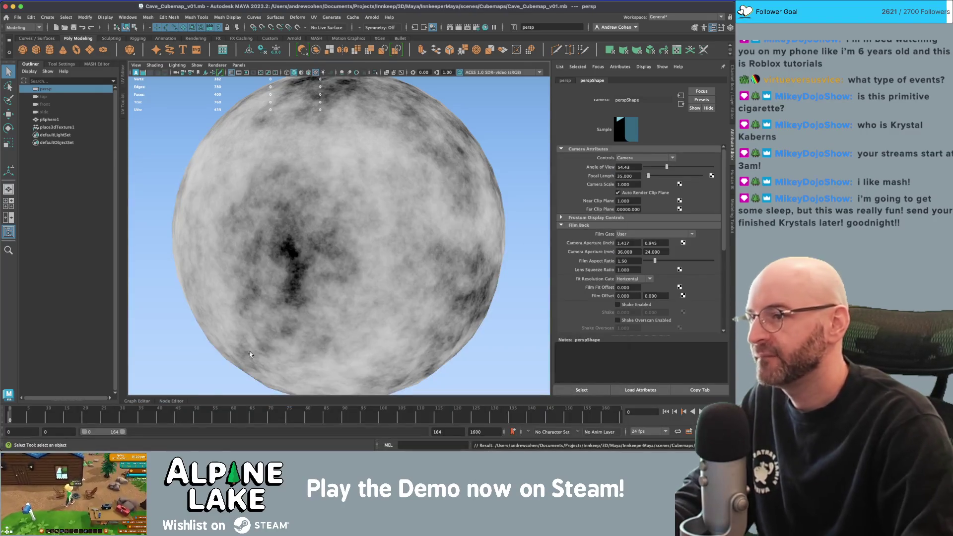
- Create camera1 and scale it uniformly to 518.4 inside the cloud-textured sphere
scroll(443, 155, up, 5)
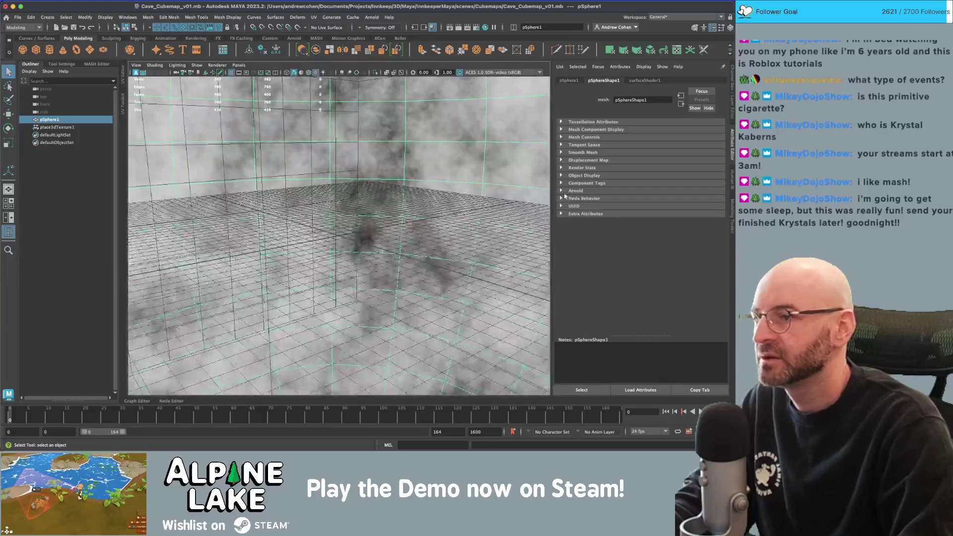
click(438, 128)
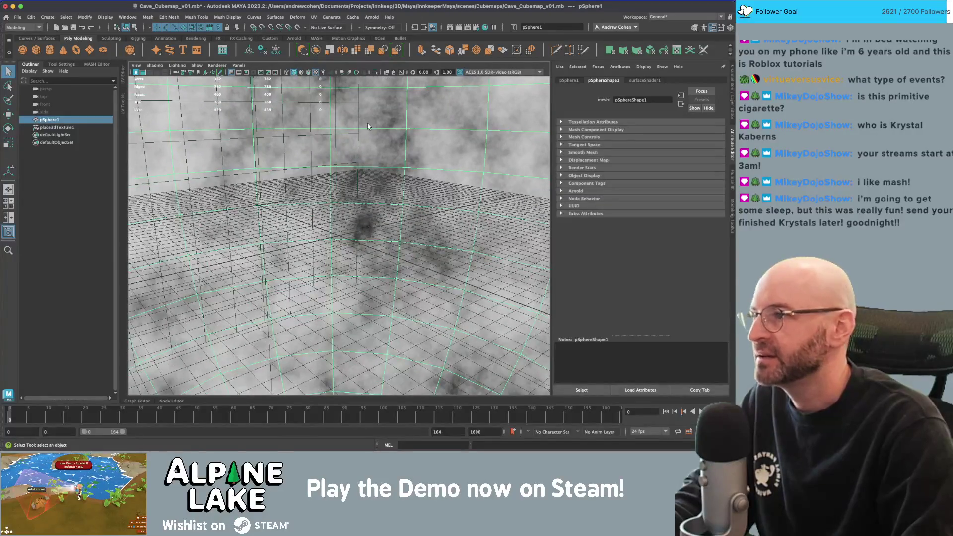
click(47, 17)
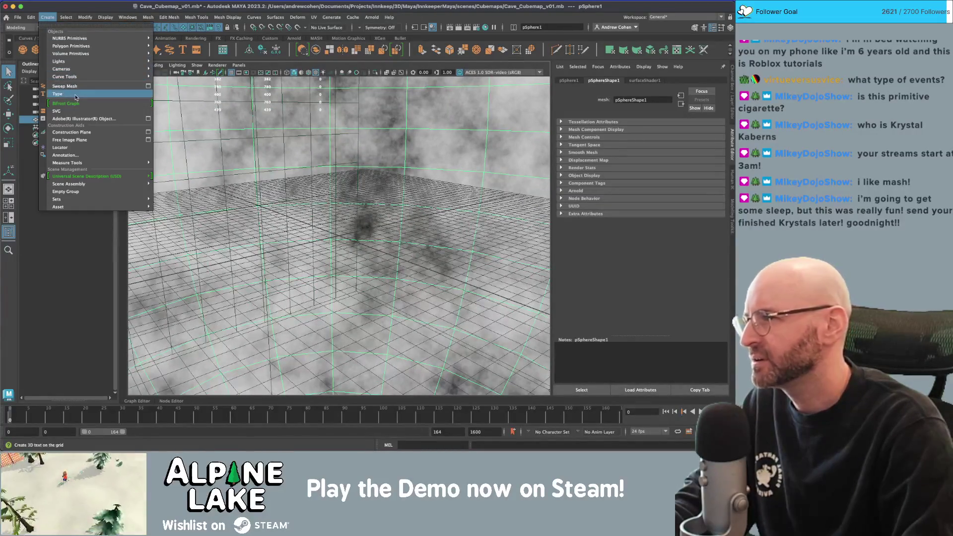
mouse_move(83, 71)
click(171, 69)
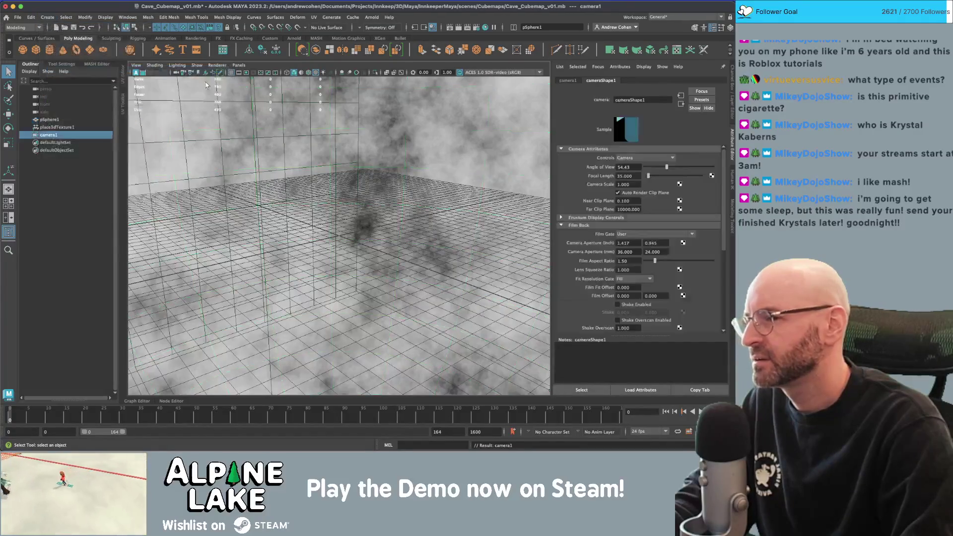
key(w)
key(r)
drag(338, 235, 392, 225)
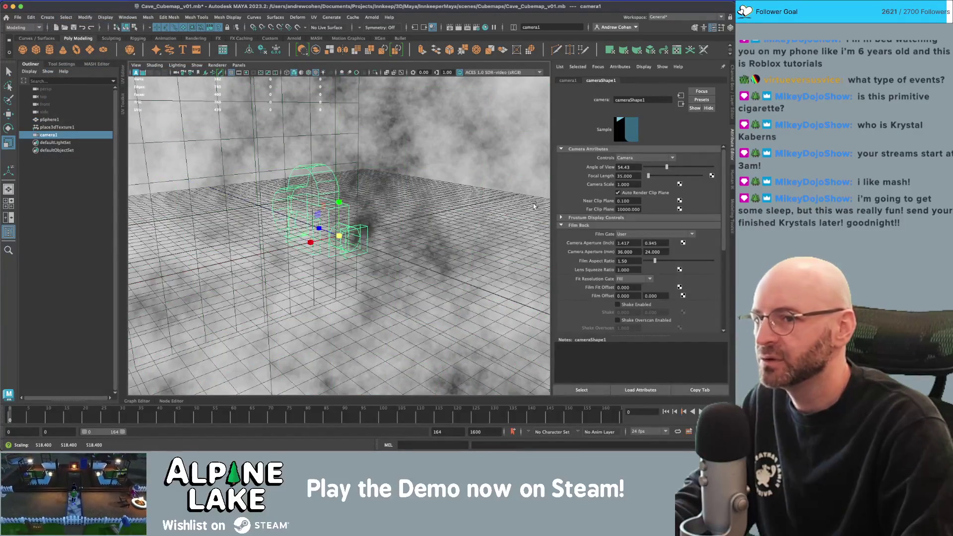
click(732, 92)
mouse_move(496, 198)
mouse_down()
mouse_move(476, 165)
mouse_move(447, 178)
mouse_move(466, 169)
mouse_move(457, 173)
mouse_up()
key(q)
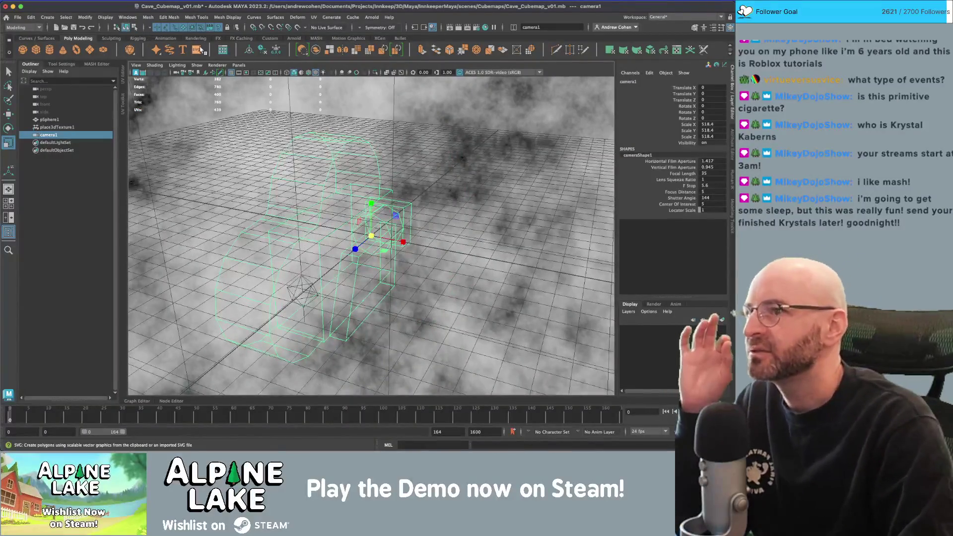
click(372, 17)
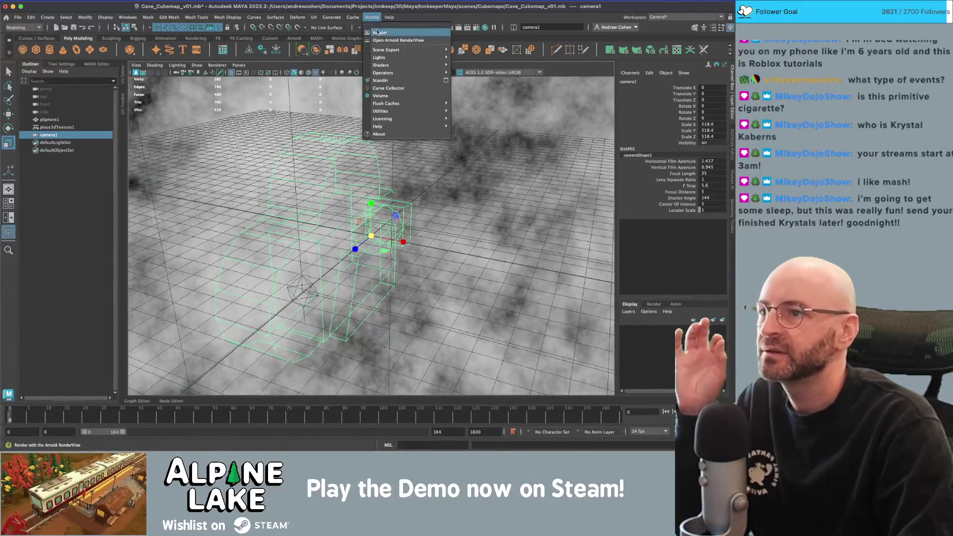
mouse_move(390, 111)
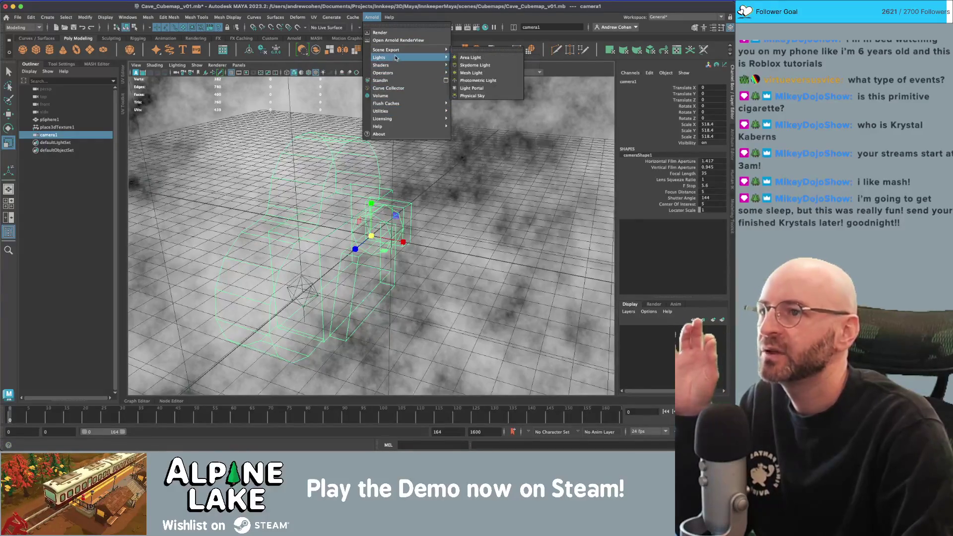
click(366, 18)
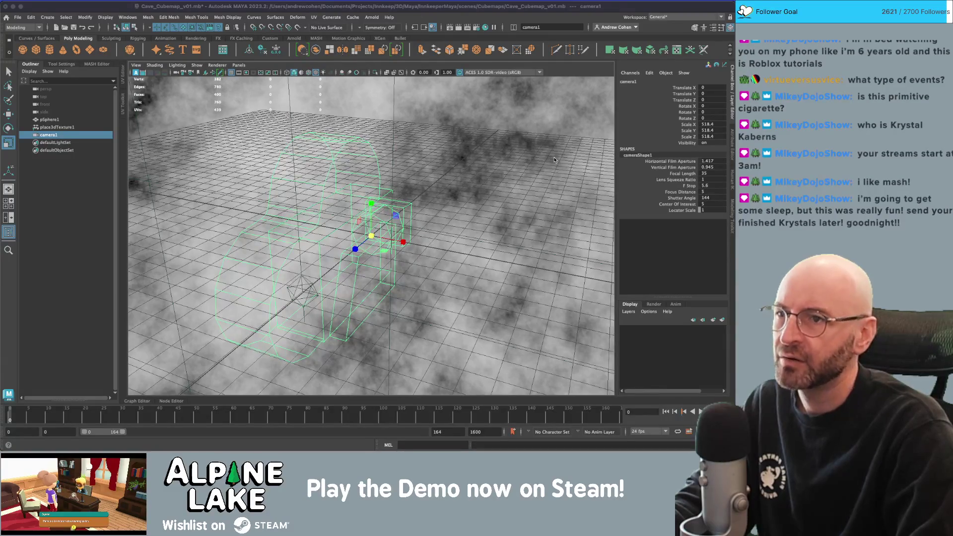
click(371, 18)
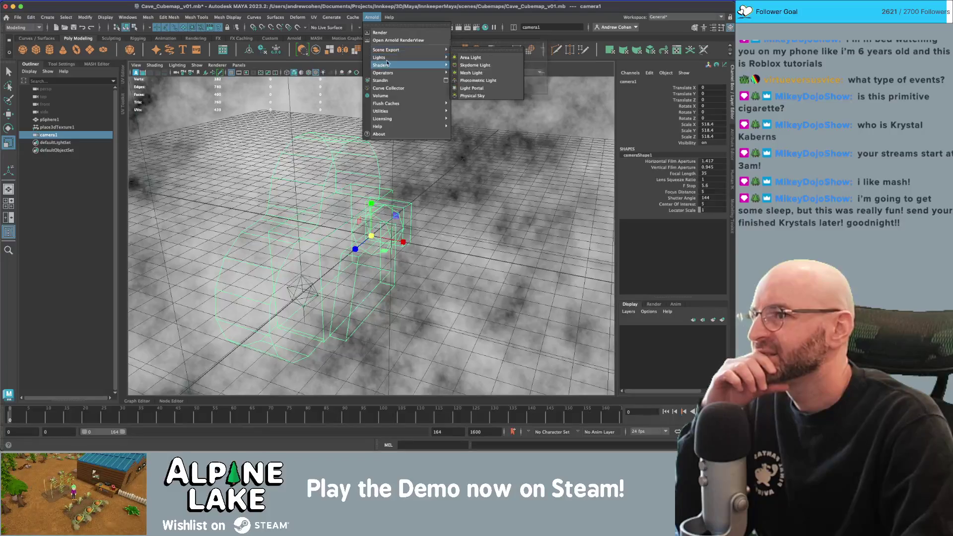
mouse_move(386, 58)
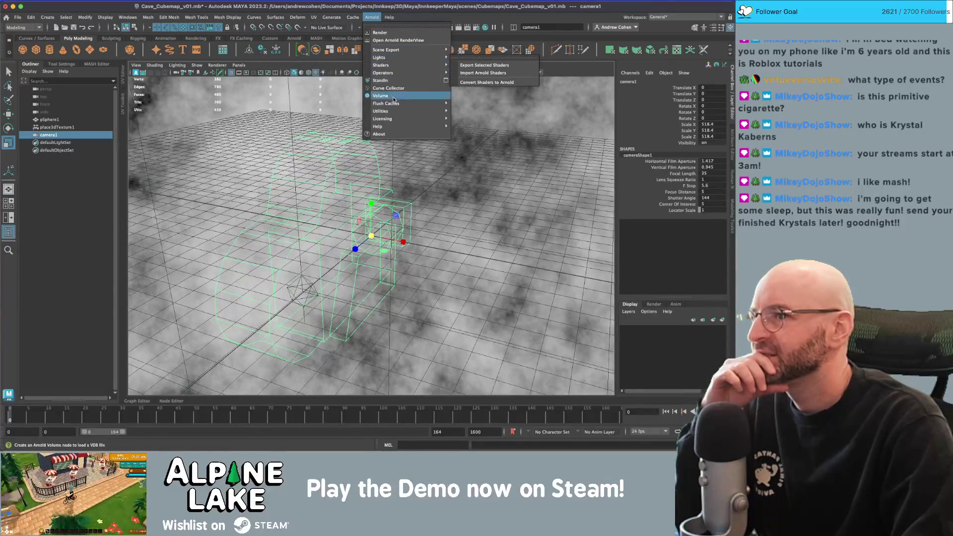
mouse_move(395, 111)
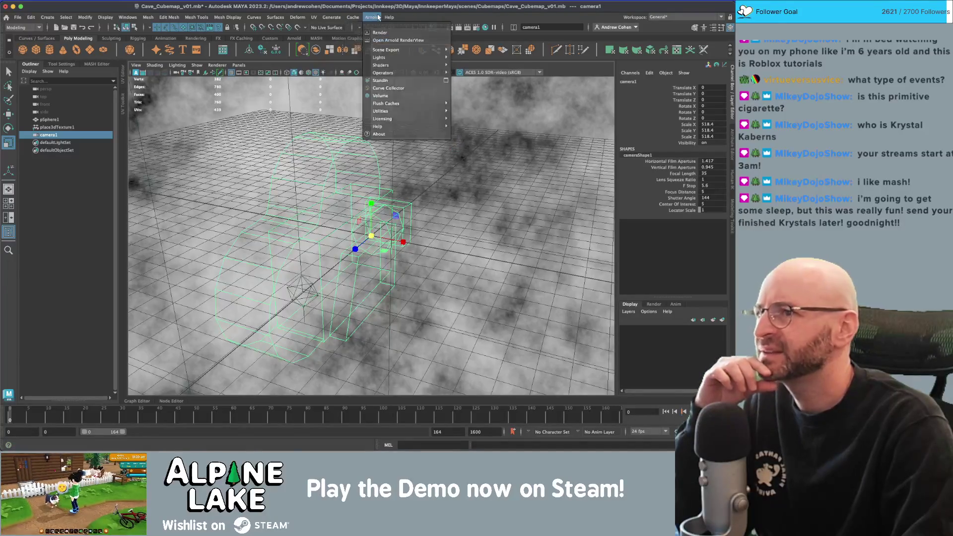
click(136, 131)
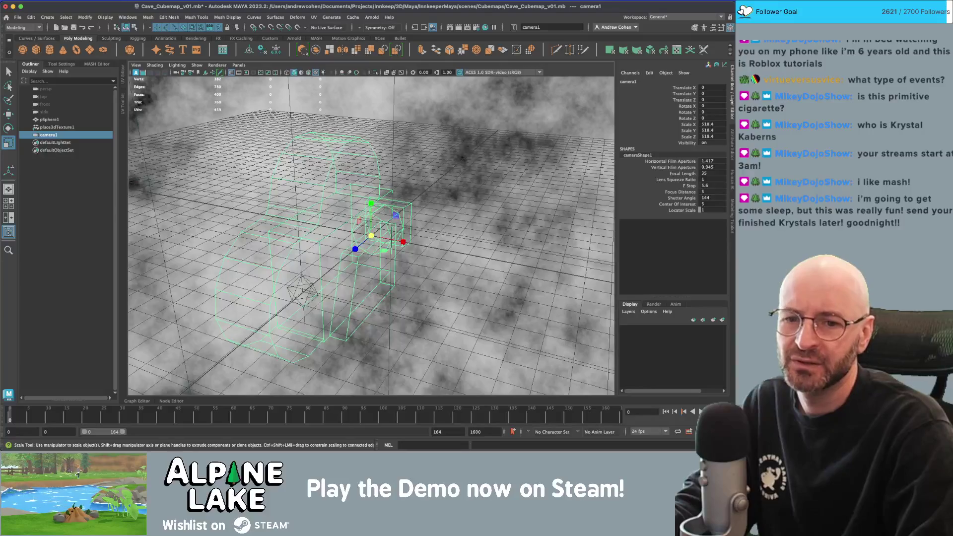
drag(483, 160, 461, 160)
key(q)
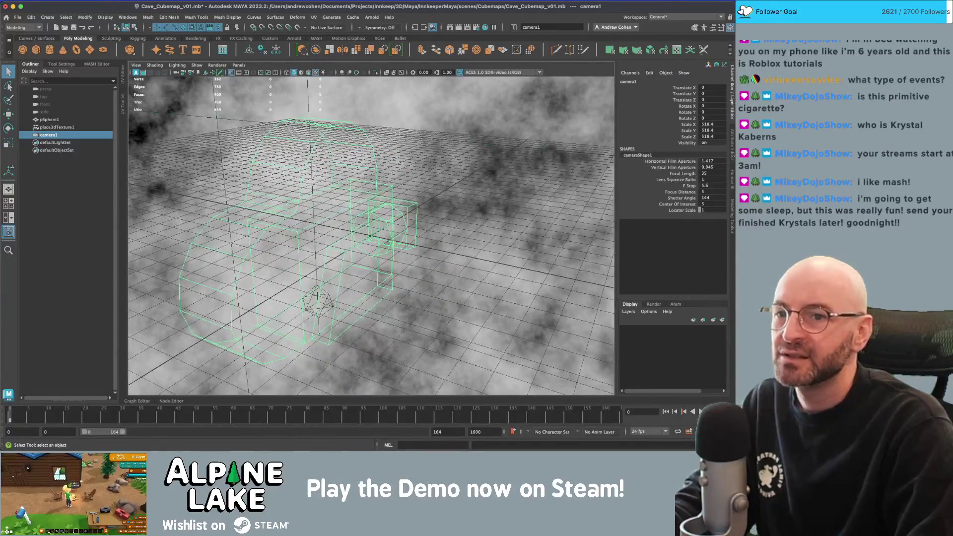
click(732, 148)
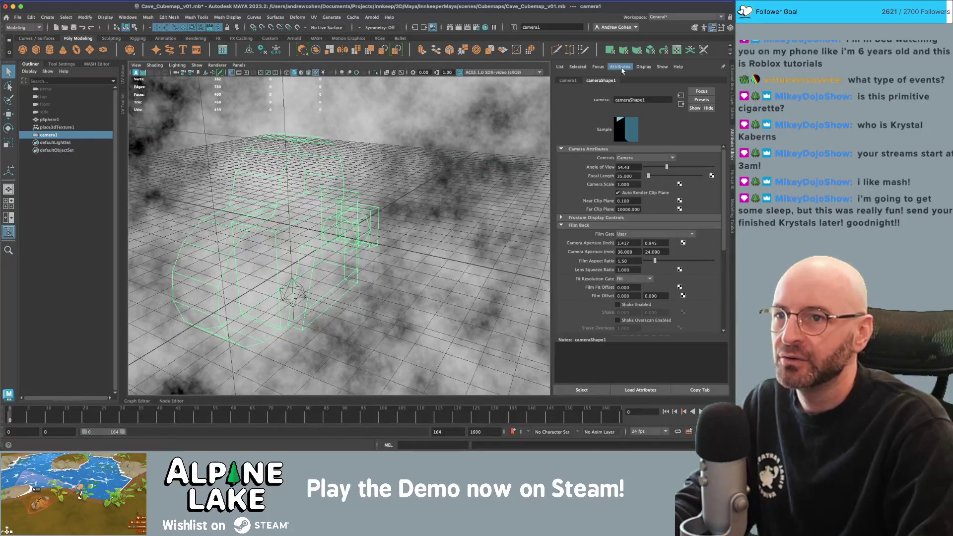
- Set cameraShape1's Arnold Camera Type to vr_camera with side_by_side latlong projection
scroll(616, 201, down, 8)
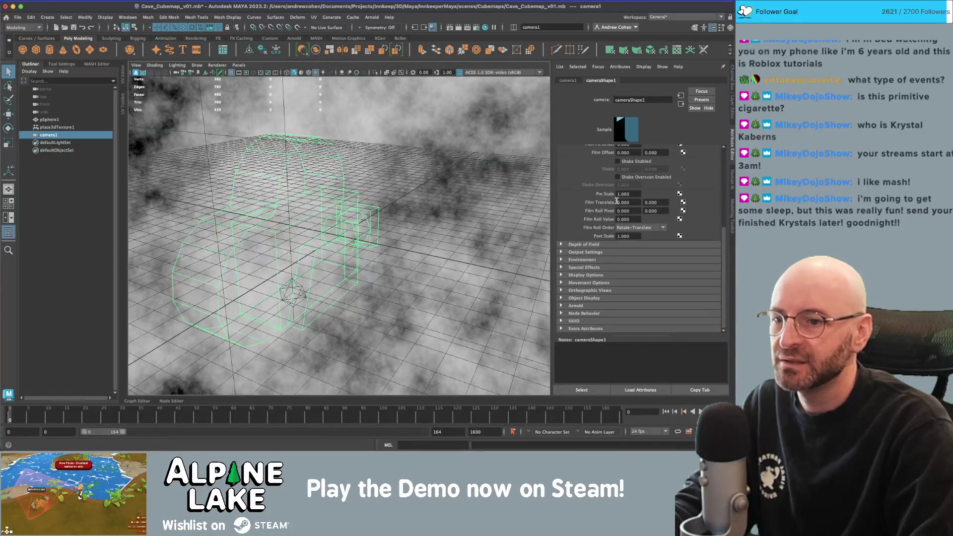
click(578, 305)
scroll(609, 241, down, 5)
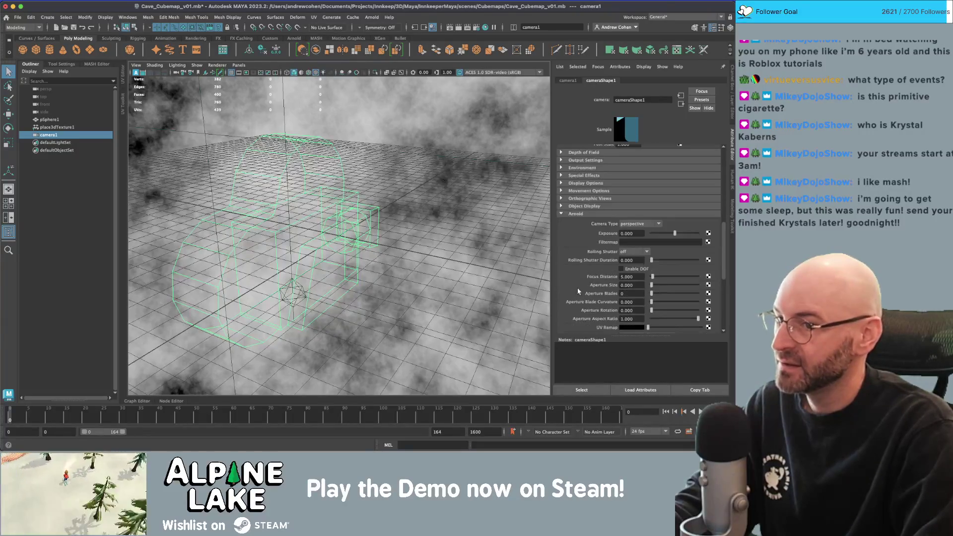
click(639, 177)
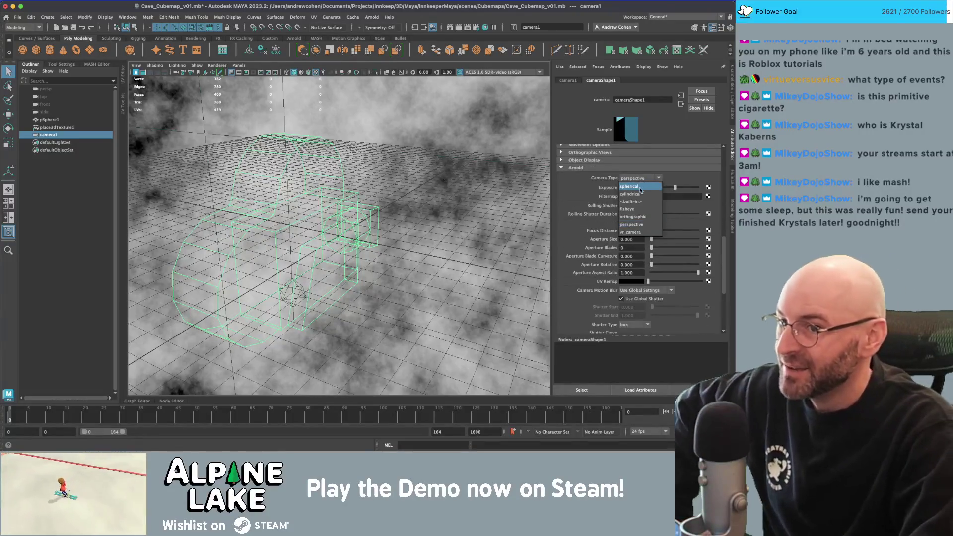
click(630, 231)
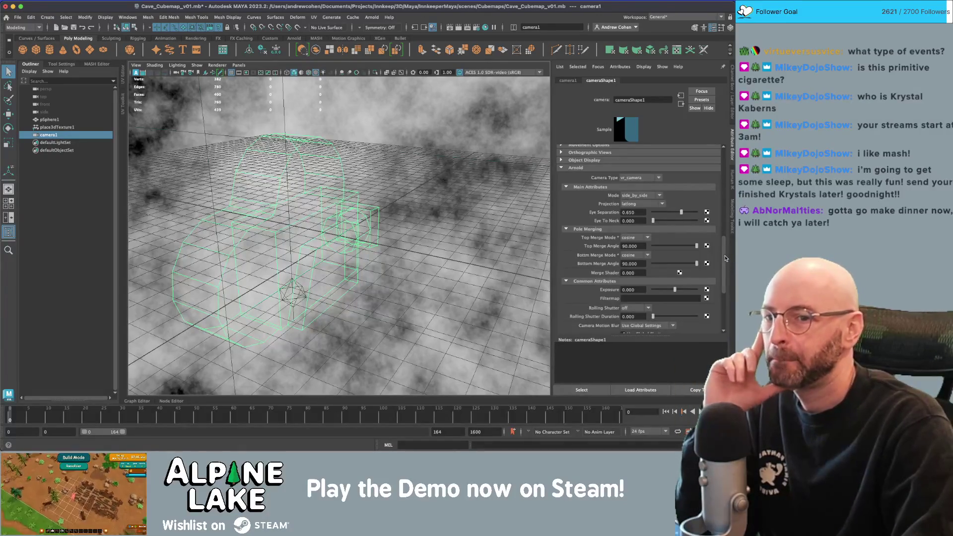
scroll(723, 283, down, 5)
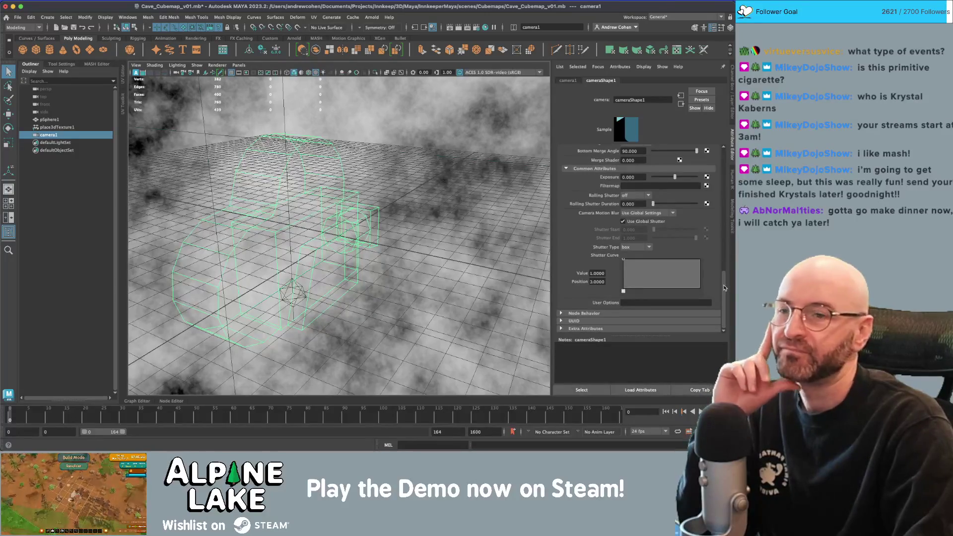
drag(723, 288, 720, 270)
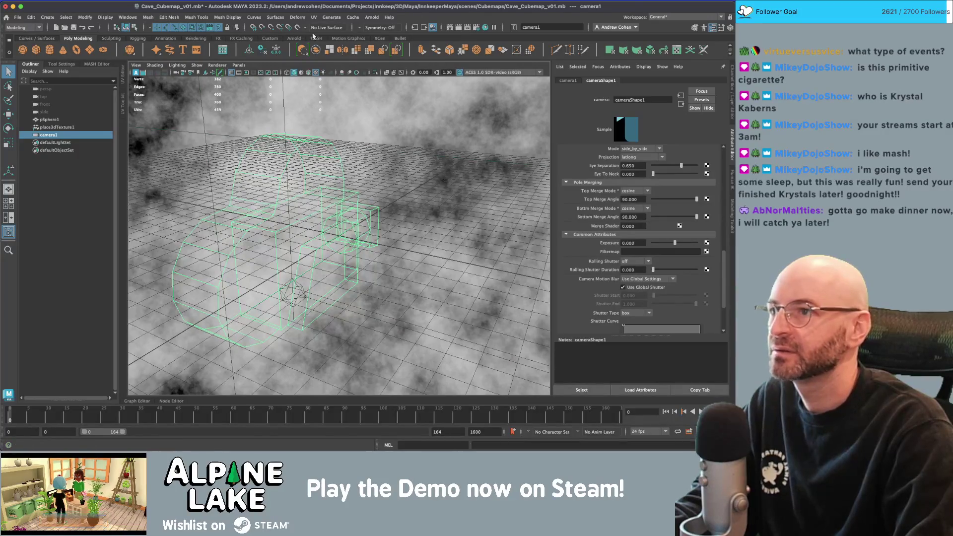
click(283, 39)
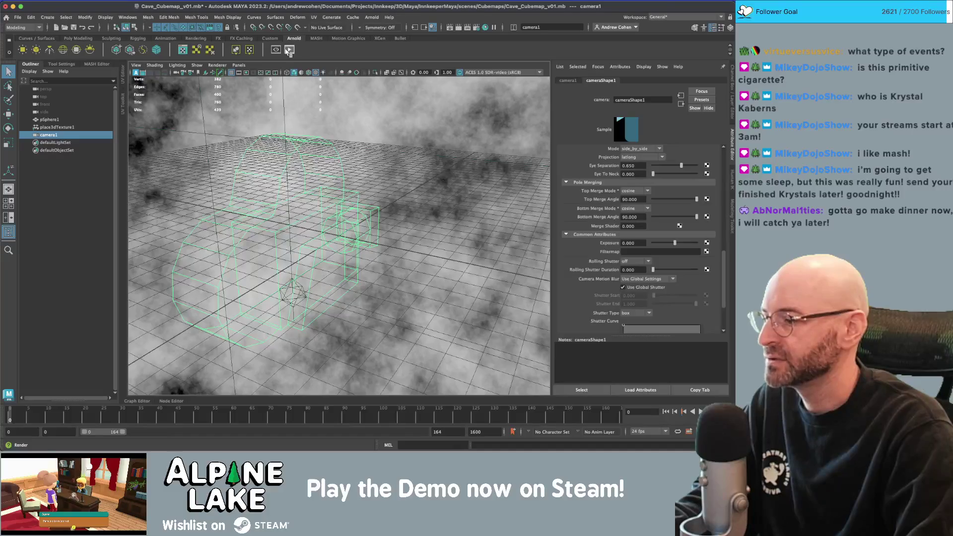
- Render camera1's side-by-side latlong panorama in the Arnold RenderView, restarting it once
click(276, 50)
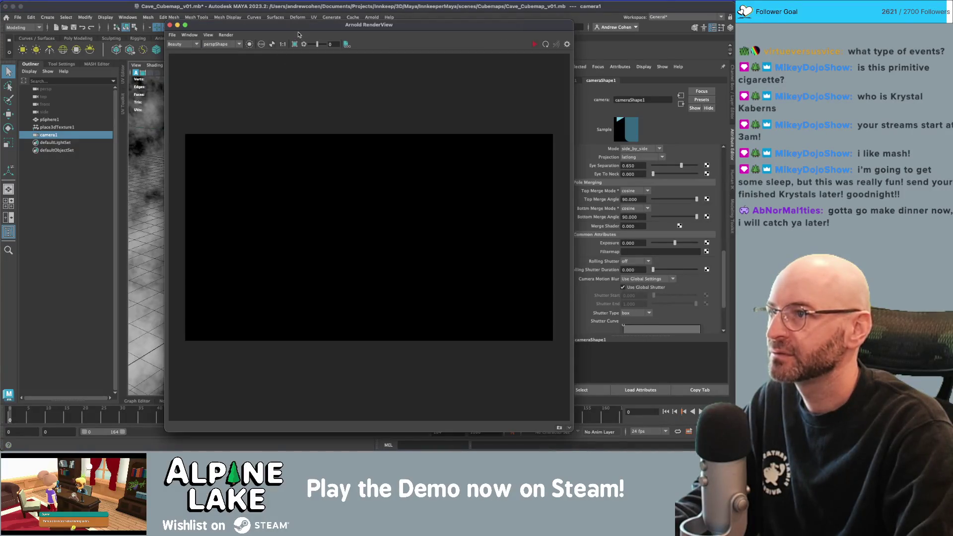
click(515, 47)
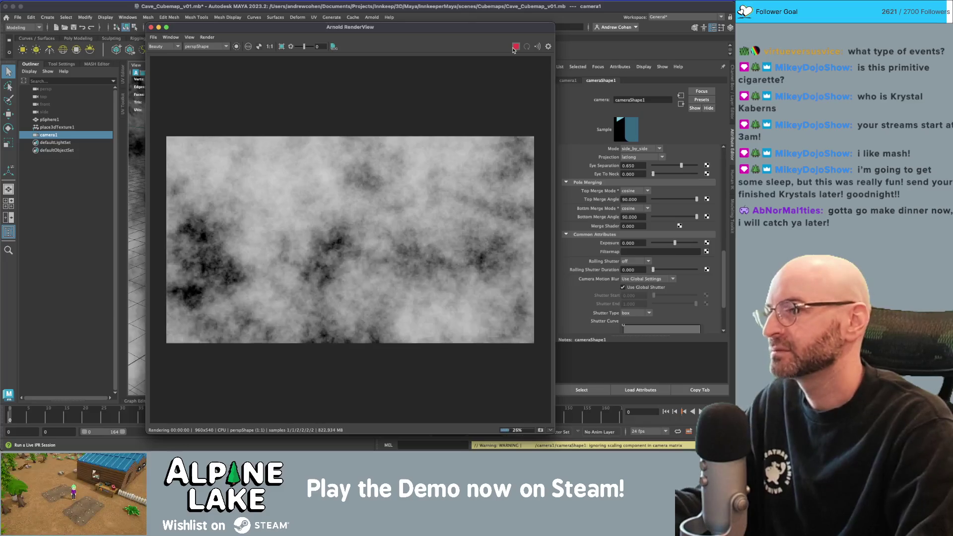
click(514, 48)
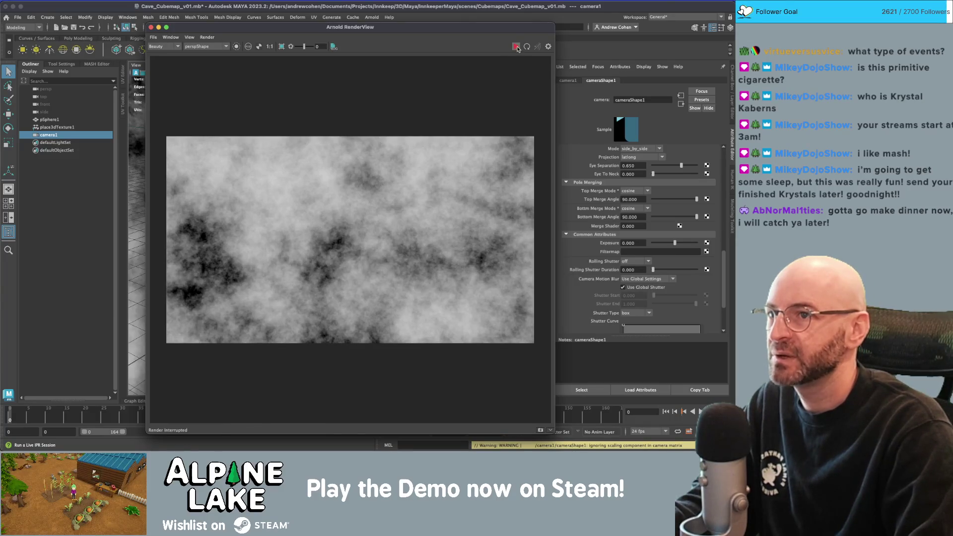
click(516, 47)
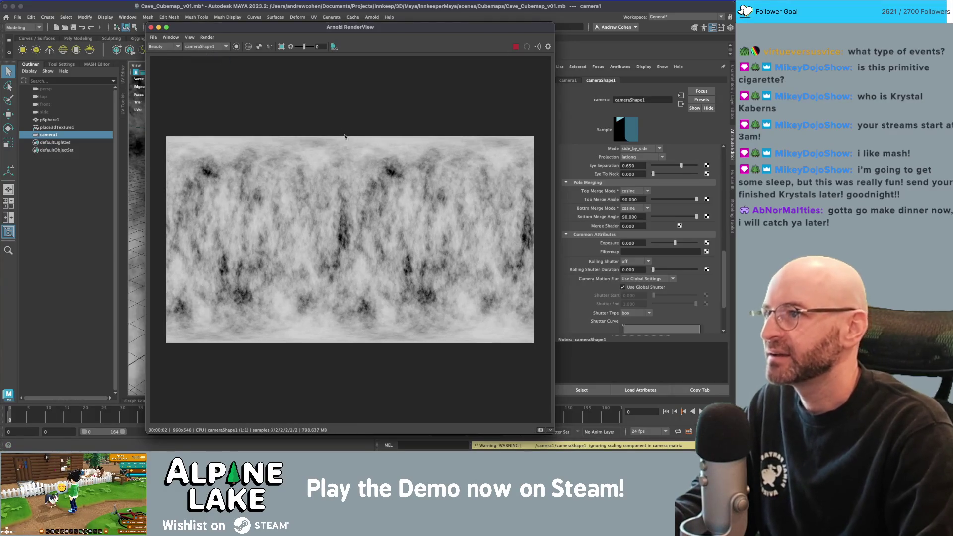
mouse_move(235, 30)
mouse_down()
mouse_move(424, 64)
mouse_move(210, 44)
mouse_up()
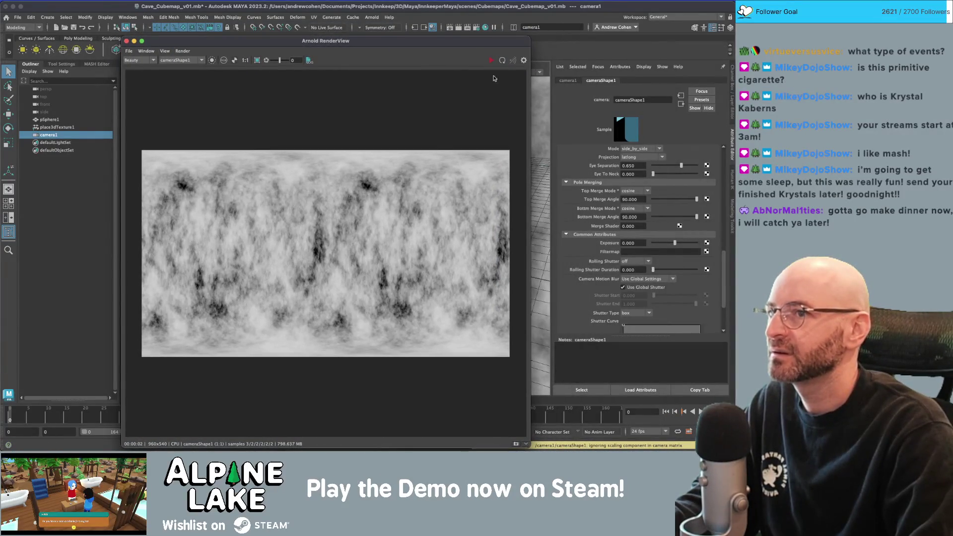
click(54, 127)
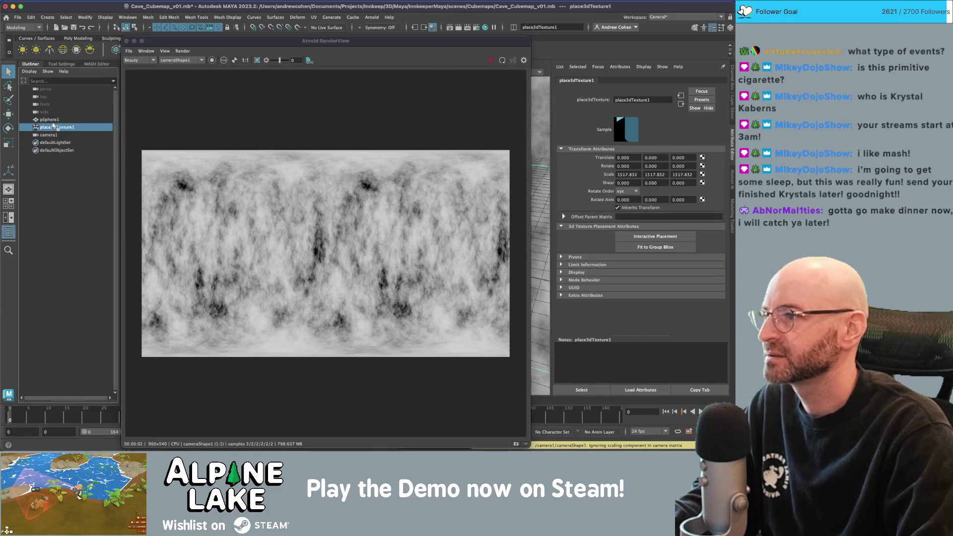
- Set solidFractal1's Ratio to 0.520 and Frequency Ratio to 2.380, then open Hypershade
click(681, 103)
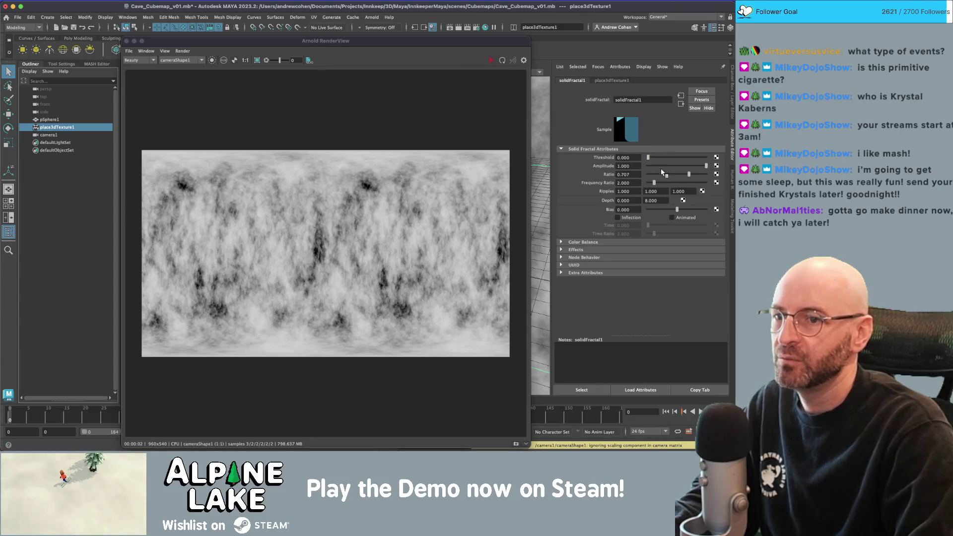
drag(691, 175, 707, 175)
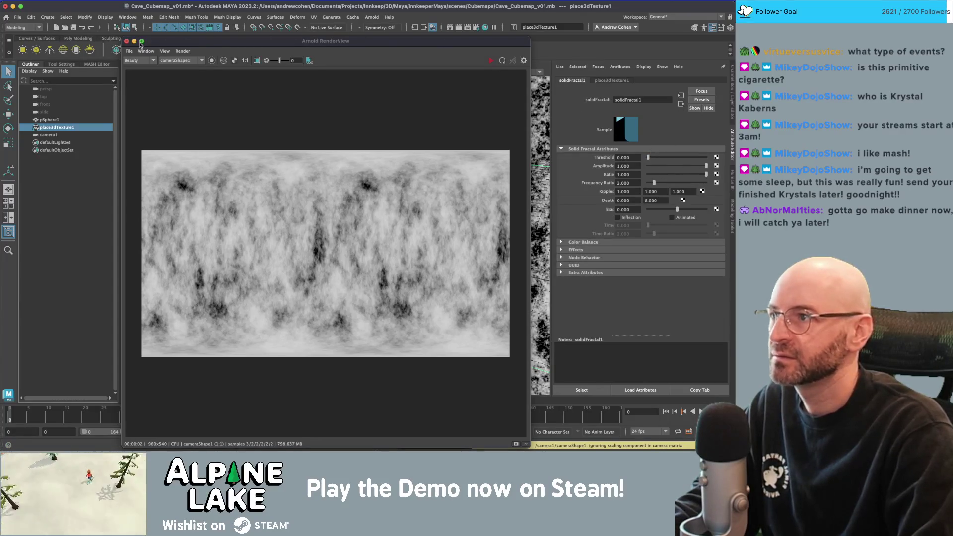
mouse_move(124, 38)
mouse_down()
mouse_move(177, 181)
mouse_move(196, 272)
mouse_up()
drag(328, 158, 358, 164)
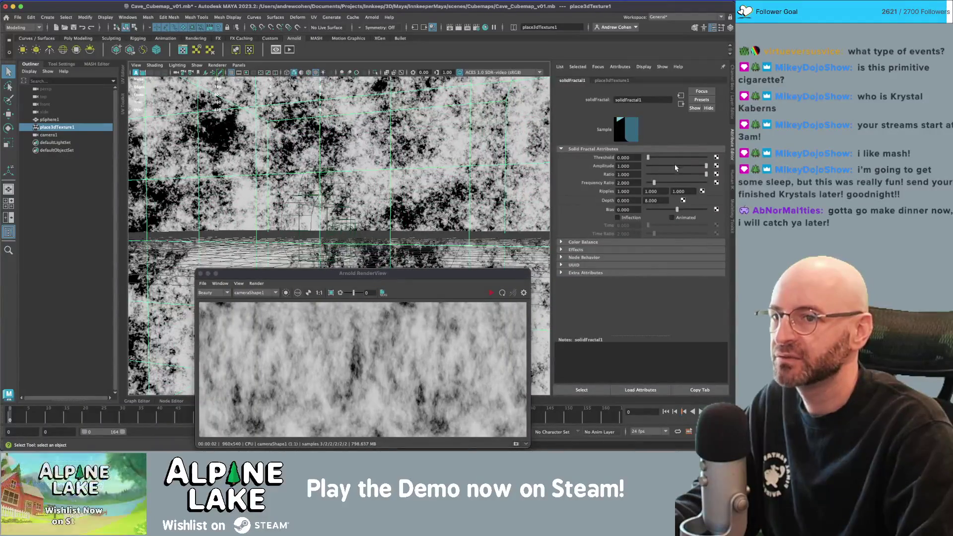
drag(655, 183, 677, 174)
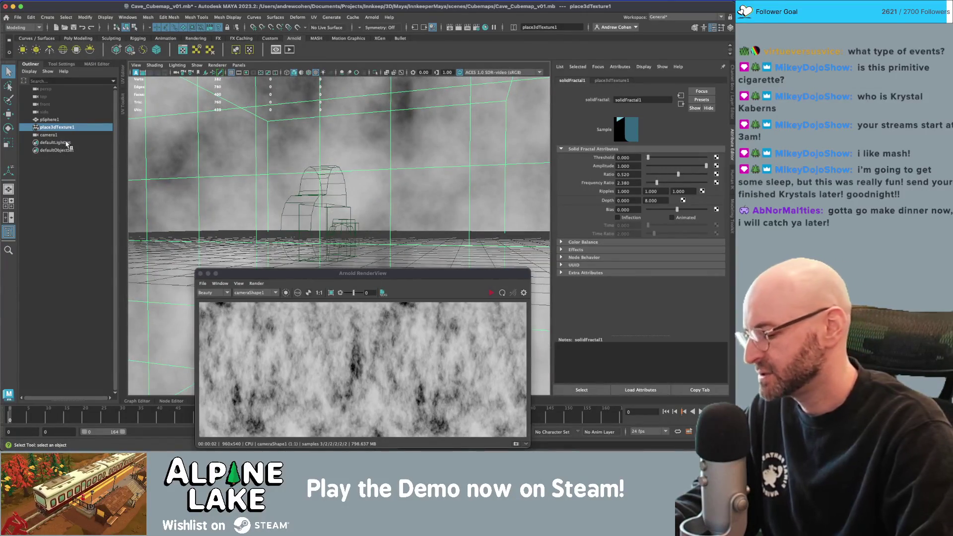
scroll(329, 152, up, 3)
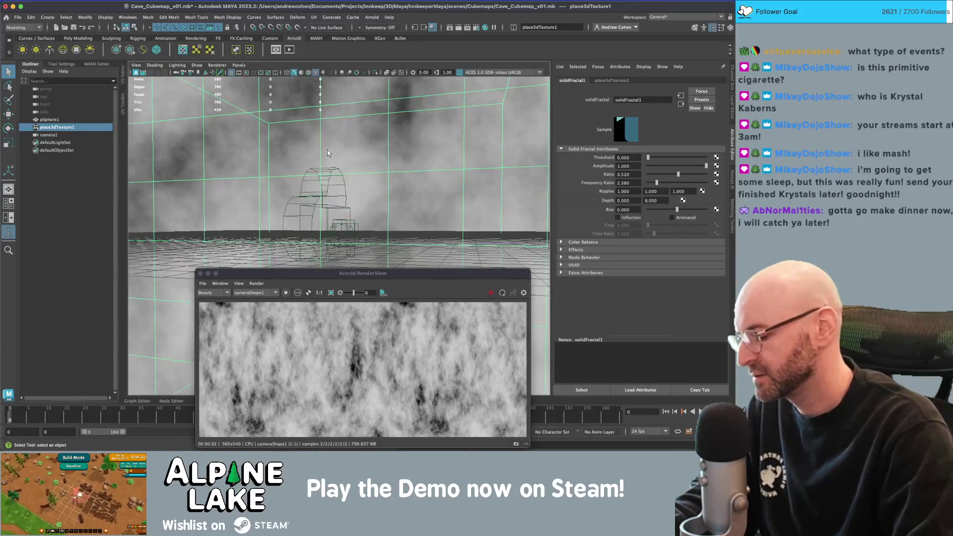
key(shift+t)
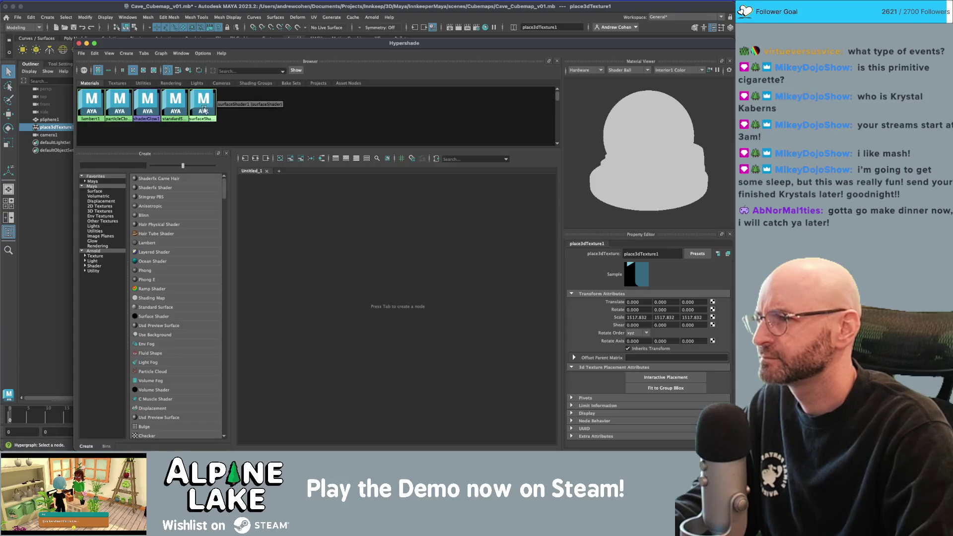
- Graph the standardSurface1 and surfaceShader1 shading networks and center them in the node editor
click(180, 103)
shift+click(203, 101)
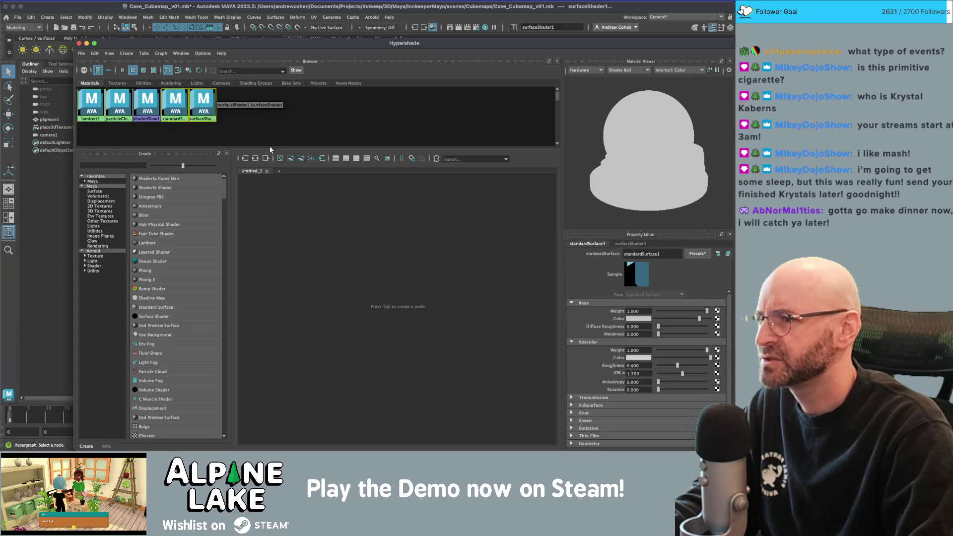
click(255, 158)
drag(400, 285, 338, 266)
scroll(337, 266, up, 3)
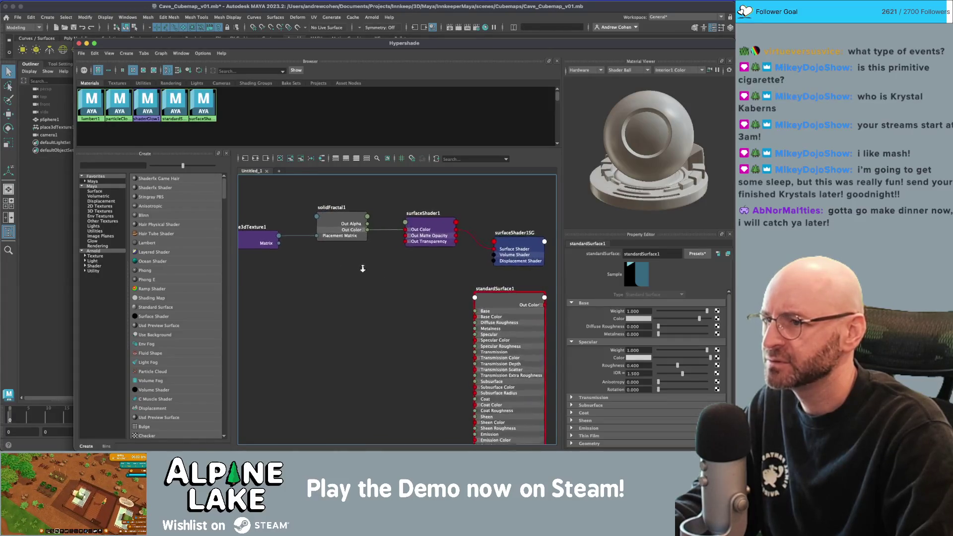
- Select the RemapRamp1 node to load its gradient, then close the Hypershade
click(358, 228)
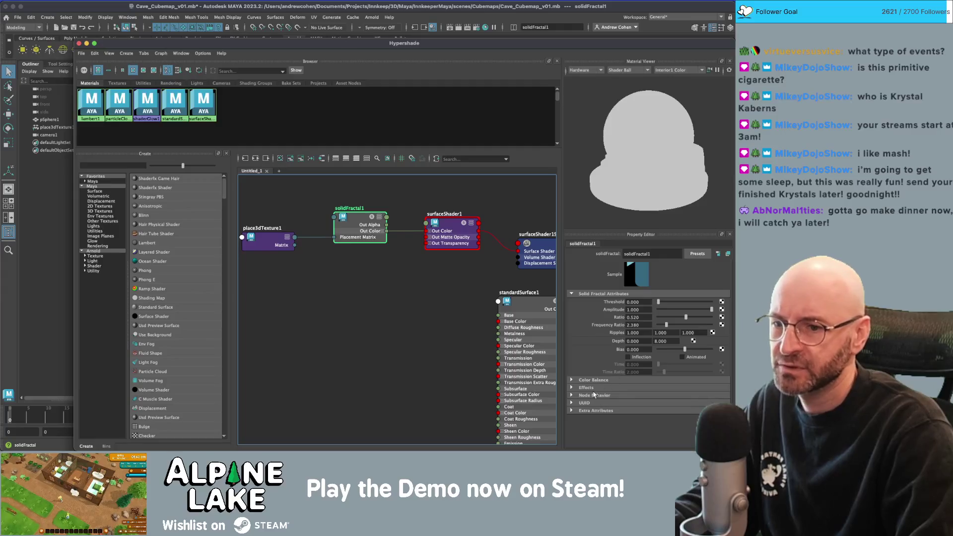
click(591, 391)
key(ctrl+z)
key(ctrl+z)
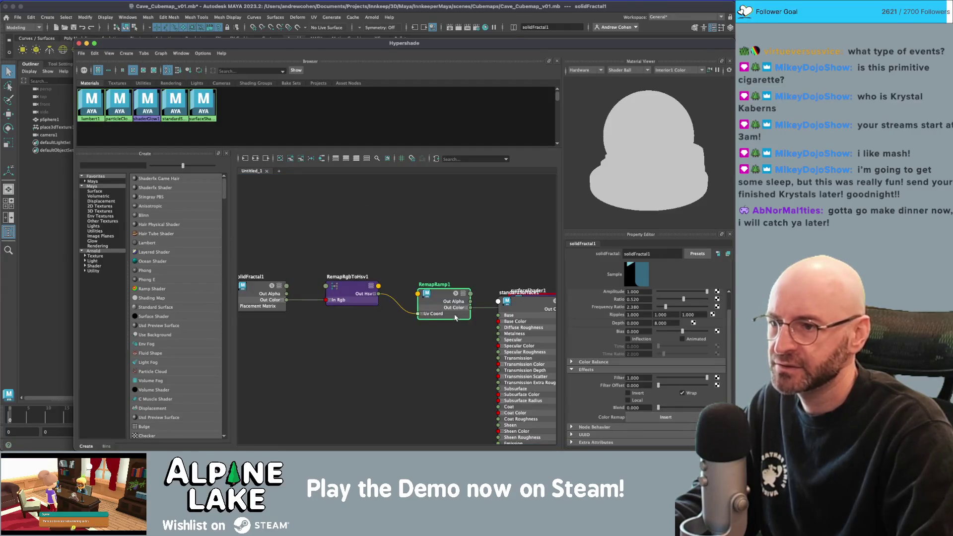
key(ctrl+z)
key(ctrl+z)
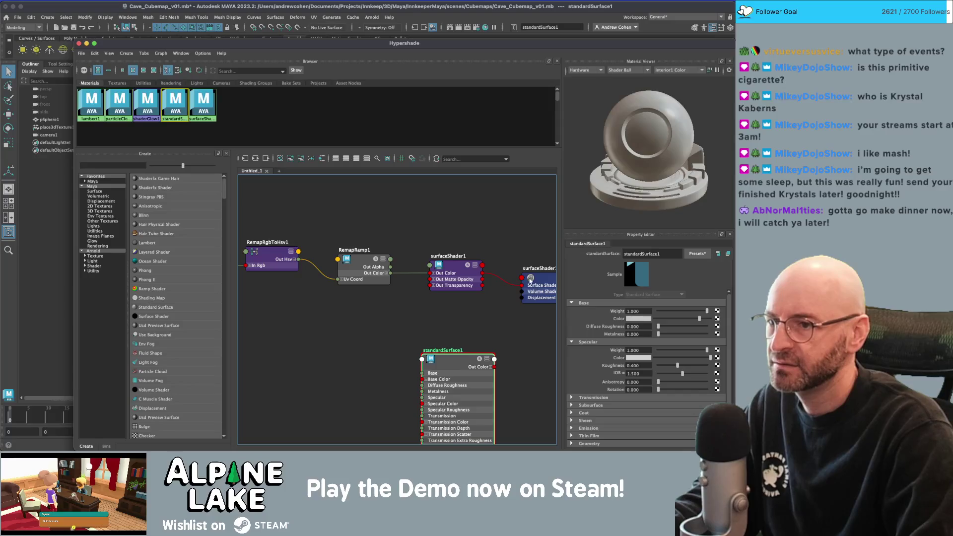
click(355, 260)
click(79, 43)
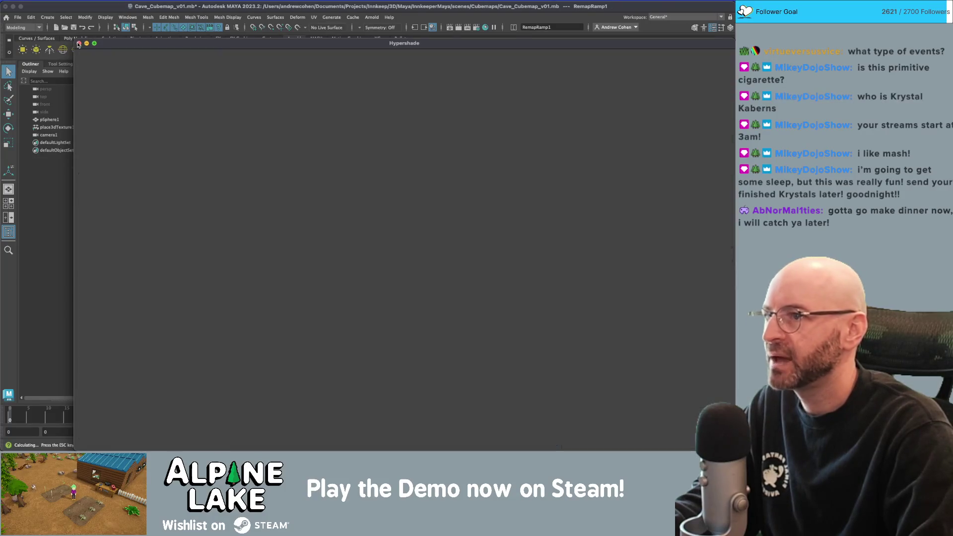
- Reshape RemapRamp1 with Smooth interpolation, a shifted black stop, a white stop and a grey stop near 0.672
drag(567, 184, 633, 184)
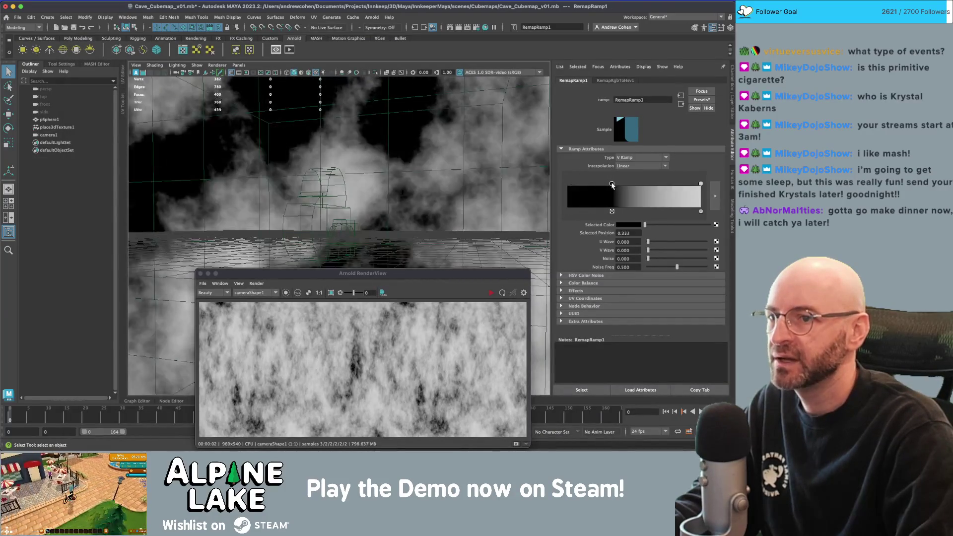
drag(699, 184, 526, 196)
click(633, 185)
click(636, 166)
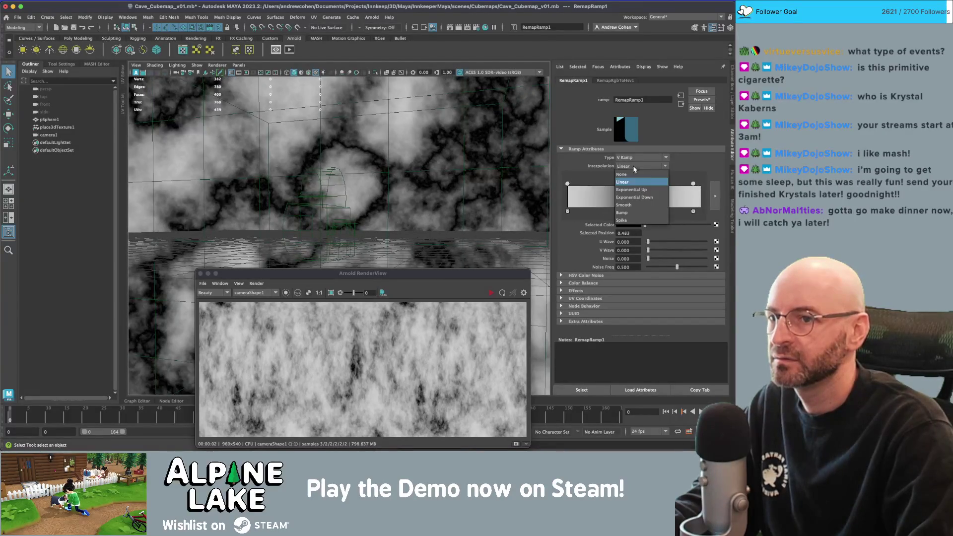
click(636, 204)
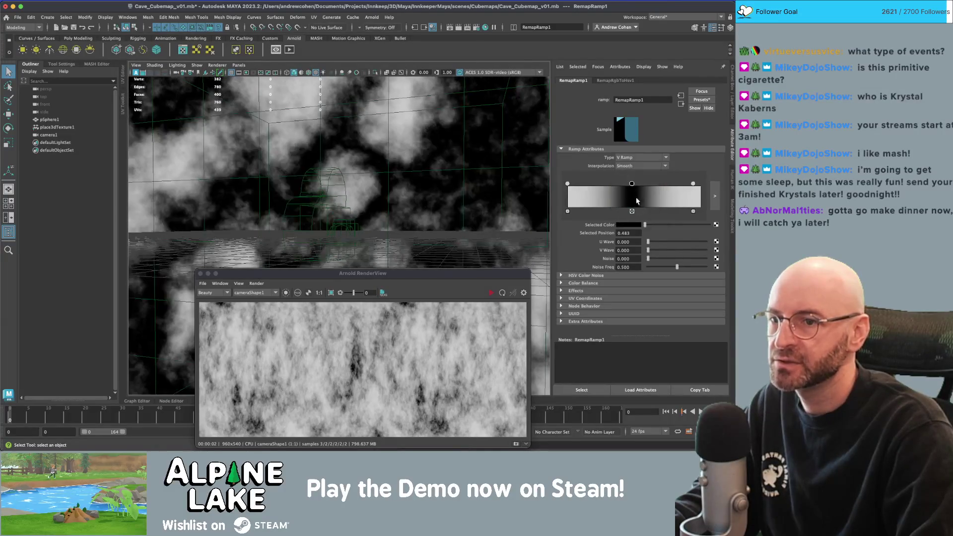
drag(633, 184, 613, 184)
click(656, 196)
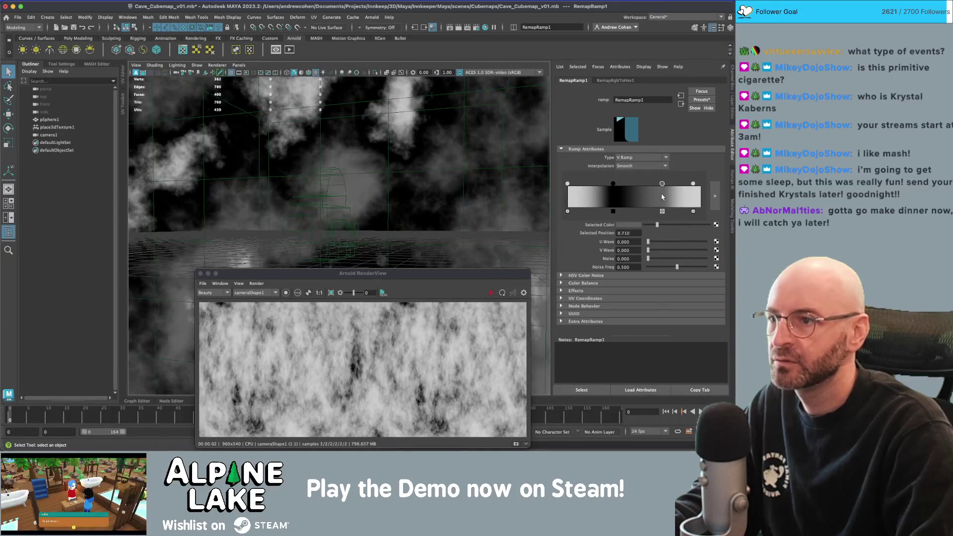
scroll(299, 164, down, 5)
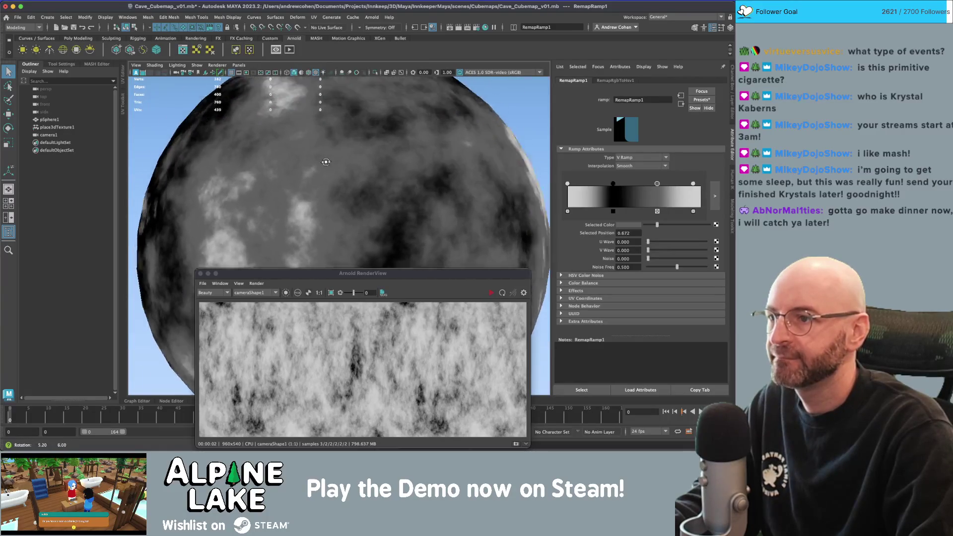
scroll(297, 164, up, 5)
- Start an Arnold IPR render of the clouds and reposition the RenderView window
click(428, 281)
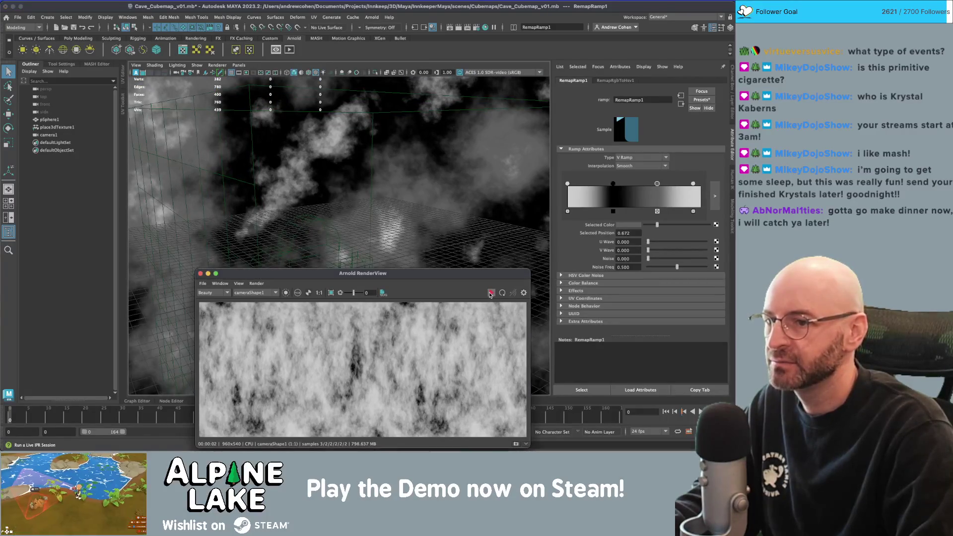
drag(425, 279, 400, 196)
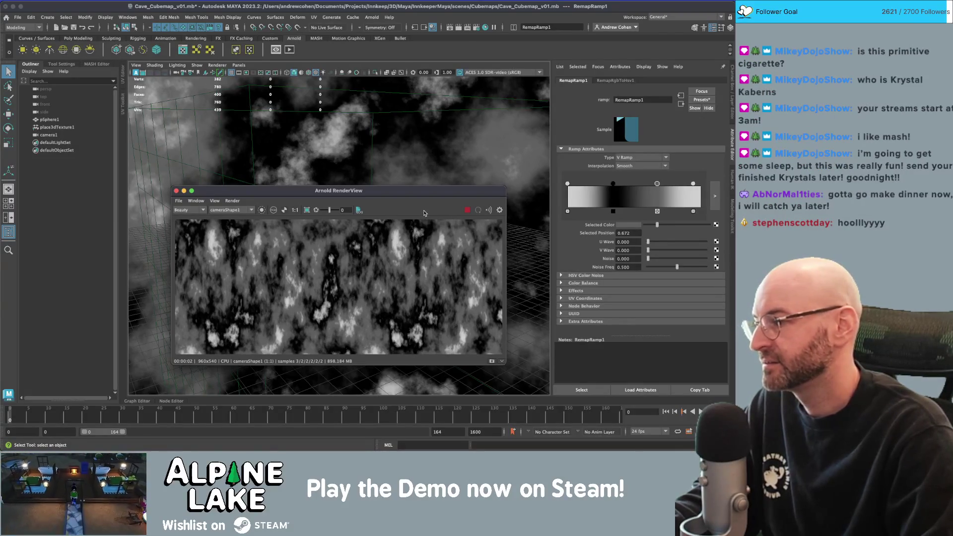
drag(447, 202, 451, 180)
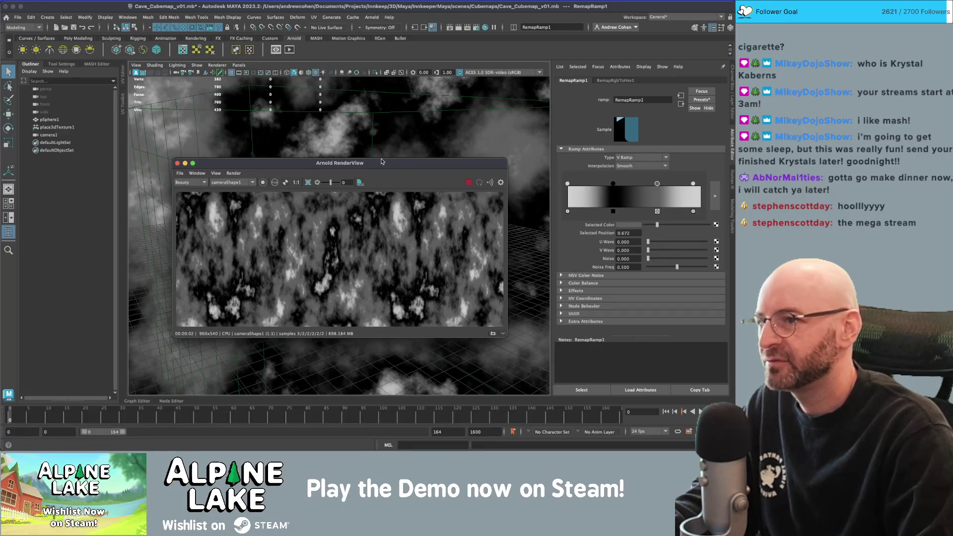
drag(382, 161, 383, 174)
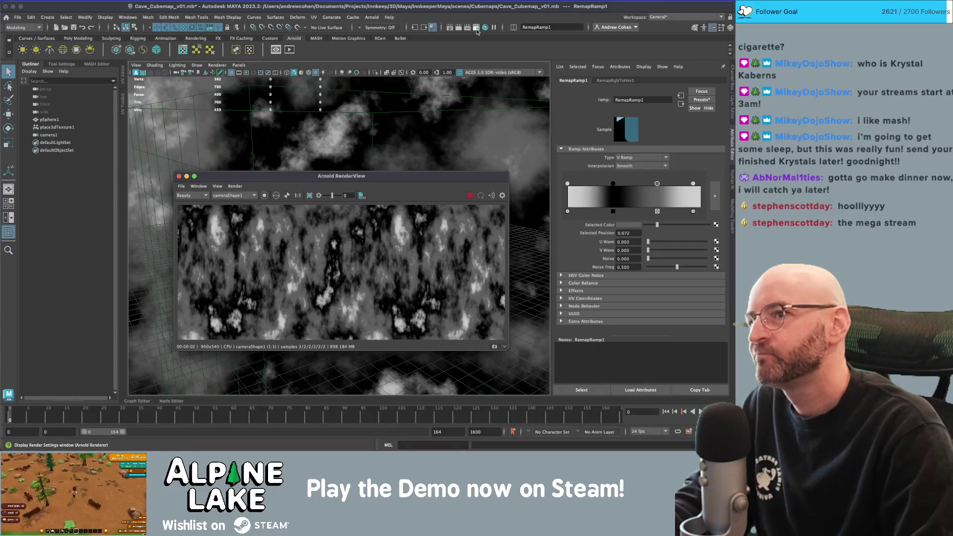
- Set the render image size to 2048 x 1024 in Render Settings
click(476, 29)
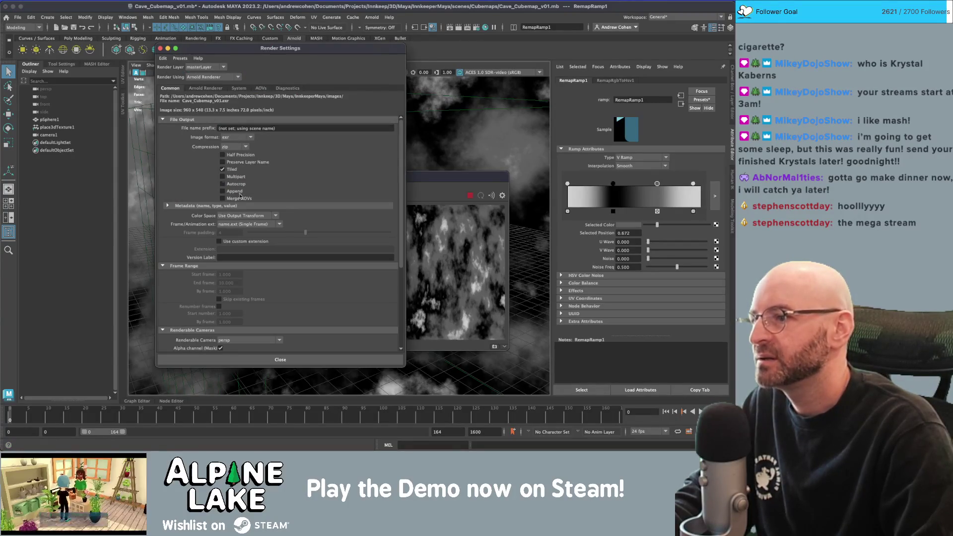
scroll(204, 237, down, 5)
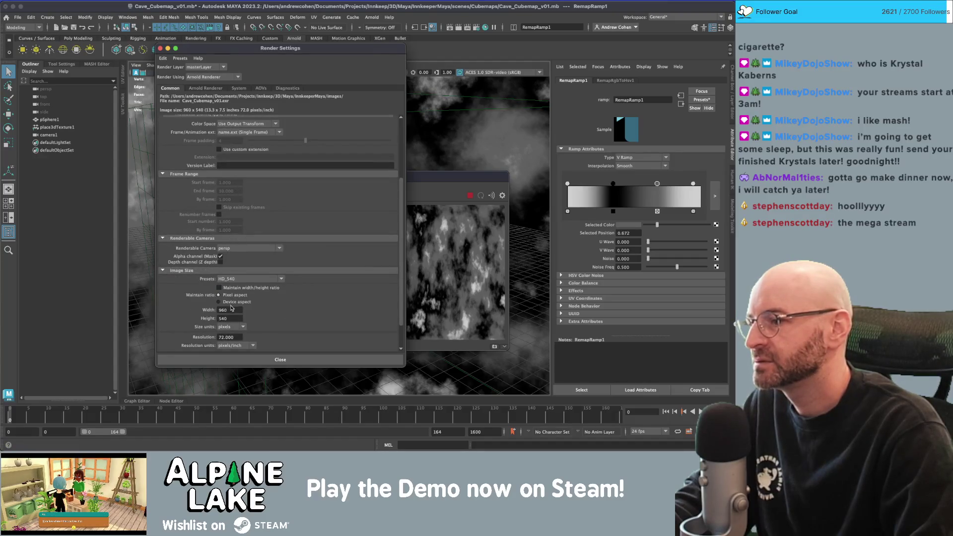
text(2048)
key(Tab)
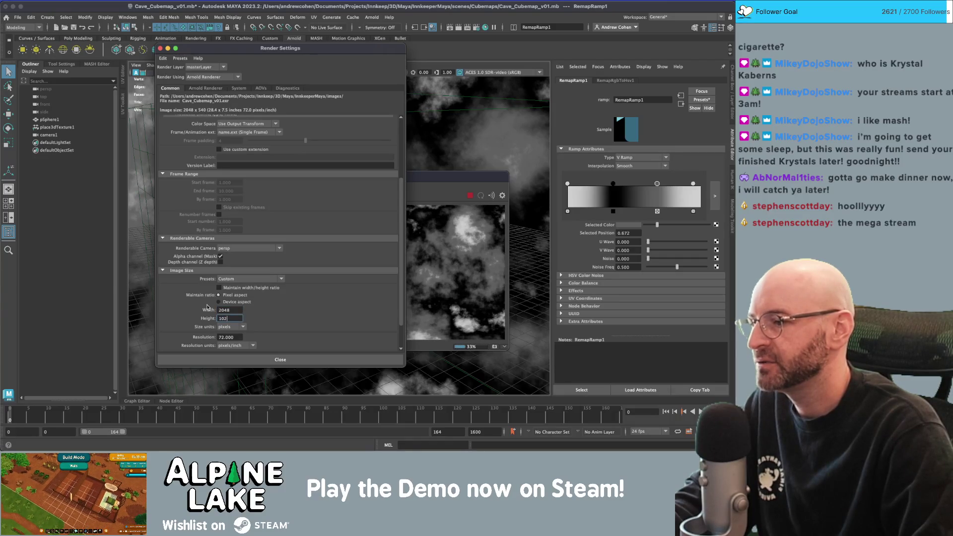
text(4)
key(Return)
- Re-render the fractal texture in the Arnold RenderView at 2048 x 1024
click(466, 193)
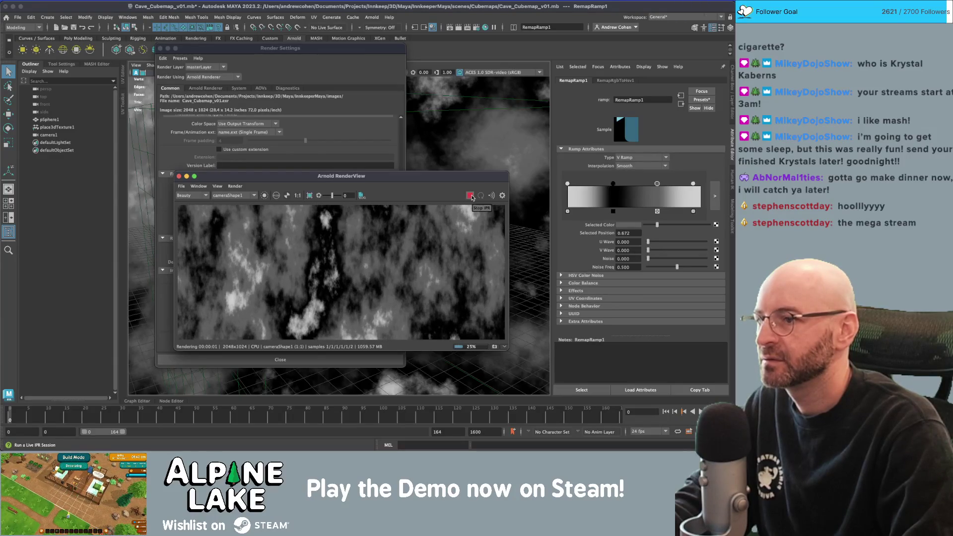
click(470, 196)
scroll(436, 236, down, 2)
drag(397, 241, 323, 248)
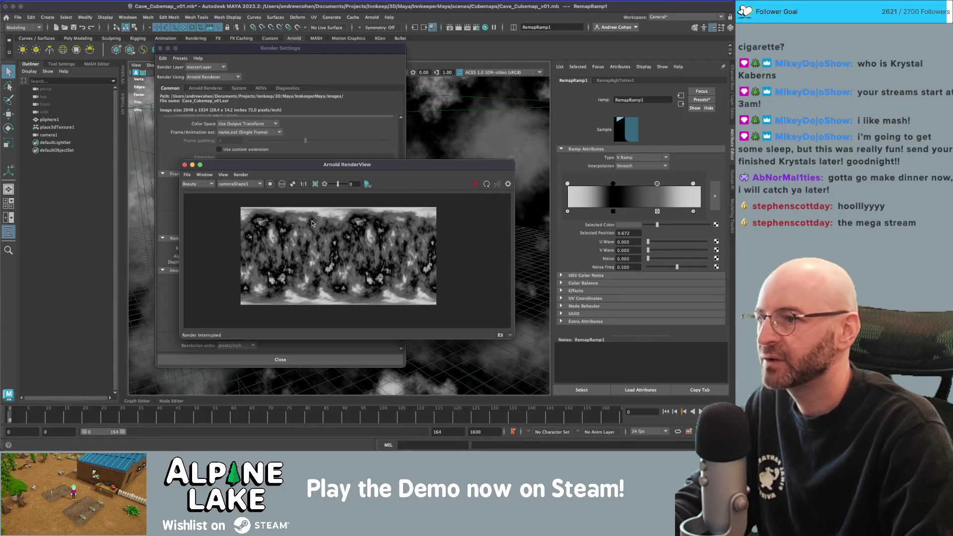
click(475, 184)
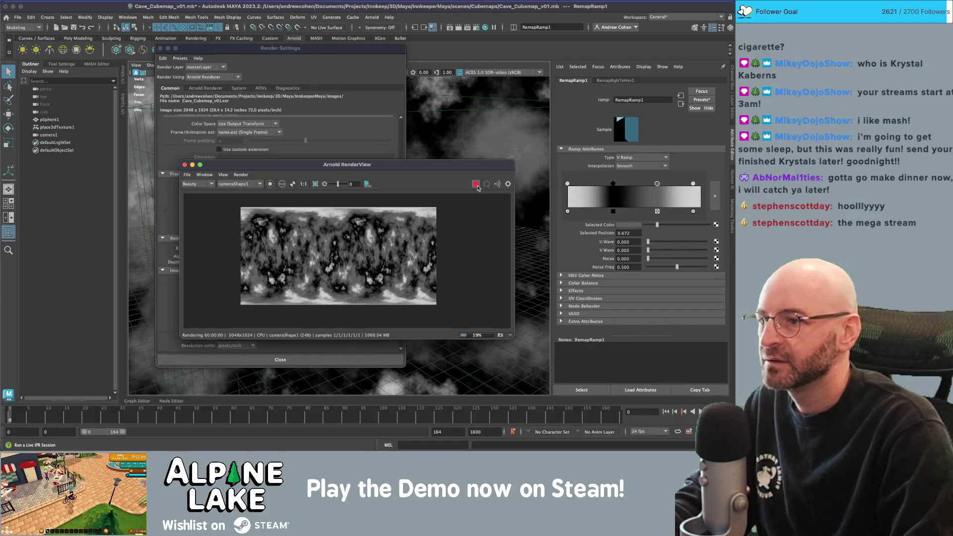
click(475, 184)
click(187, 175)
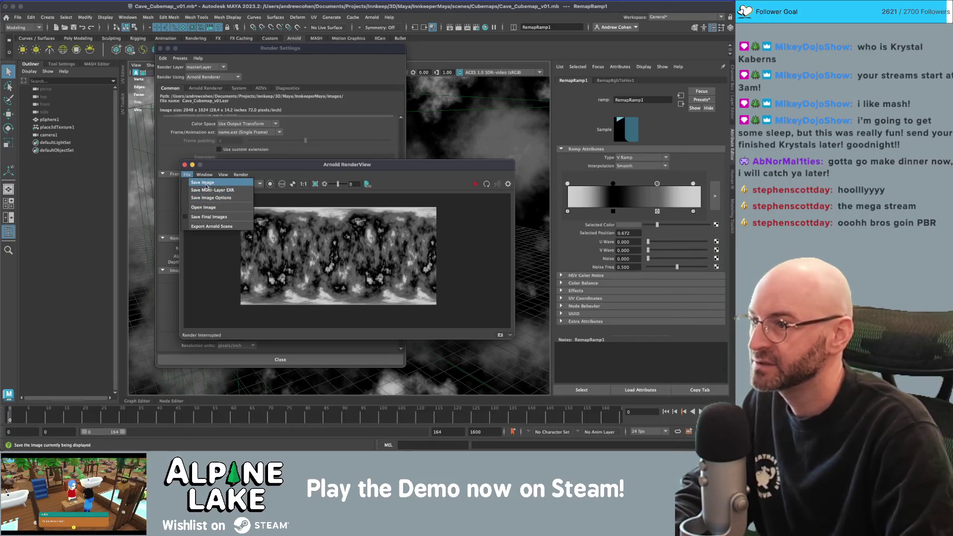
- Create a Cubemaps folder inside the project's images folder for the saved render
click(207, 184)
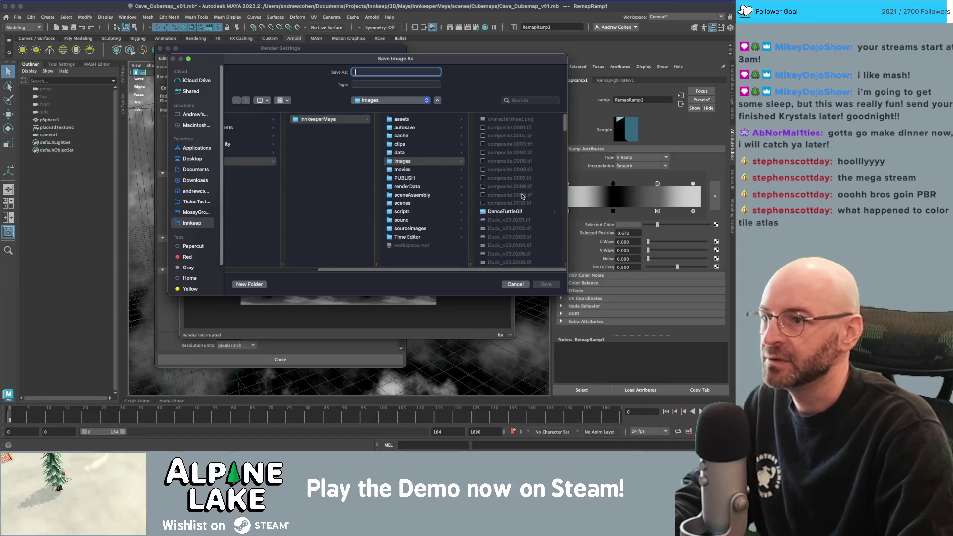
right_click(510, 153)
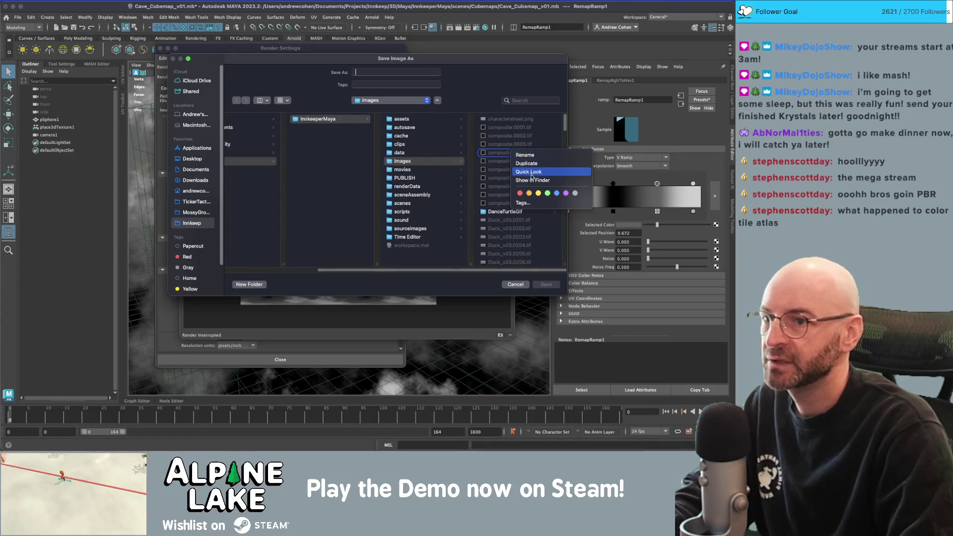
key(Escape)
click(443, 161)
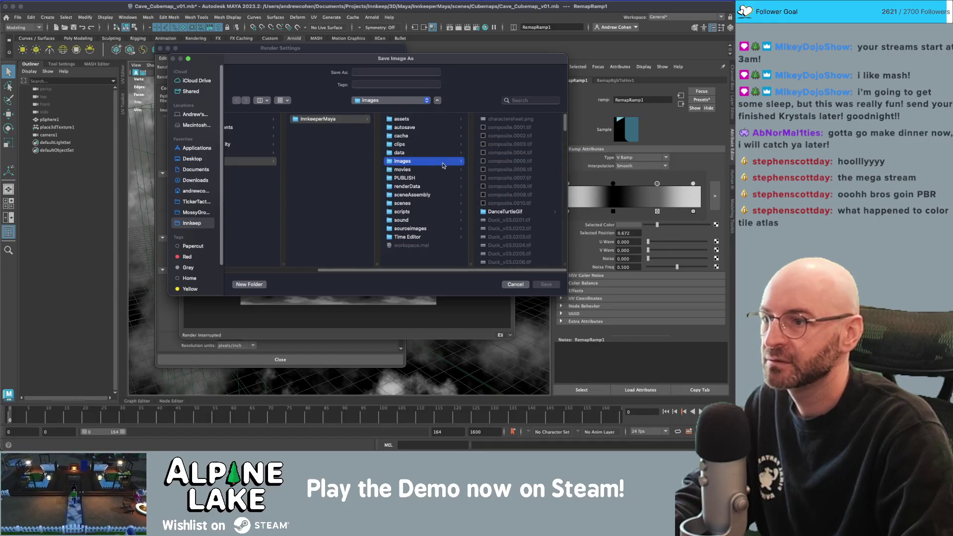
click(249, 284)
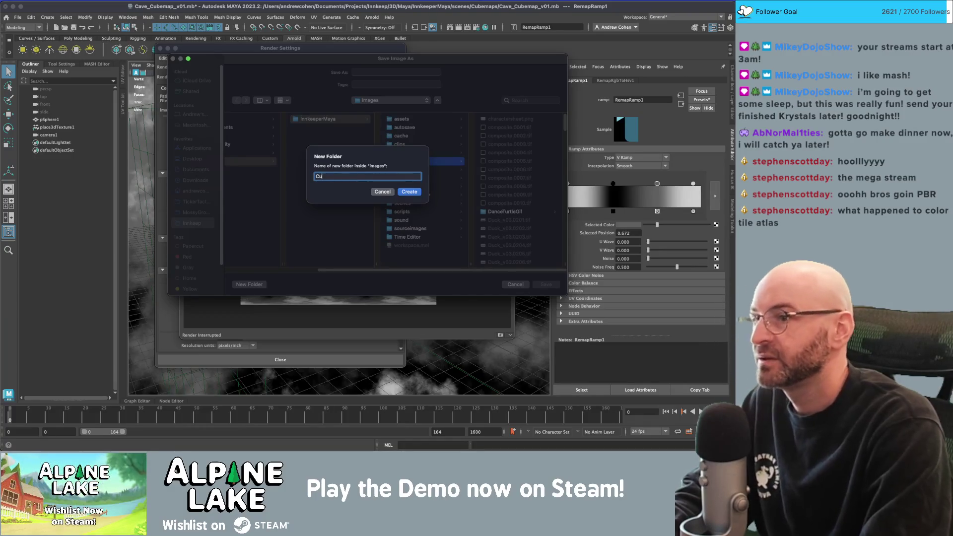
text(Cubemaps)
key(Return)
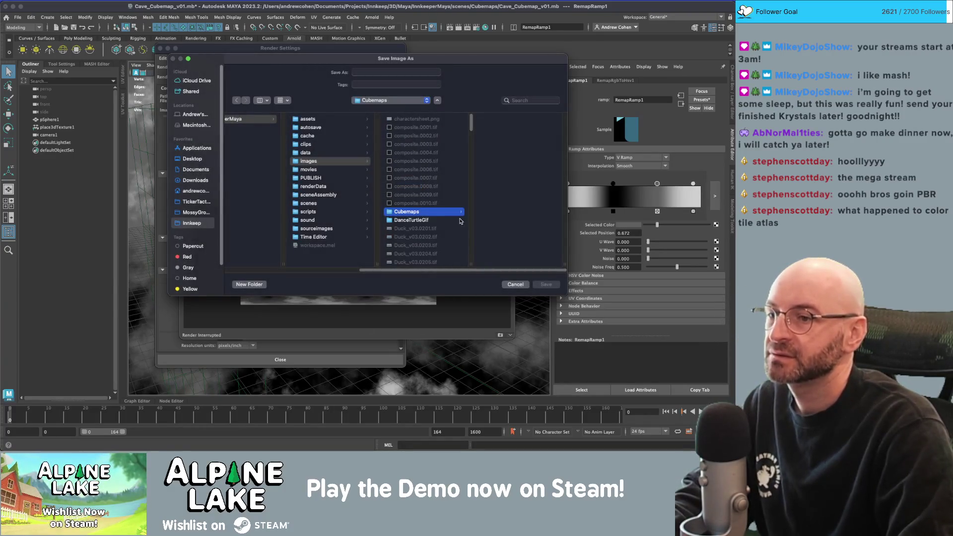
- Save the rendered image as fractal_cubemap in the Cubemaps folder
click(379, 72)
text(fractal_cubemap)
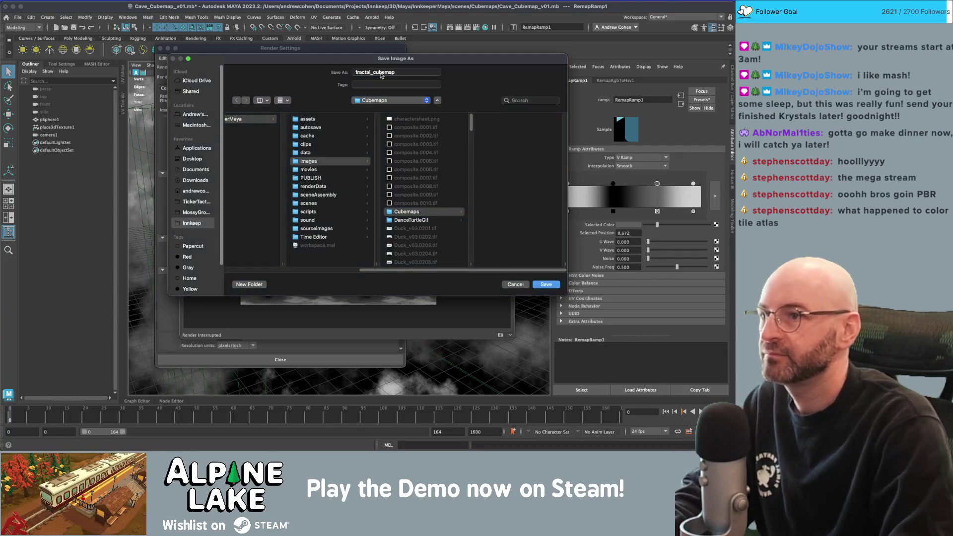
key(Return)
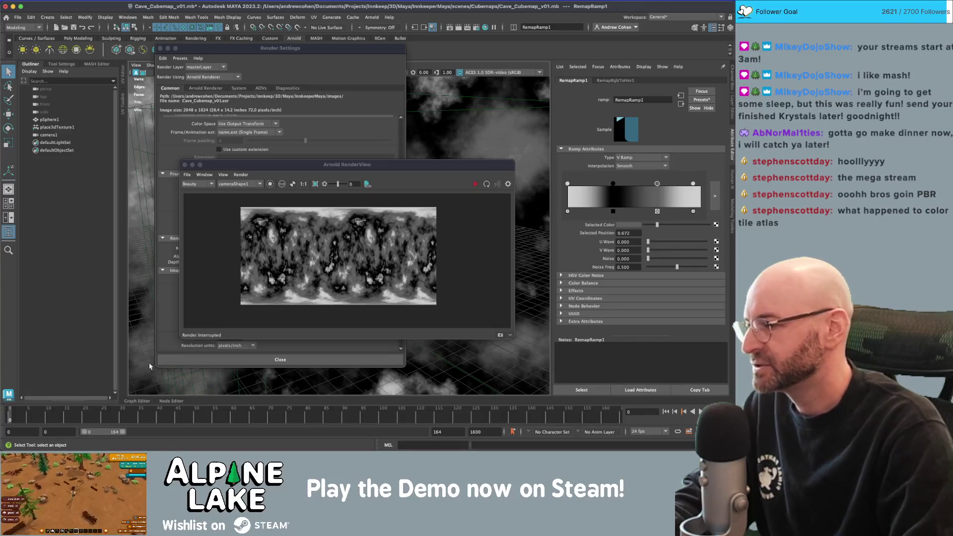
key(super+Tab)
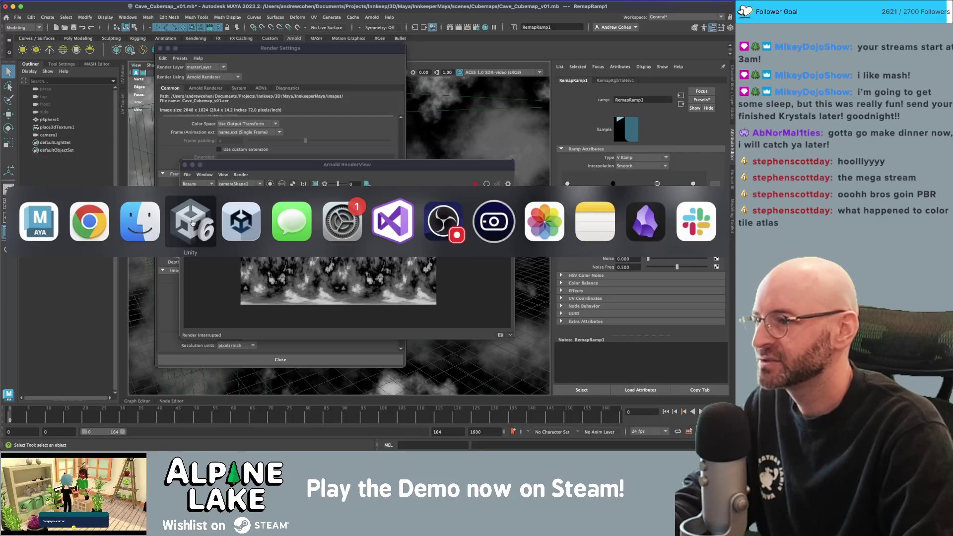
- Move crystal_small_cluster_GEO slightly back and right within the crater
click(192, 223)
drag(355, 184, 291, 190)
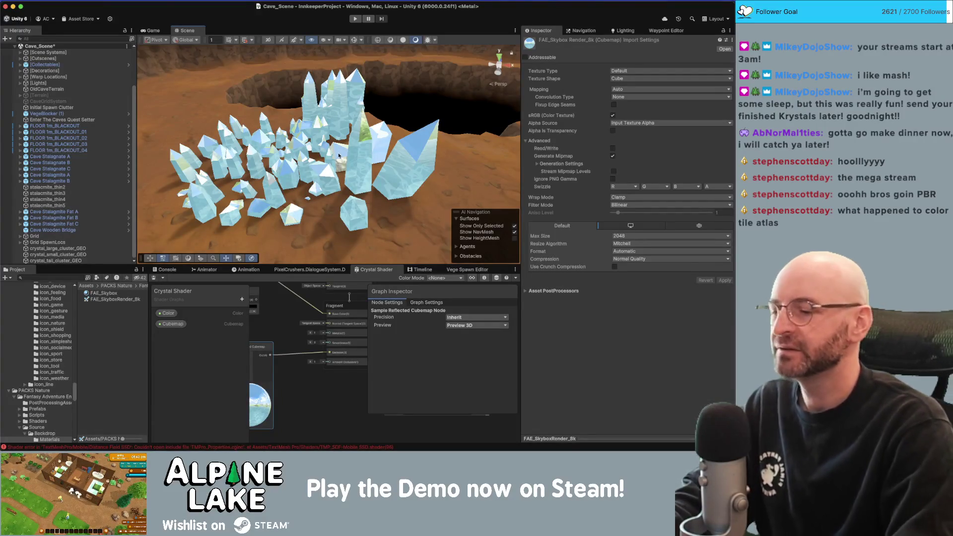
drag(336, 155, 258, 148)
click(256, 148)
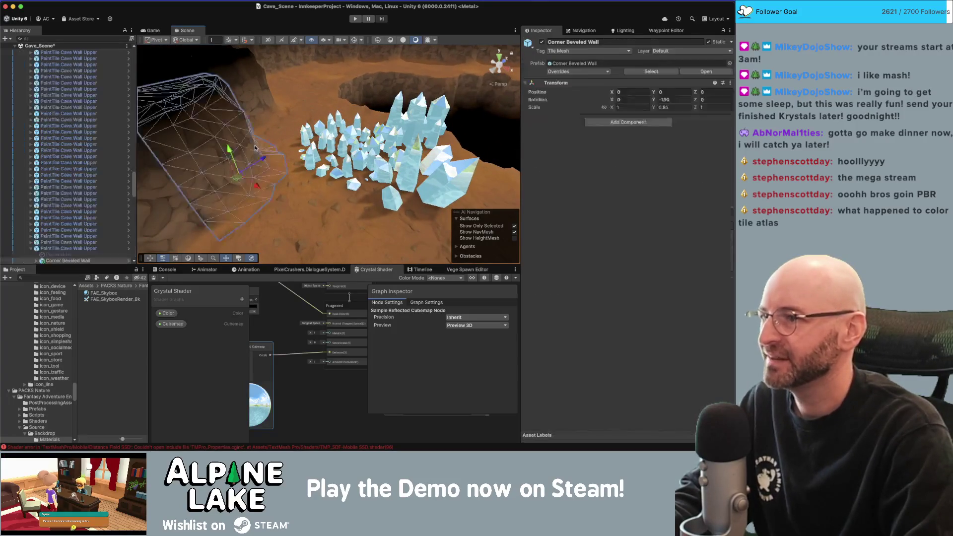
click(310, 95)
mouse_move(324, 147)
mouse_down()
mouse_move(416, 140)
mouse_move(392, 113)
mouse_up()
click(377, 139)
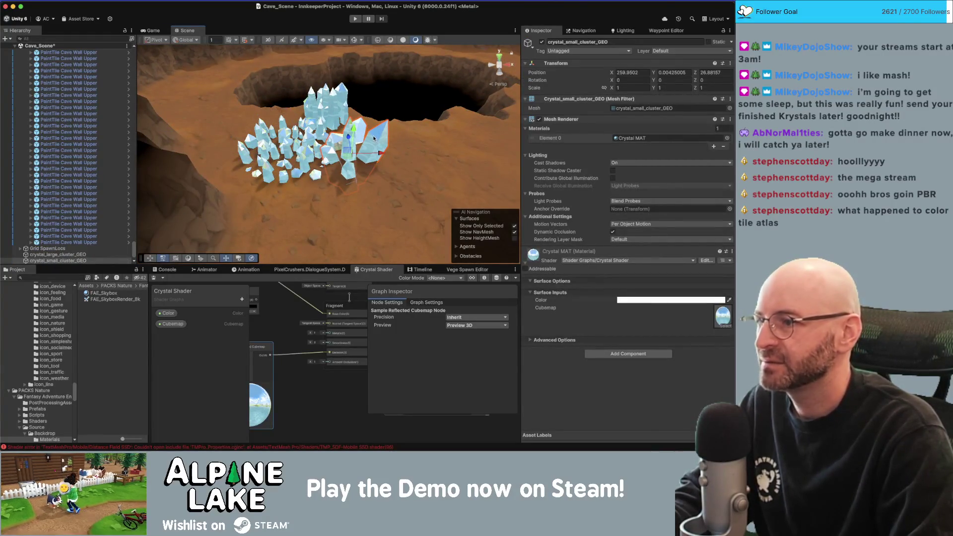
scroll(372, 148, up, 5)
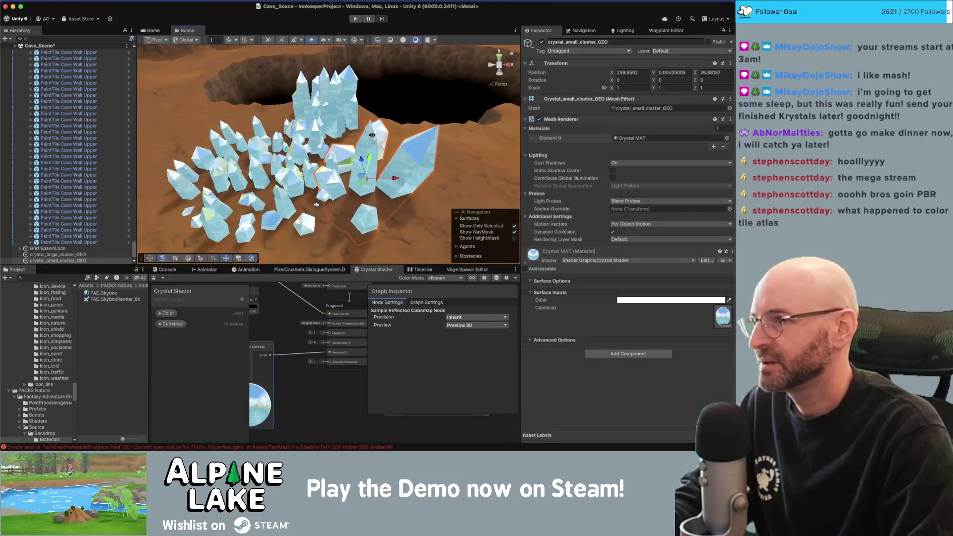
drag(369, 179, 371, 164)
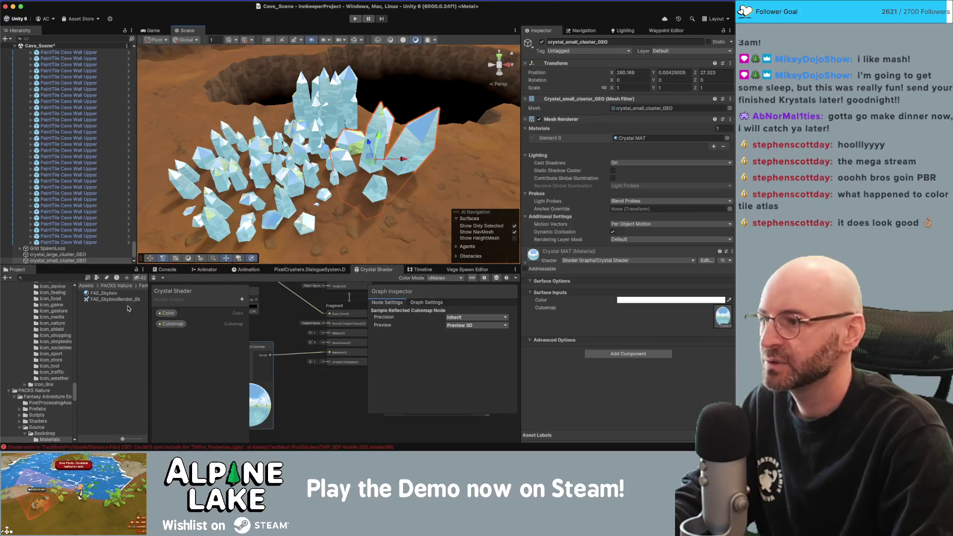
- Check the FAE_SkyboxRender_8k cubemap's texture shape import setting
click(105, 299)
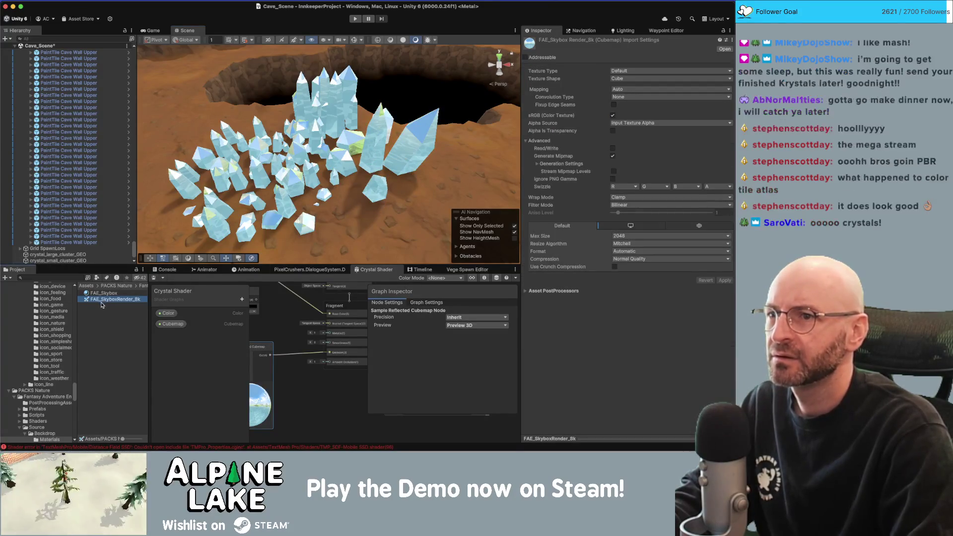
click(615, 80)
click(599, 79)
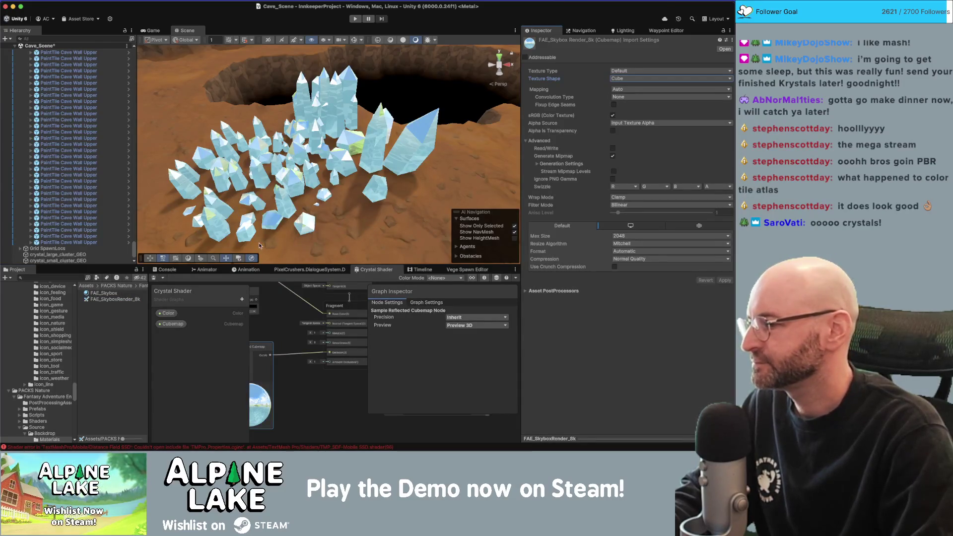
scroll(59, 350, down, 10)
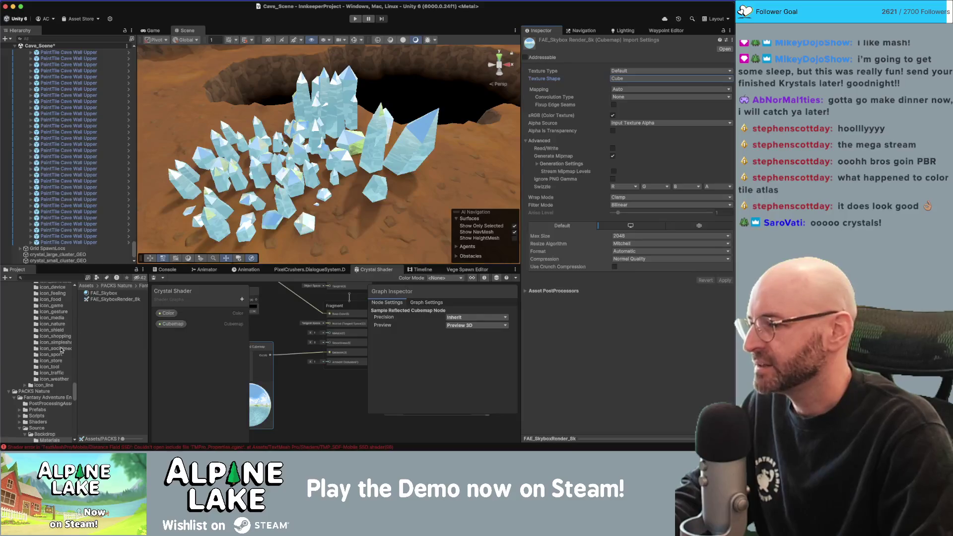
- Collapse PACKS Nature and expand the _Textures folder in the Project window
click(9, 294)
click(38, 285)
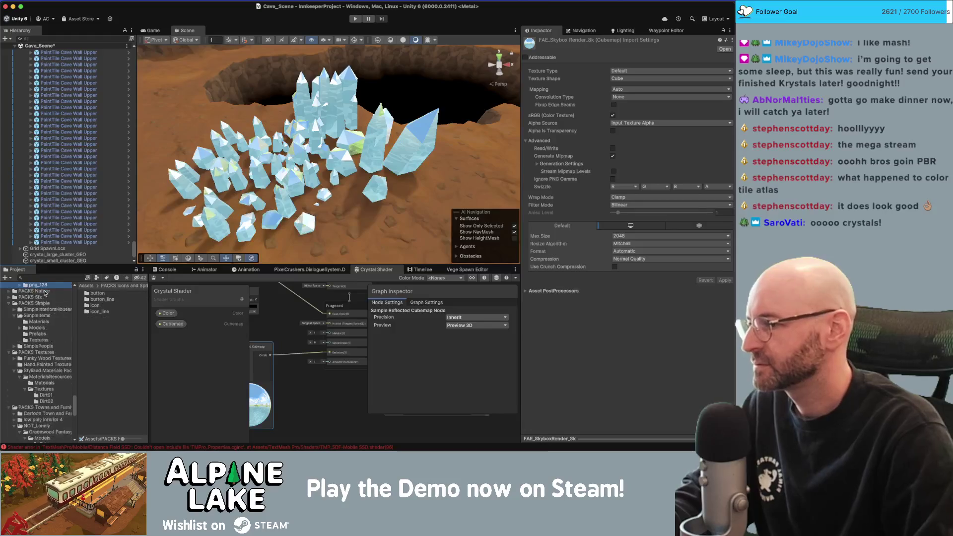
scroll(44, 293, up, 15)
click(45, 296)
scroll(29, 338, down, 3)
click(9, 374)
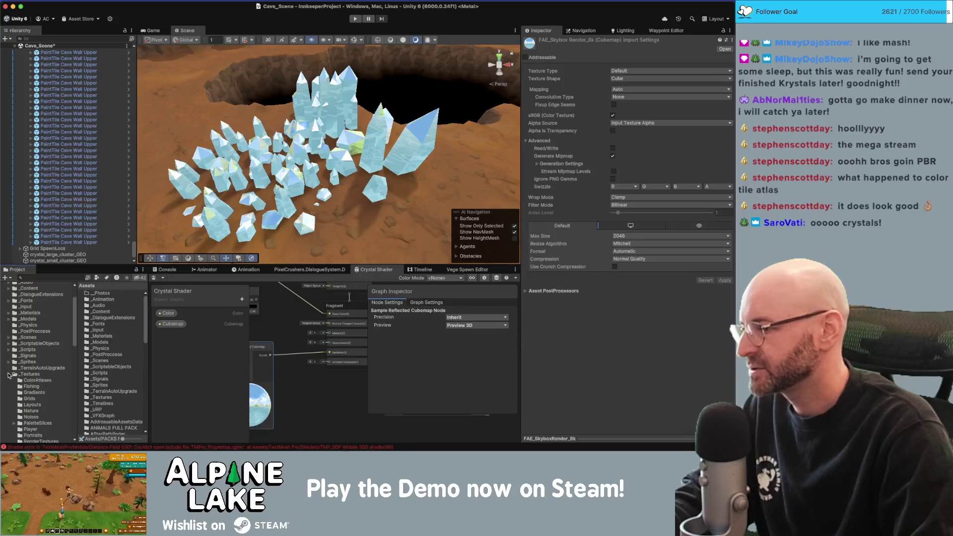
click(35, 374)
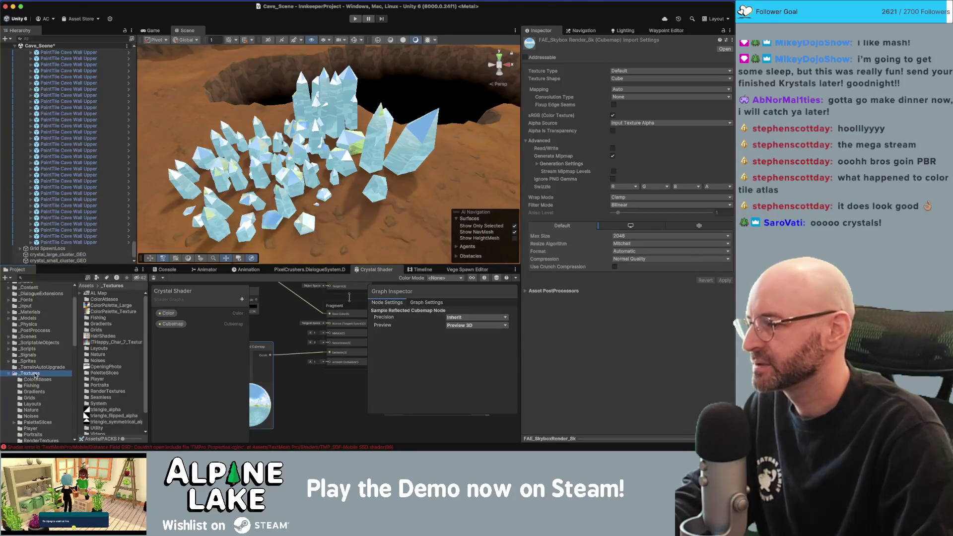
scroll(36, 374, down, 1)
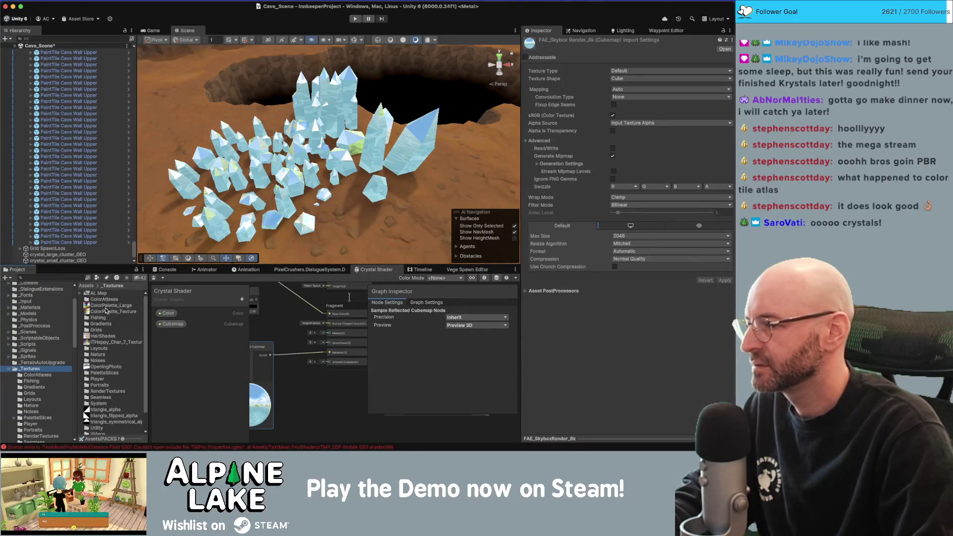
scroll(42, 383, down, 2)
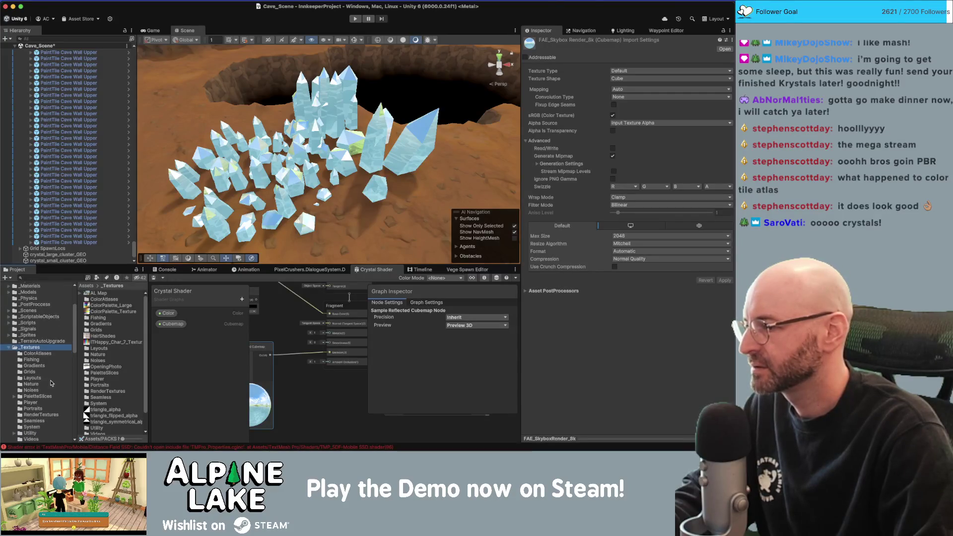
scroll(50, 375, down, 4)
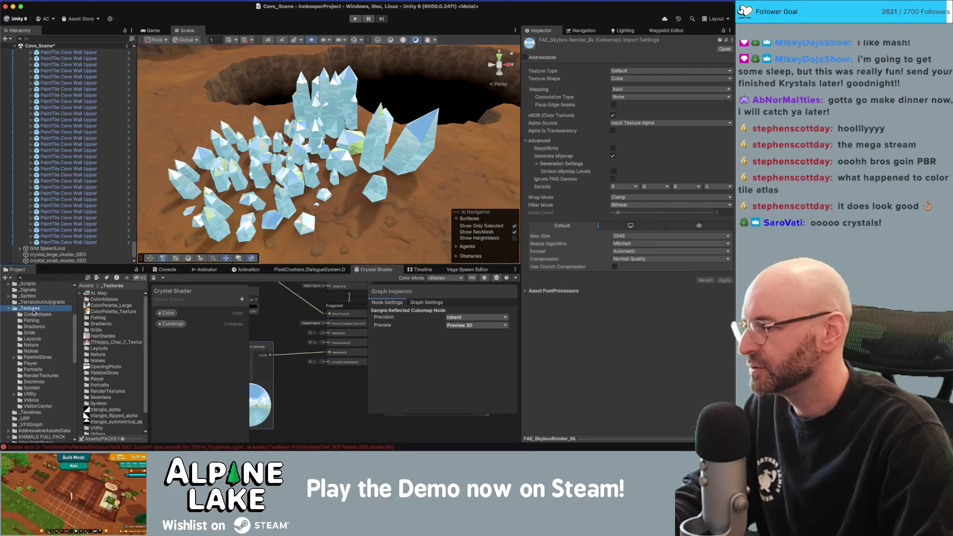
- Create a folder named Cubemaps inside _Textures
right_click(35, 312)
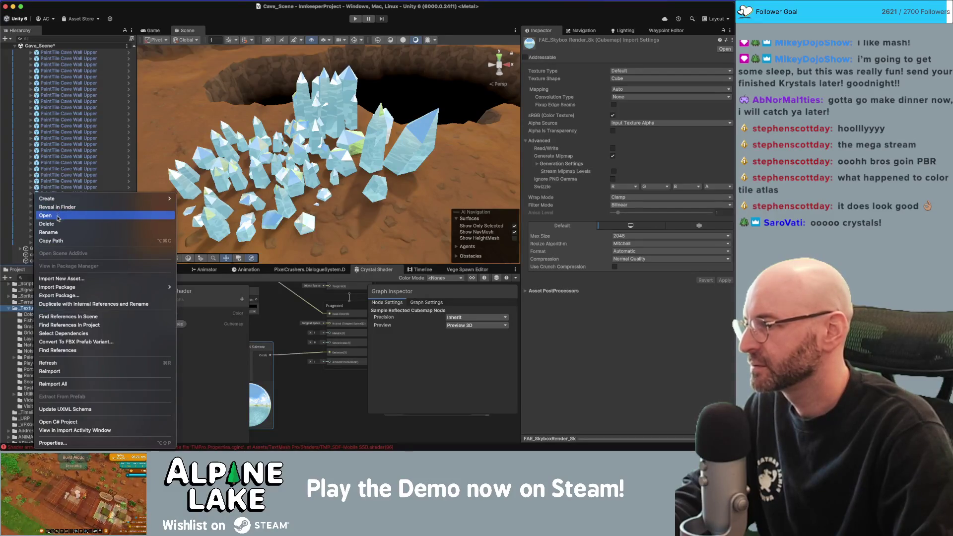
mouse_move(64, 197)
click(214, 78)
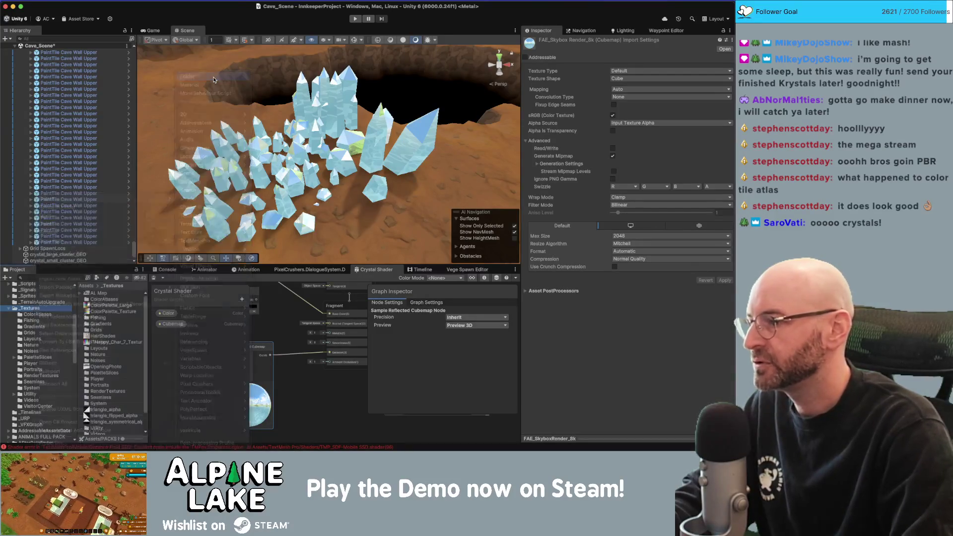
text(Cubemaps)
key(Return)
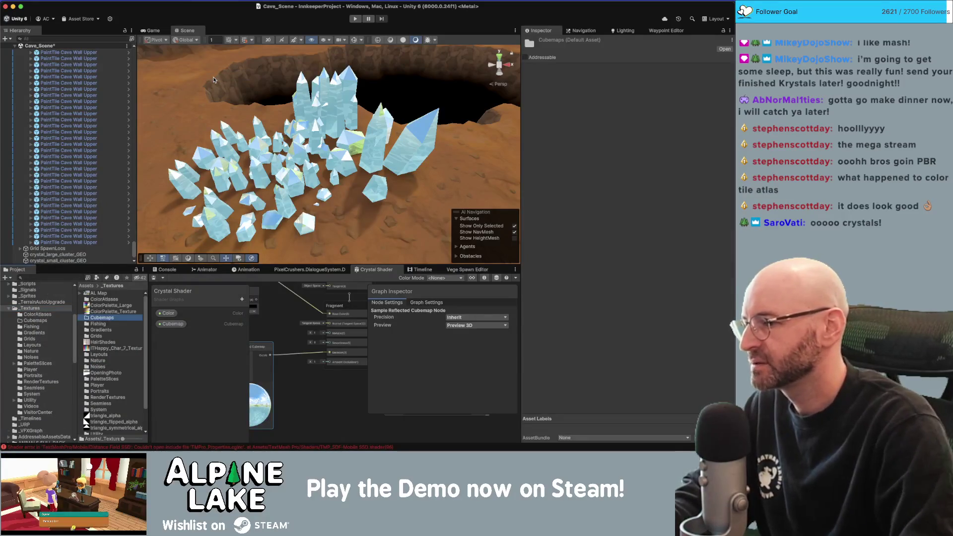
double_click(107, 317)
- Start Import New Asset into Cubemaps and browse into the InnkeeperProject's 3D folder
right_click(104, 315)
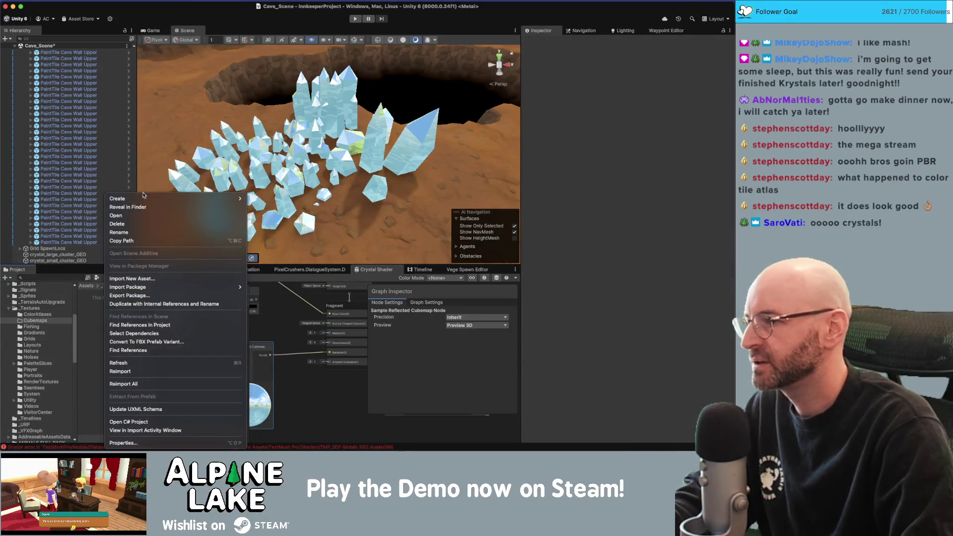
click(143, 279)
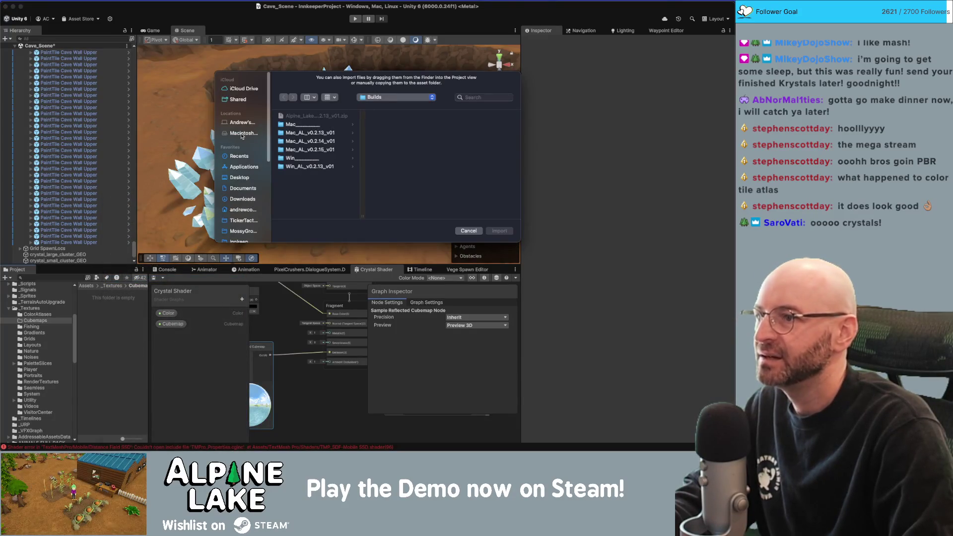
click(376, 97)
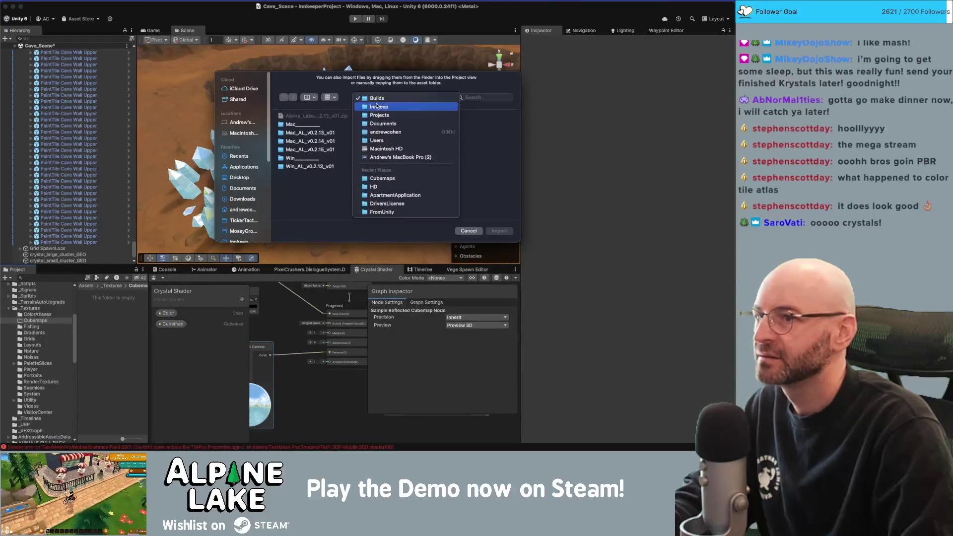
click(377, 107)
scroll(312, 201, down, 5)
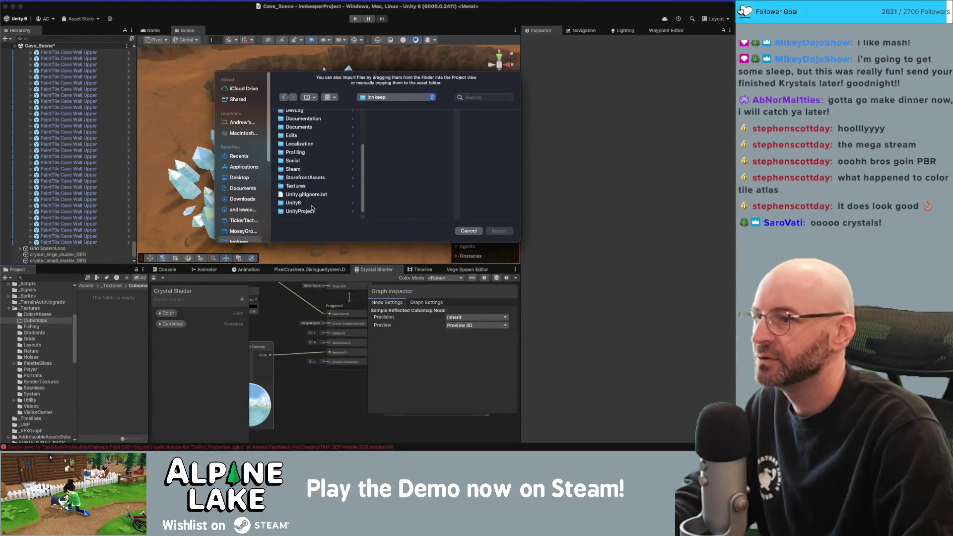
click(304, 203)
click(399, 116)
scroll(296, 144, down, 3)
click(308, 123)
click(312, 119)
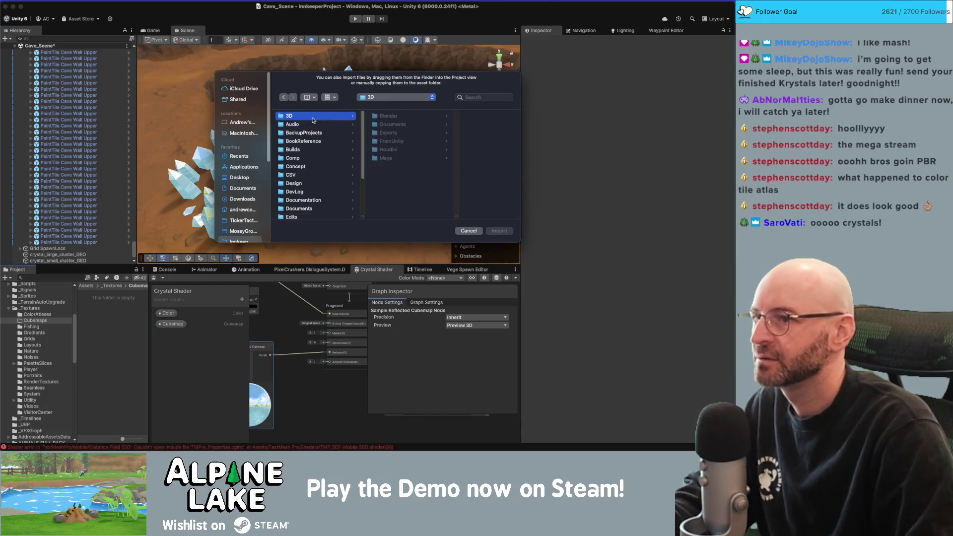
- Import fractal_cubemap.jpg from the Maya project's Cubemaps renders folder
key(Right)
key(Down)
key(Down)
key(Down)
key(Down)
key(Right)
key(Right)
key(Down)
key(Down)
key(Down)
key(Down)
key(Right)
scroll(369, 173, down, 3)
click(366, 195)
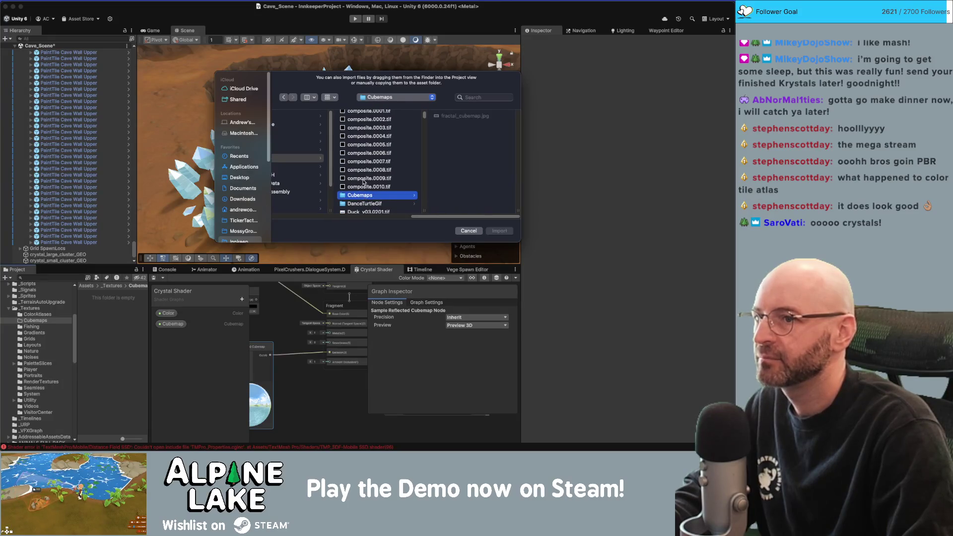
click(448, 117)
click(500, 231)
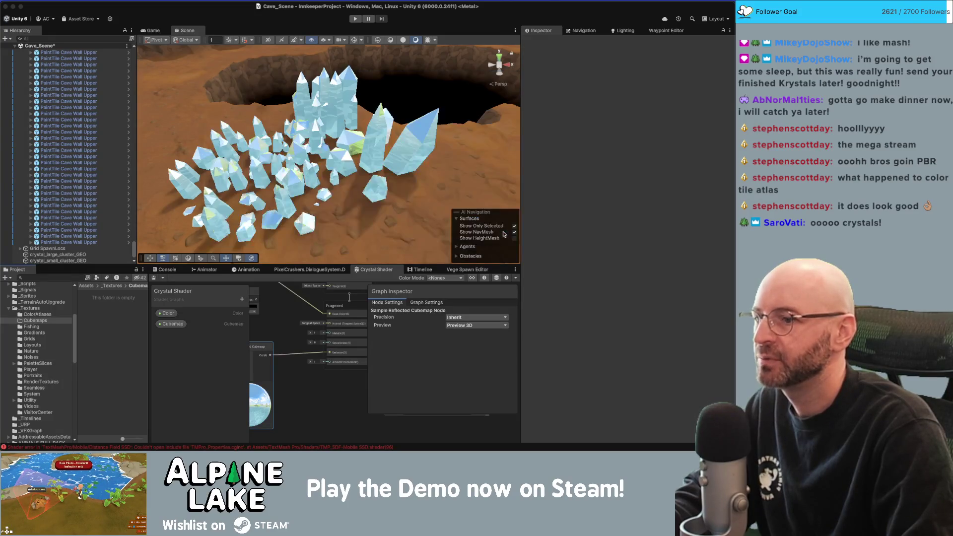
- Set fractal_cubemap's Texture Shape to Cube and apply the import settings
click(626, 79)
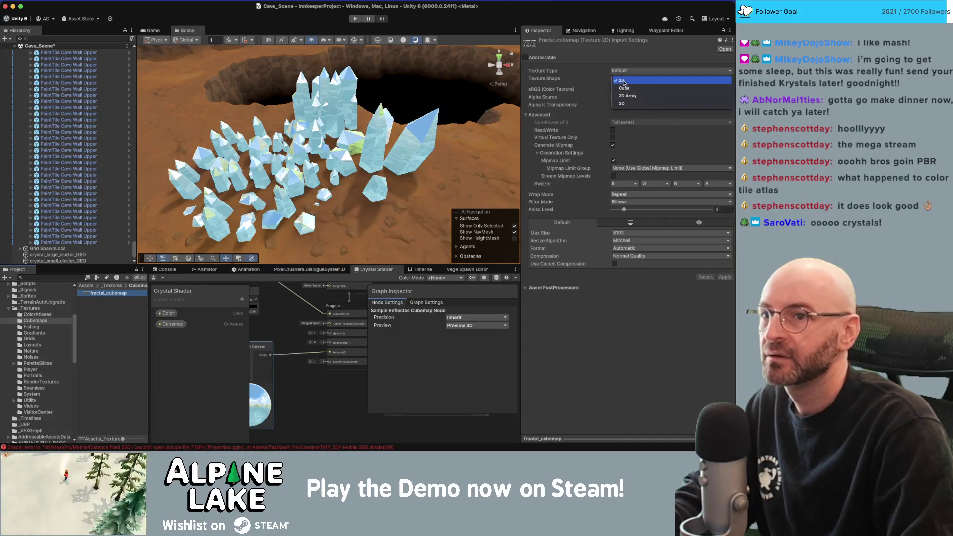
click(628, 88)
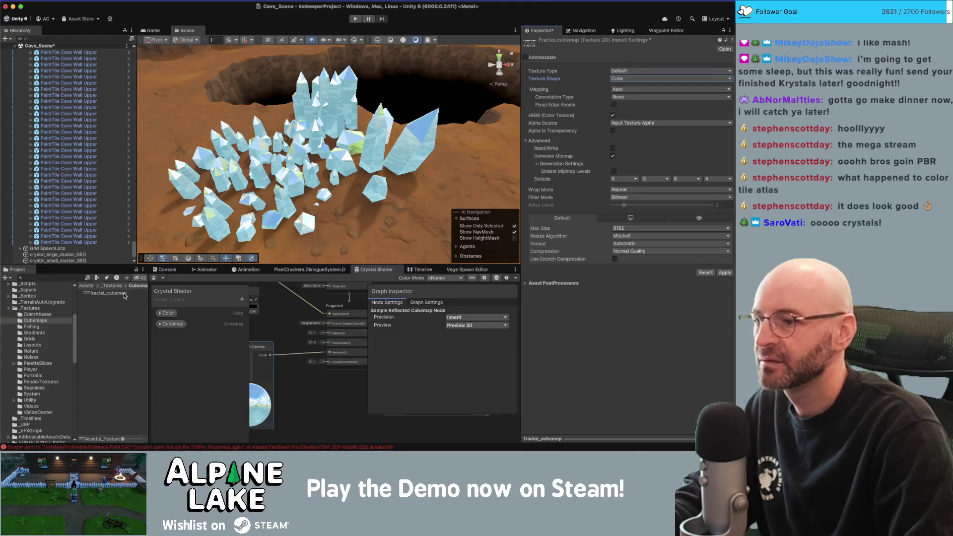
click(723, 273)
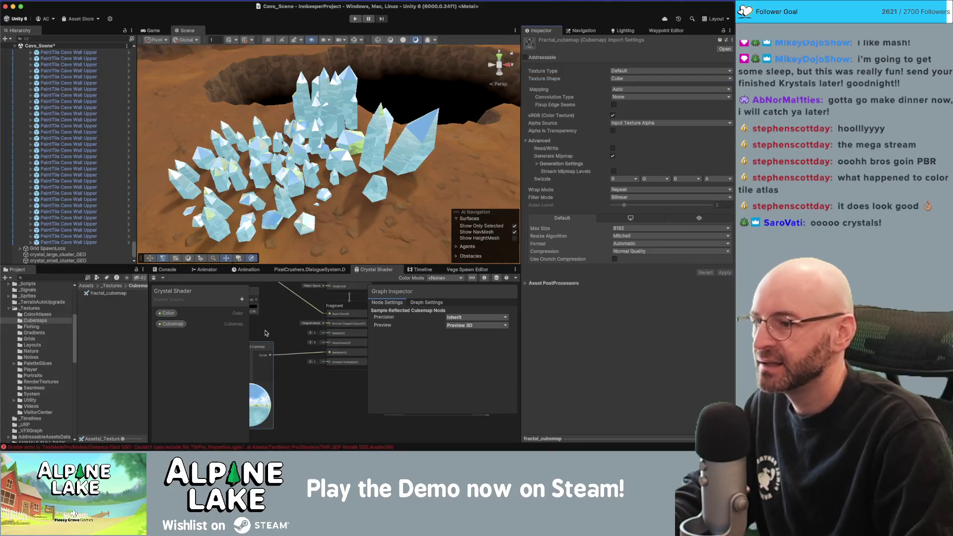
- Make fractal_cubemap the default value of the Crystal Shader's Cubemap property
click(173, 323)
click(501, 367)
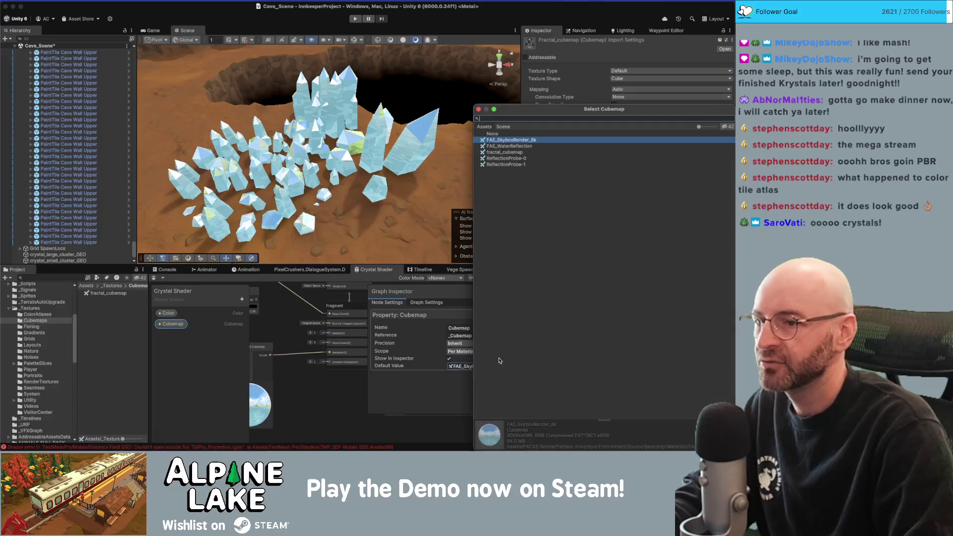
double_click(502, 152)
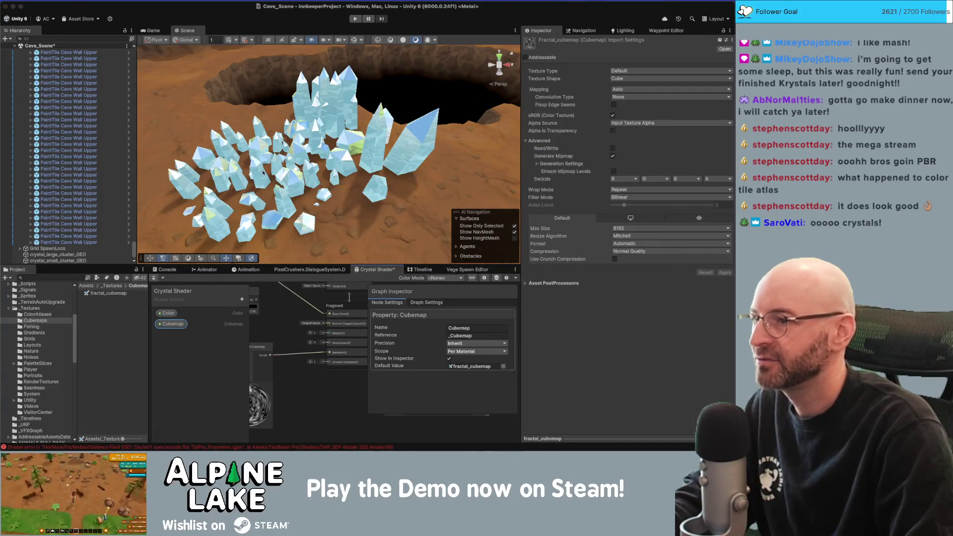
click(322, 118)
- Reset the tall crystal material's Cubemap to the shader default and orbit to inspect the crystals
right_click(547, 309)
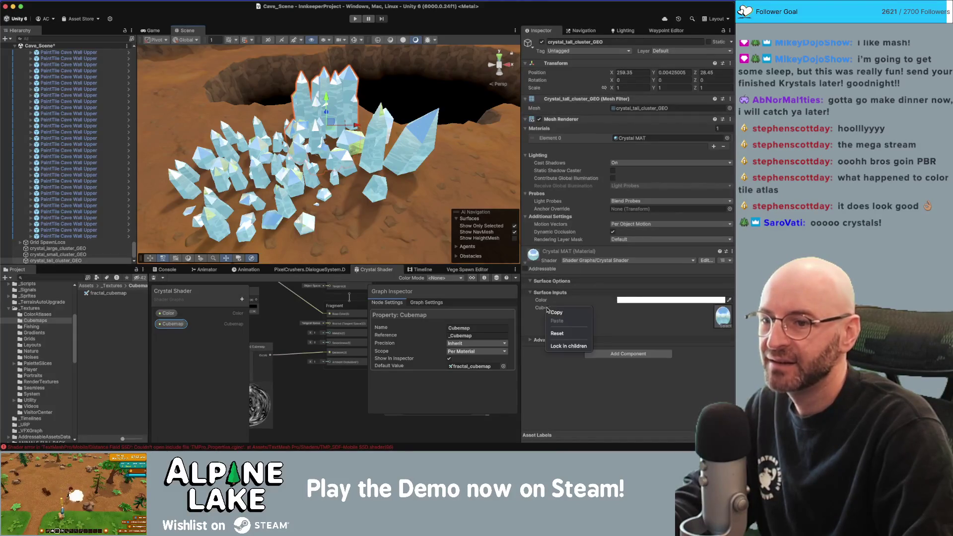
click(564, 332)
mouse_move(322, 163)
mouse_down()
mouse_move(355, 90)
mouse_move(273, 153)
mouse_move(319, 152)
mouse_move(343, 176)
mouse_up()
click(356, 89)
scroll(353, 154, down, 3)
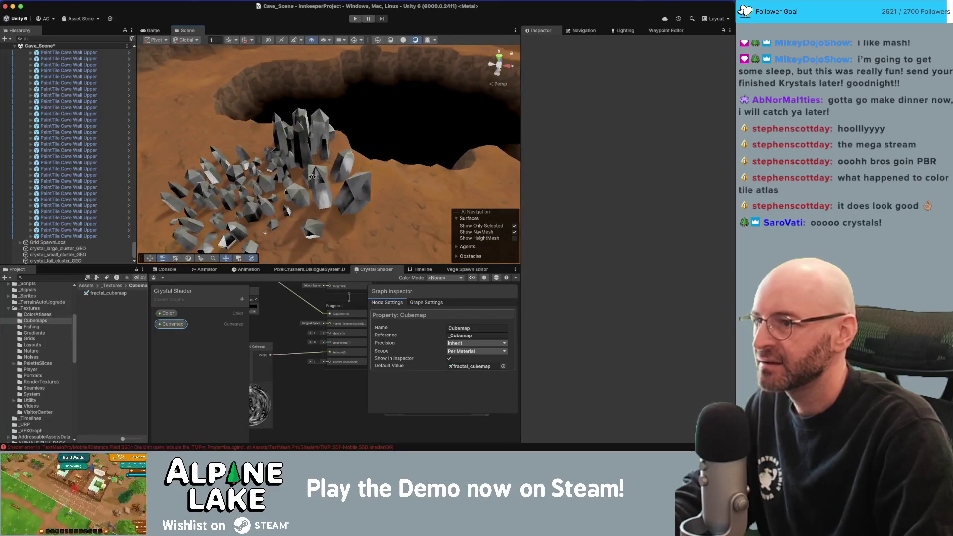
mouse_move(308, 171)
mouse_down()
mouse_move(315, 164)
mouse_move(446, 178)
mouse_move(437, 172)
mouse_up()
key(super+Tab)
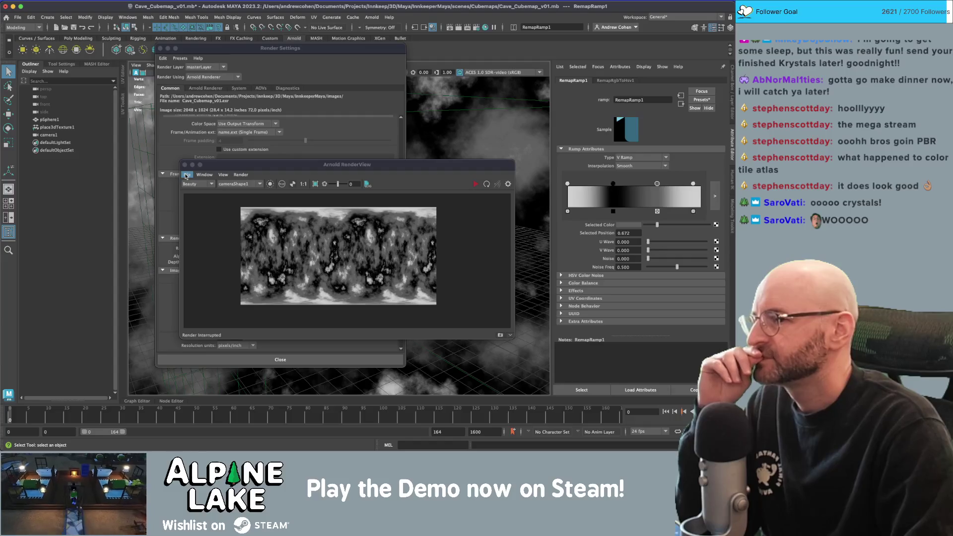
click(181, 177)
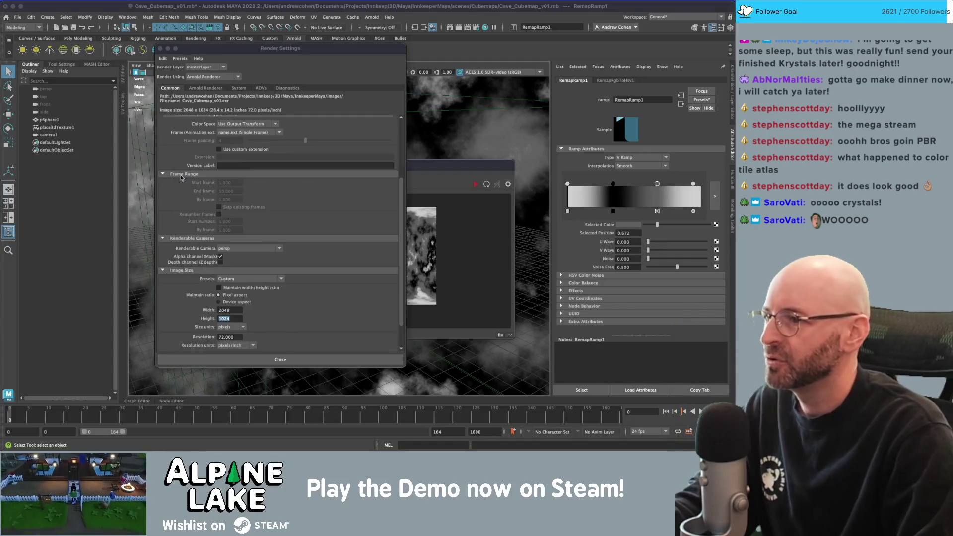
key(super+Tab)
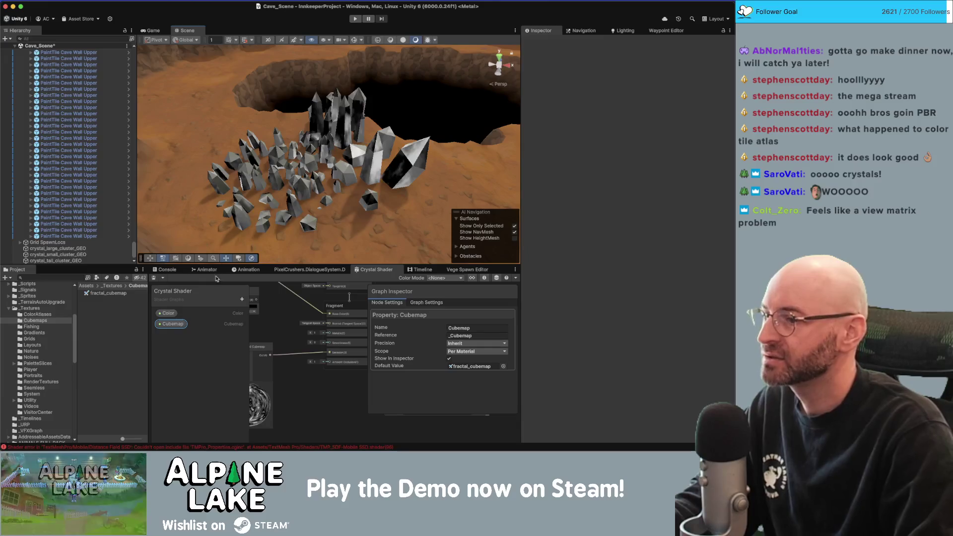
key(super+Tab)
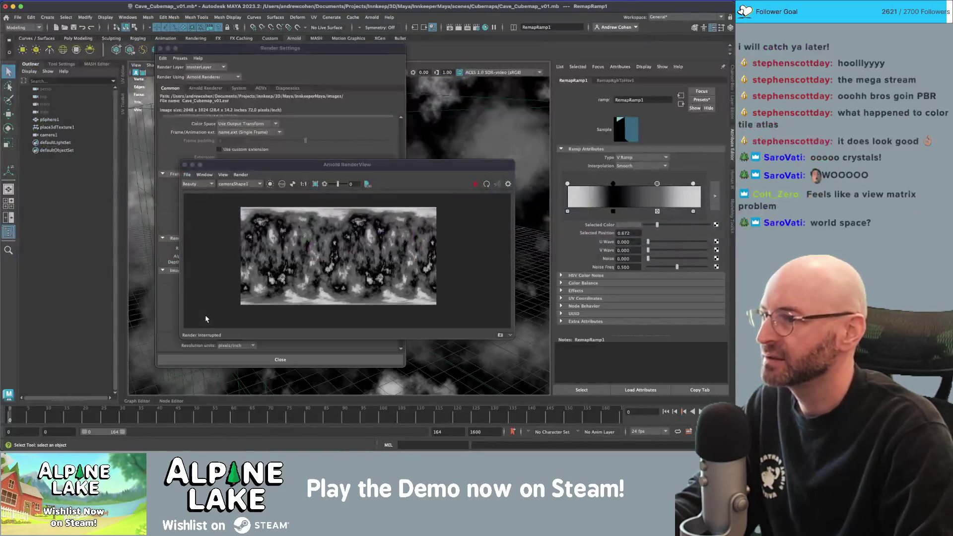
key(super+Tab)
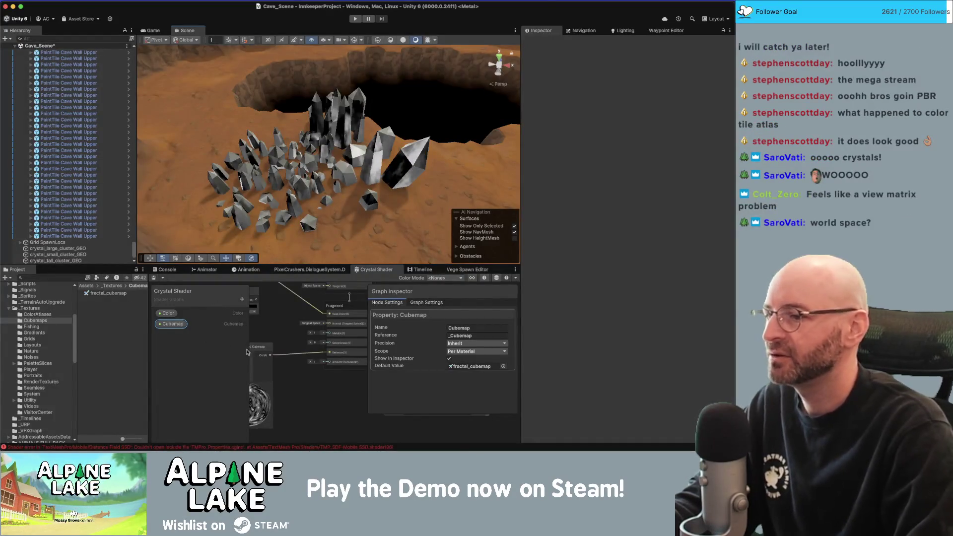
- Add a Texture2D property named Normals to the Crystal Shader's Blackboard
click(304, 389)
scroll(323, 394, down, 3)
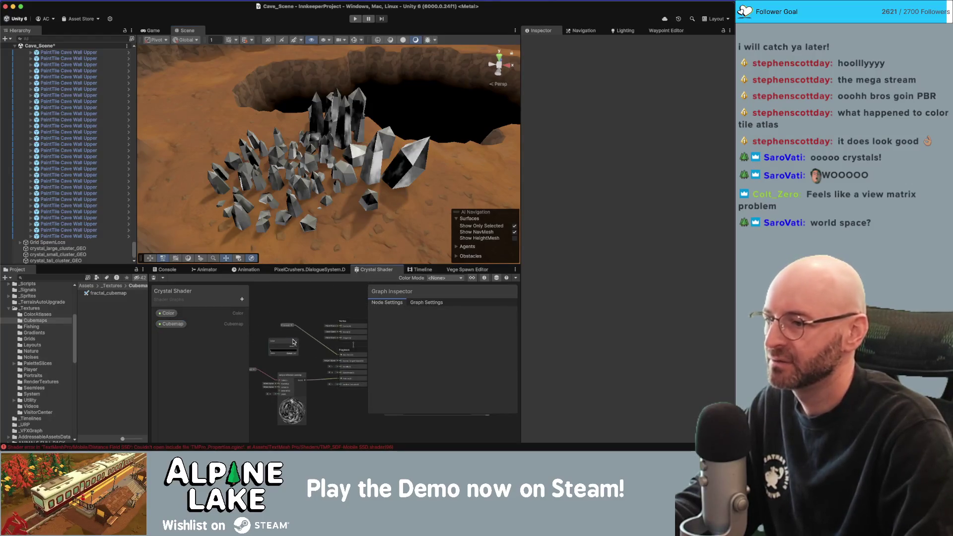
click(292, 342)
scroll(277, 346, up, 3)
drag(277, 346, 293, 334)
click(241, 299)
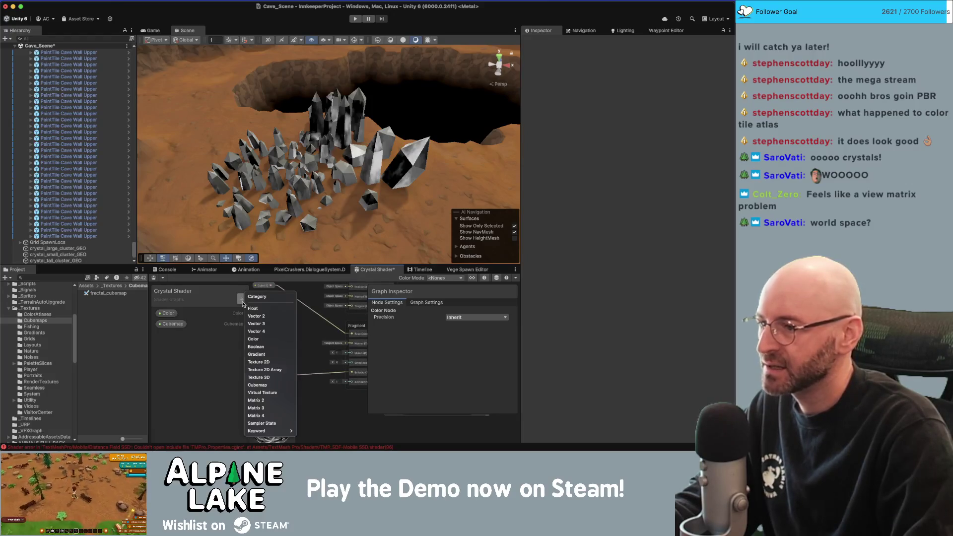
click(254, 340)
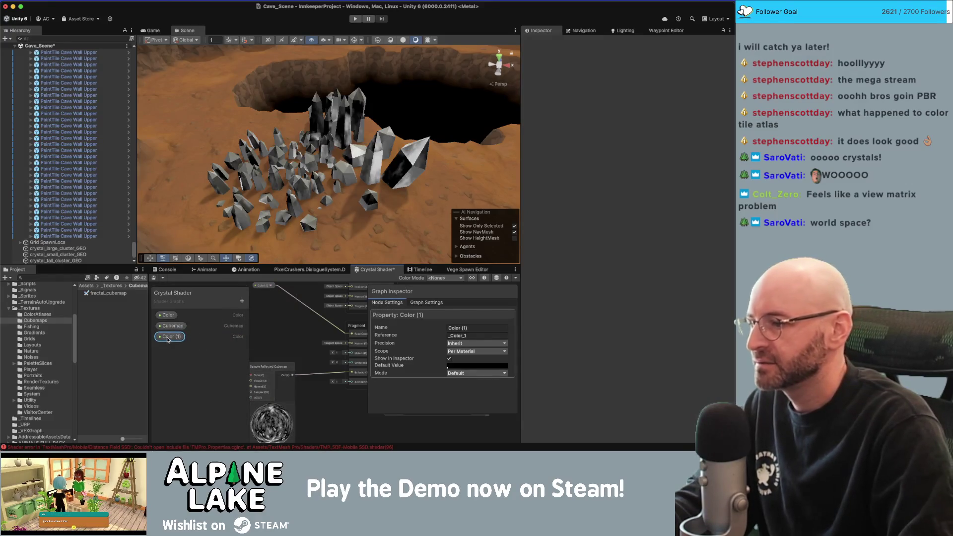
key(Delete)
click(242, 300)
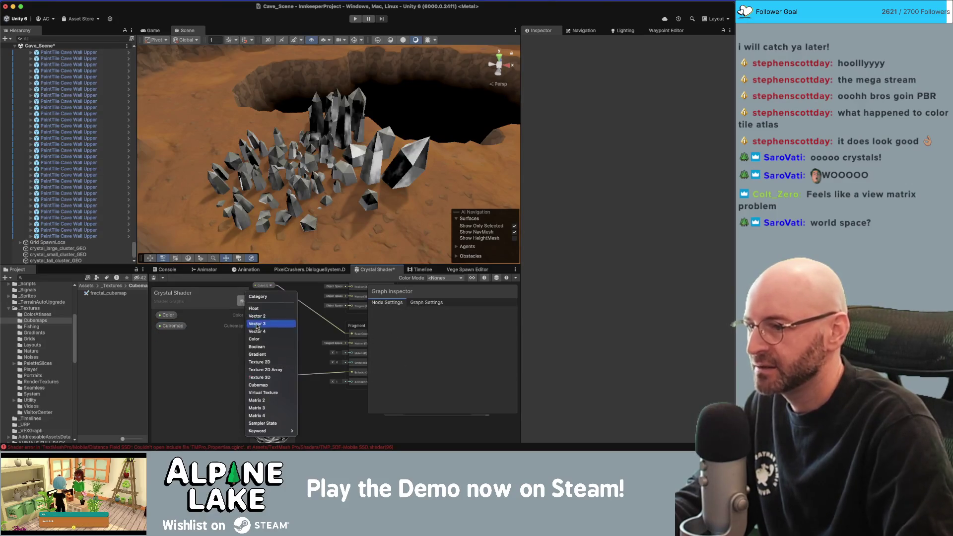
click(274, 363)
text(Nor)
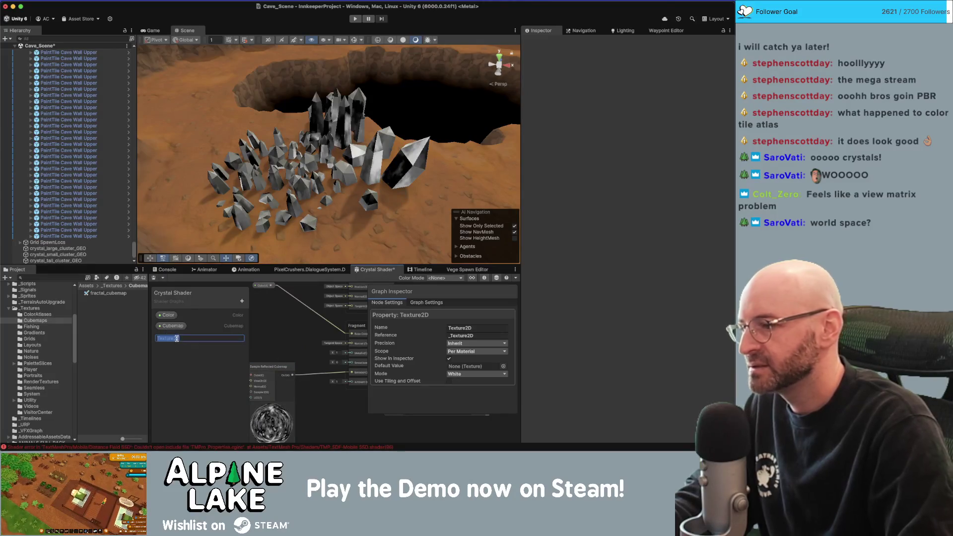
text(mals)
key(Return)
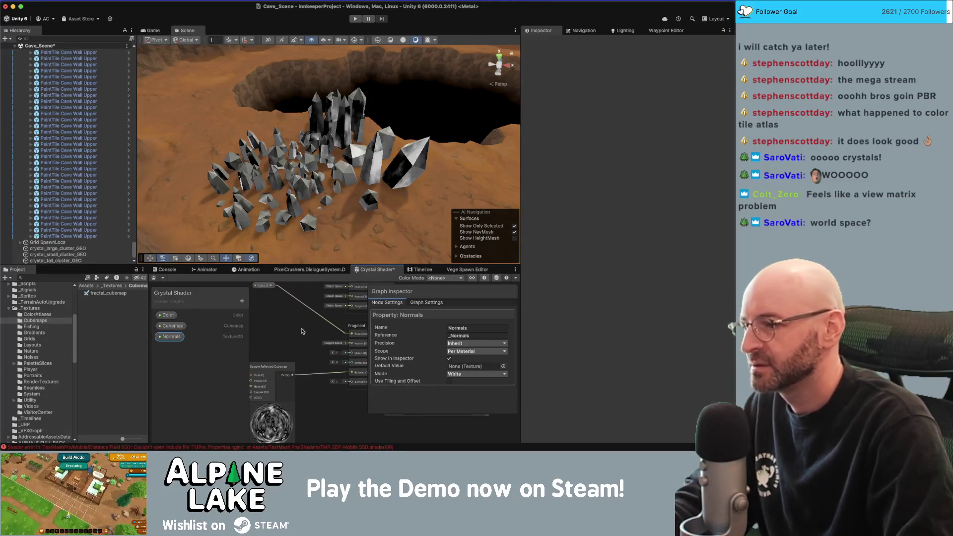
- Place the Normals property in the graph feeding a new Sample Texture 2D node
scroll(365, 330, down, 3)
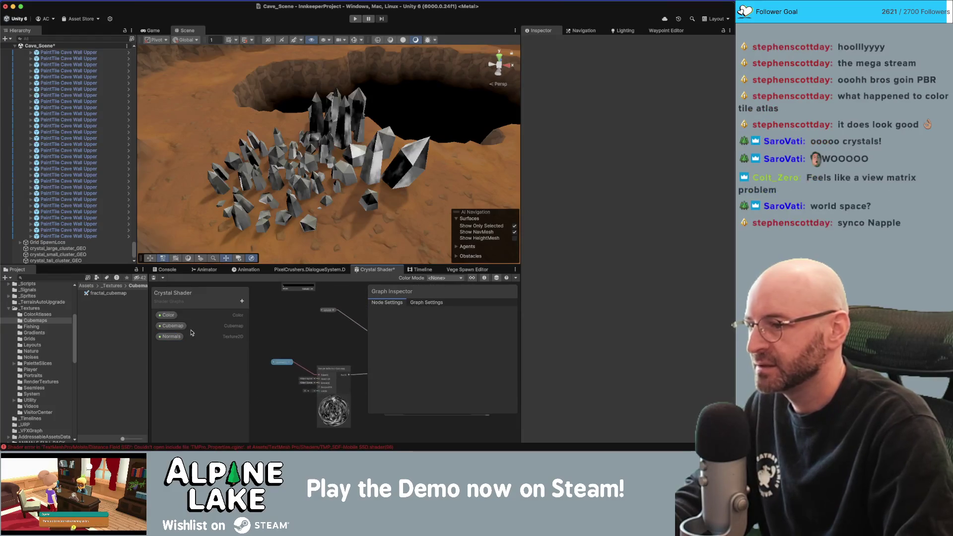
click(171, 336)
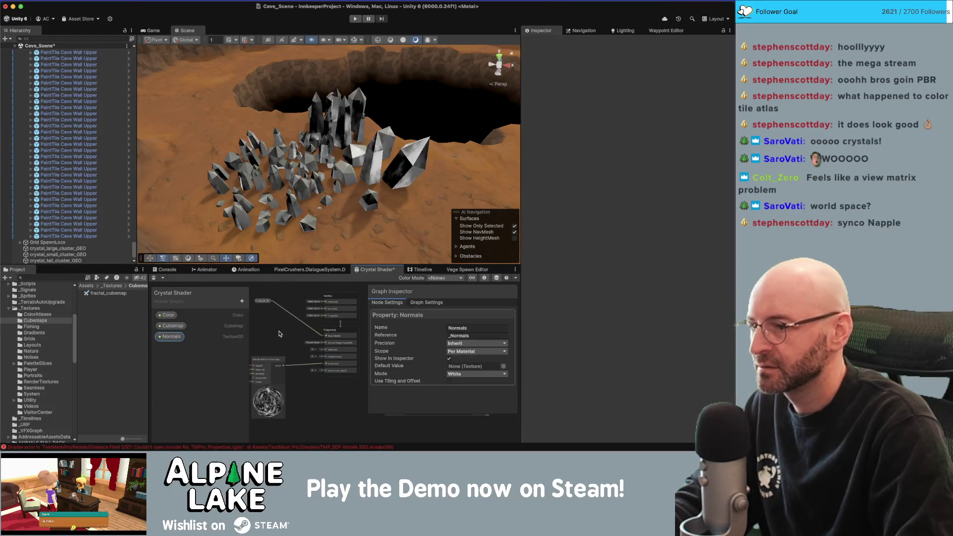
scroll(281, 334, up, 2)
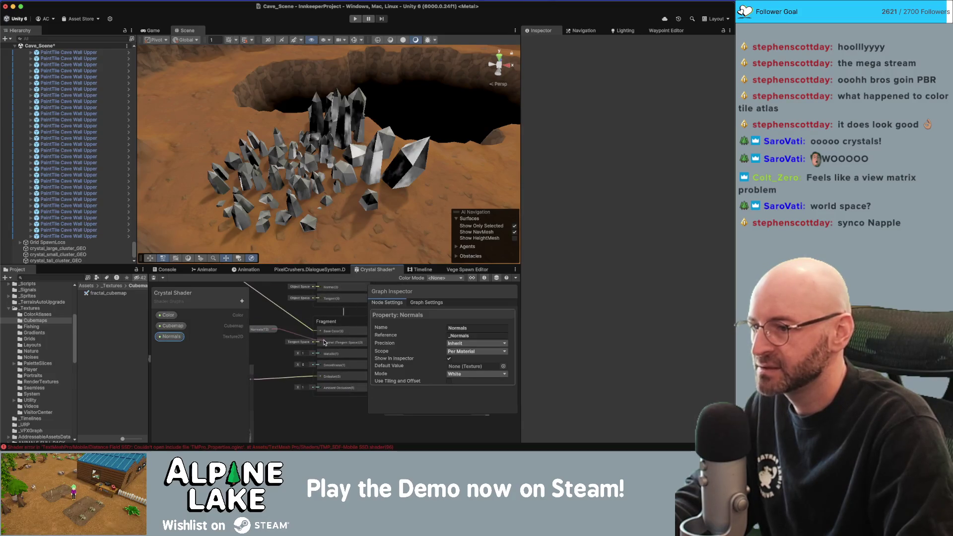
drag(320, 342, 319, 345)
key(Escape)
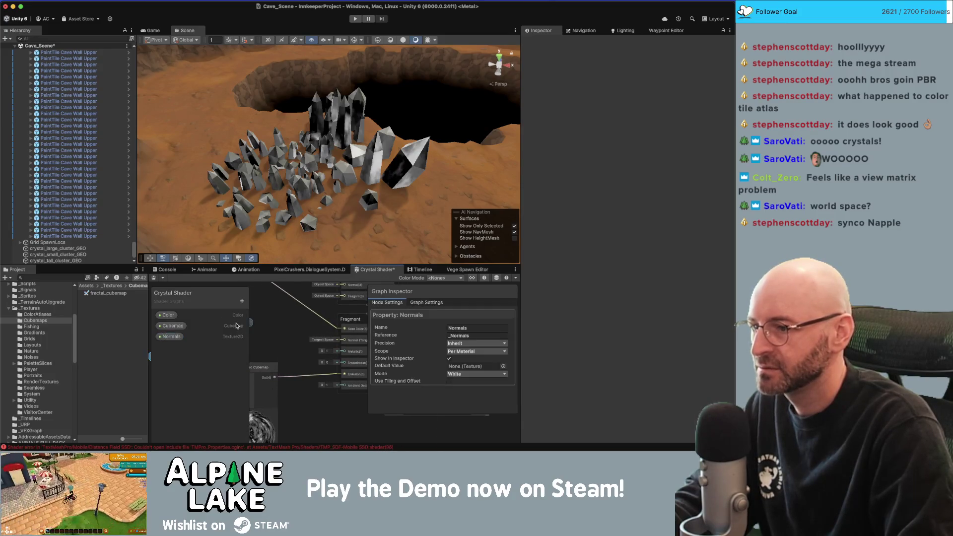
drag(248, 325, 283, 328)
text(sample)
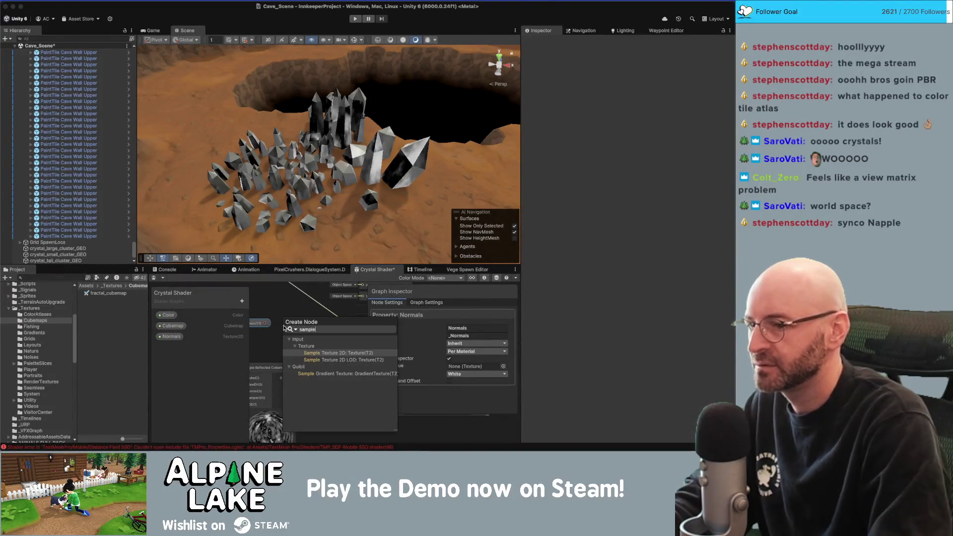
key(Return)
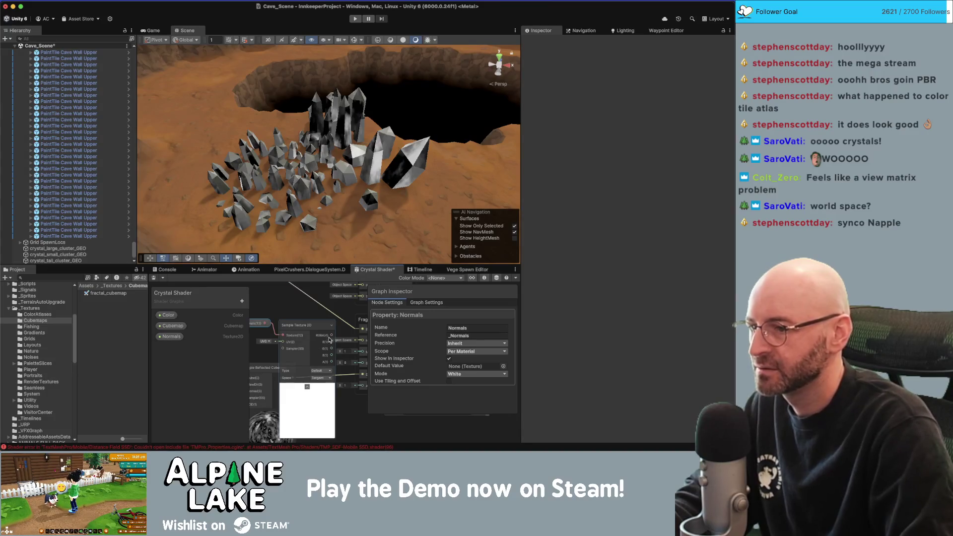
- Keep the sampler's space as Tangent, set Normals mode to Normal Map, and save the shader
click(314, 334)
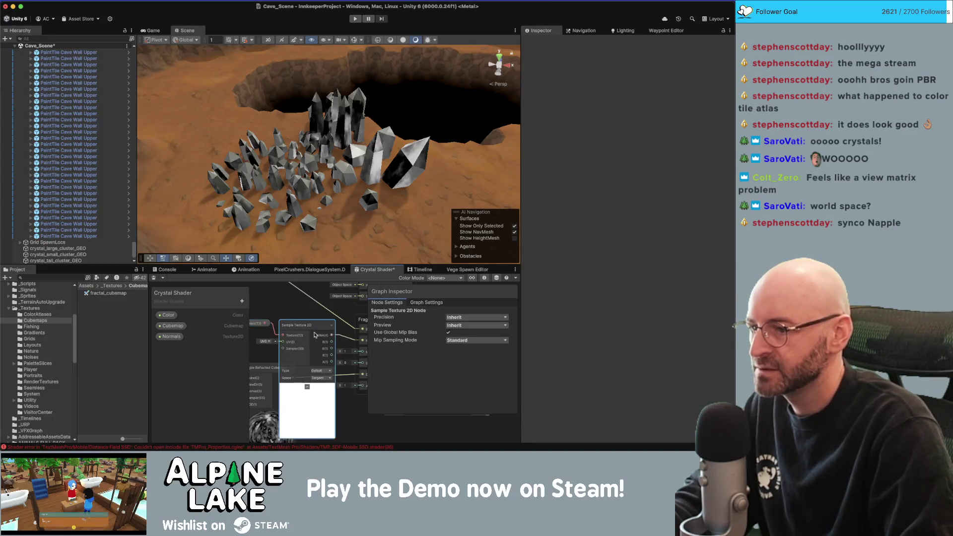
click(318, 378)
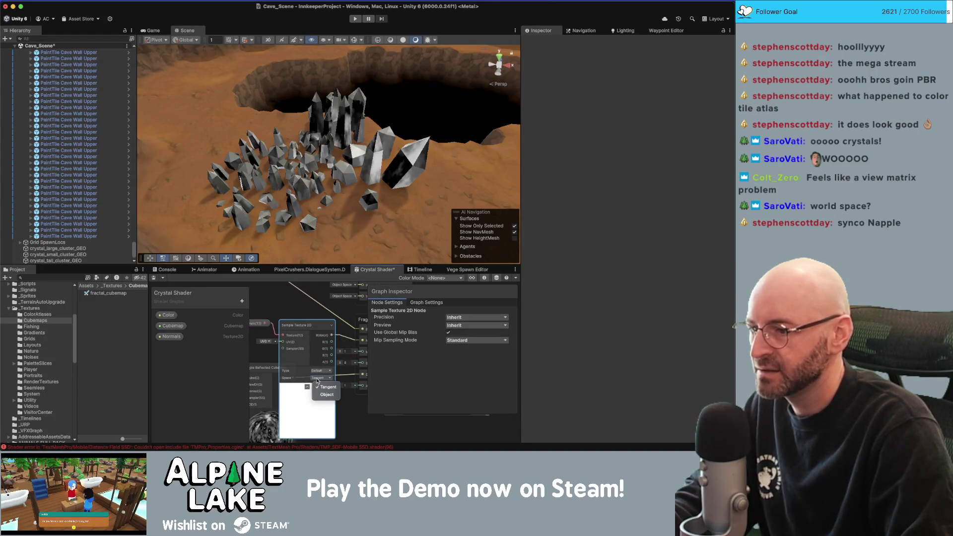
click(293, 368)
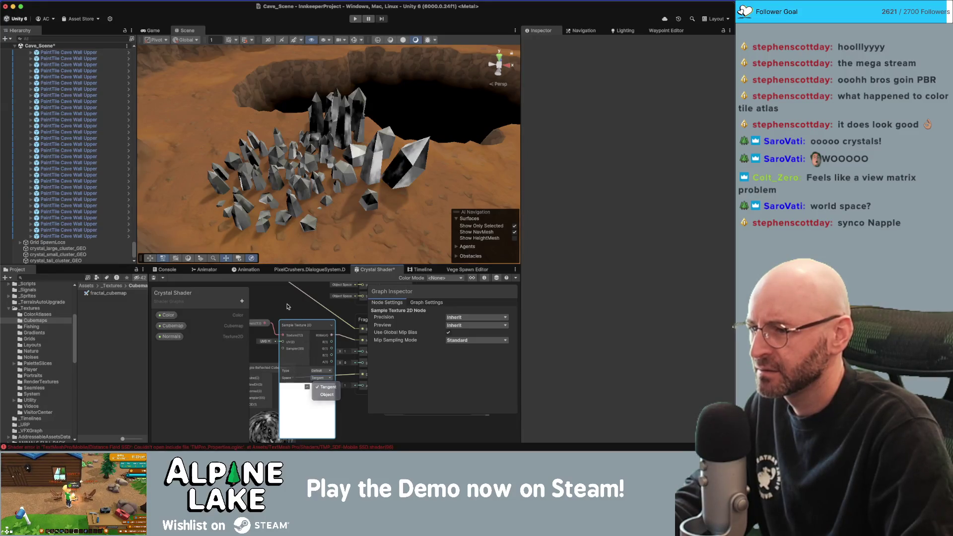
click(275, 324)
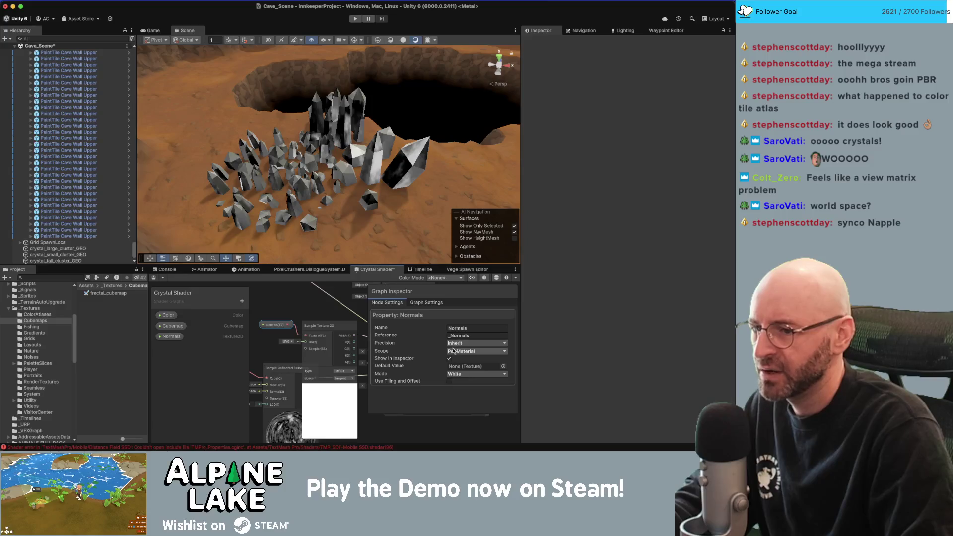
click(451, 375)
click(471, 400)
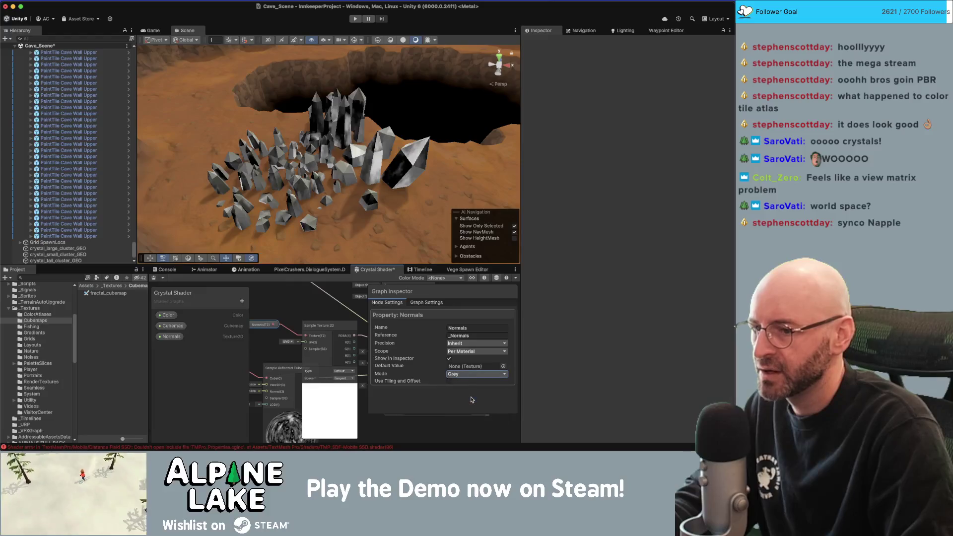
click(451, 374)
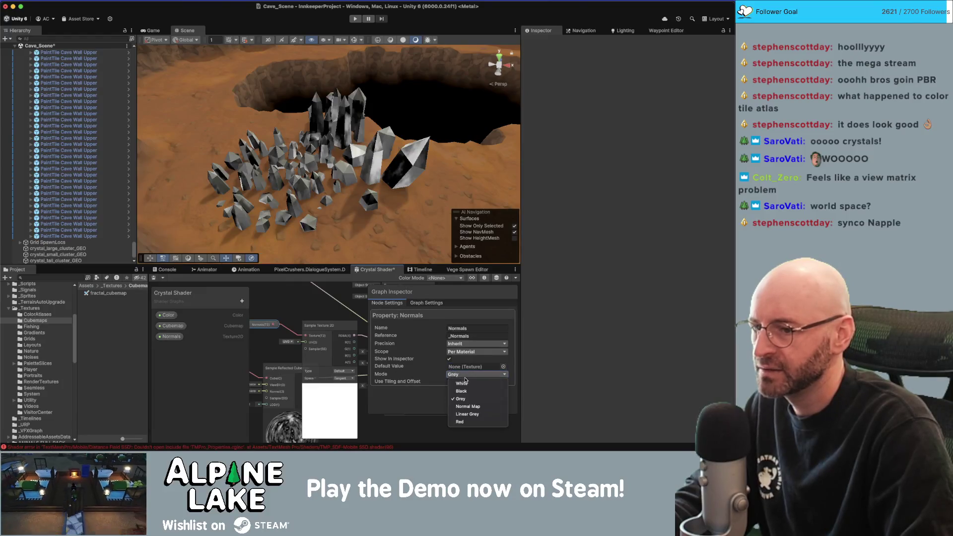
click(473, 408)
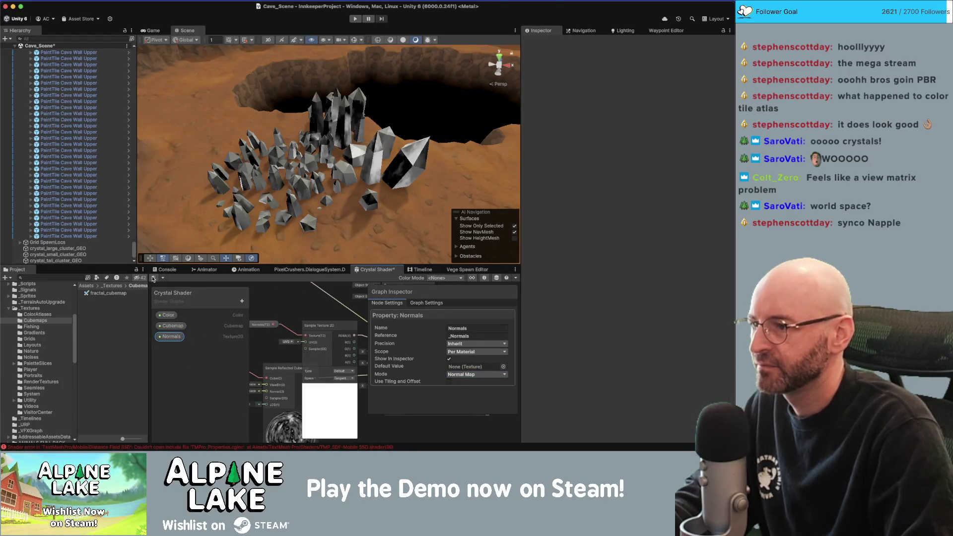
key(super+s)
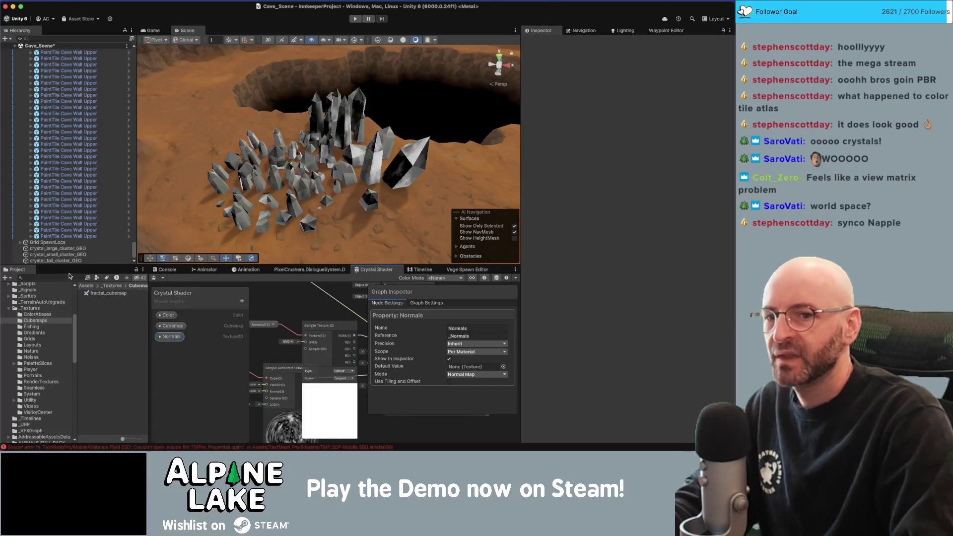
- Select the tall crystal cluster to show Crystal MAT, then hide unused ports on the Normals sampler
click(346, 114)
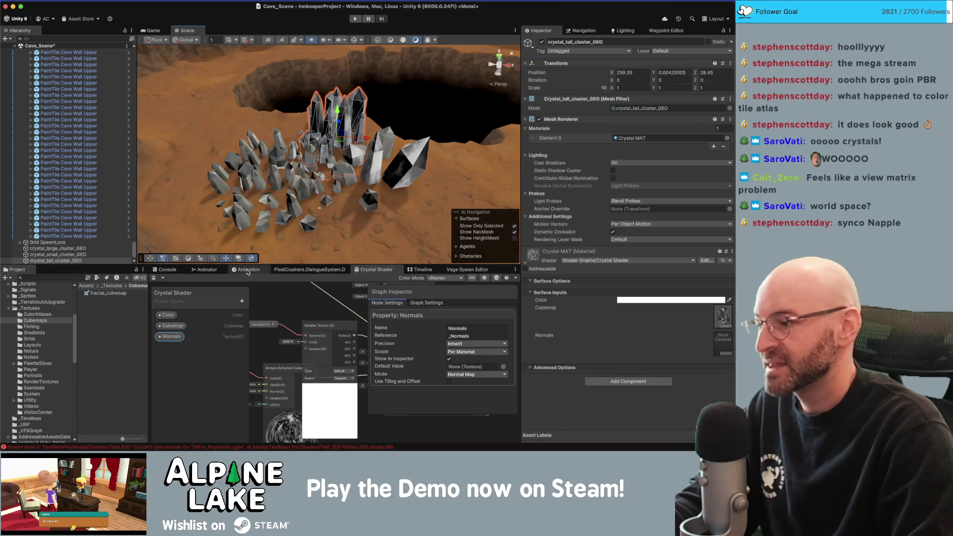
click(278, 306)
mouse_move(279, 304)
mouse_down()
mouse_move(306, 300)
mouse_move(322, 317)
mouse_move(303, 304)
mouse_move(295, 320)
mouse_up()
click(365, 332)
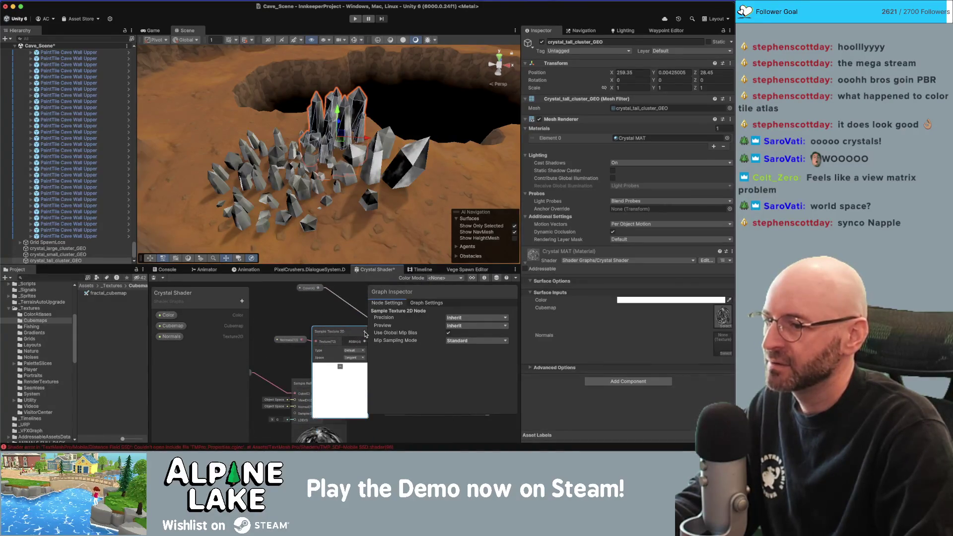
- Collapse the Sample Texture 2D preview and move the Normals node beside the sampler
click(339, 367)
drag(291, 340, 264, 334)
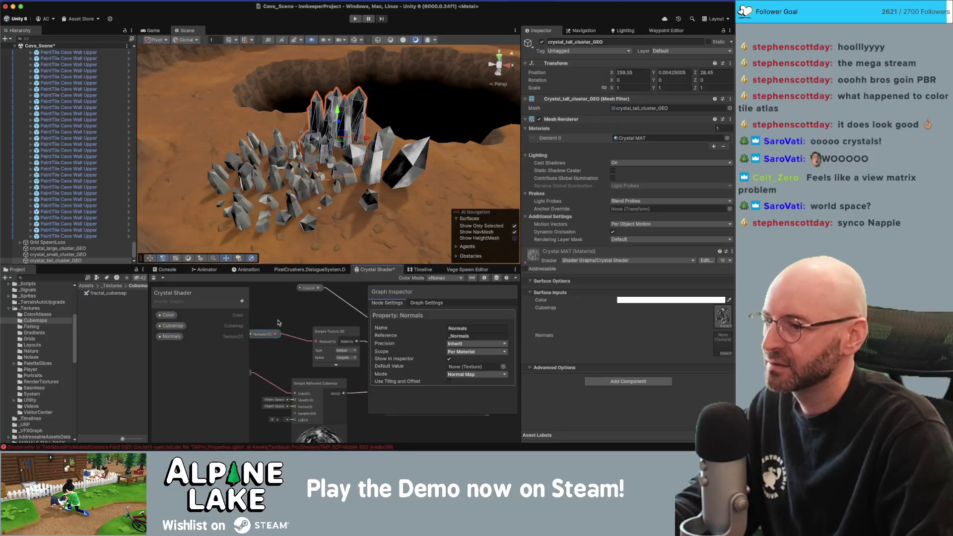
click(280, 322)
click(325, 325)
click(330, 357)
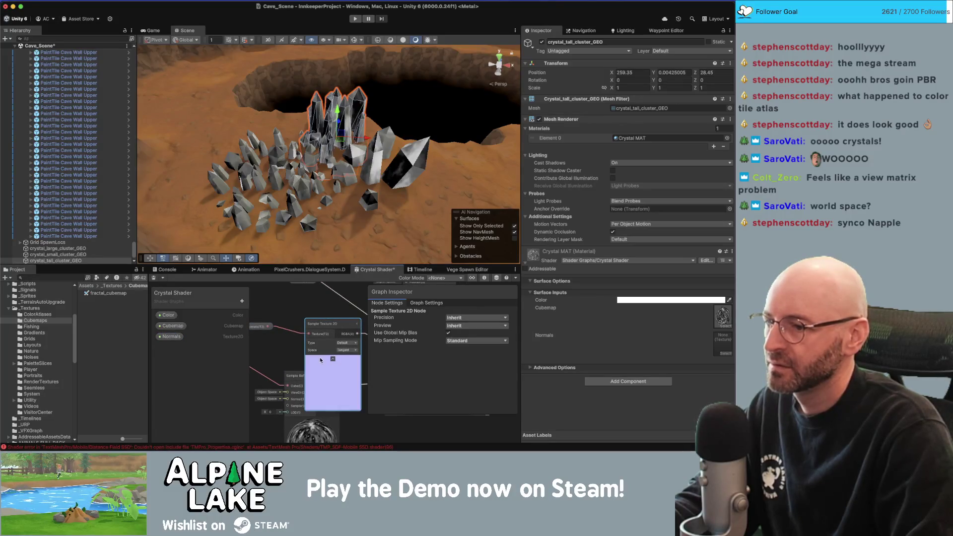
- Nudge the Sample Texture 2D node down-left into place next to the Normals property
click(298, 376)
scroll(276, 304, down, 2)
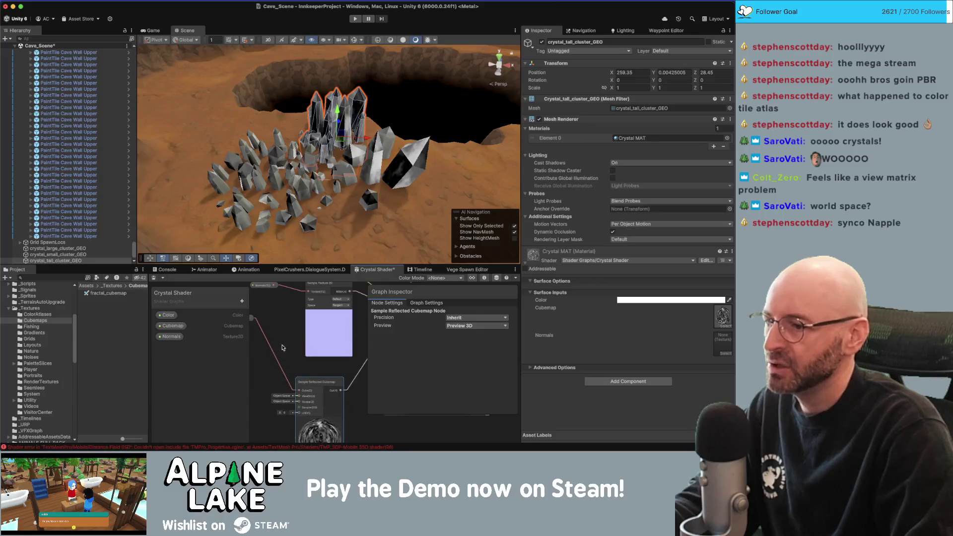
click(290, 317)
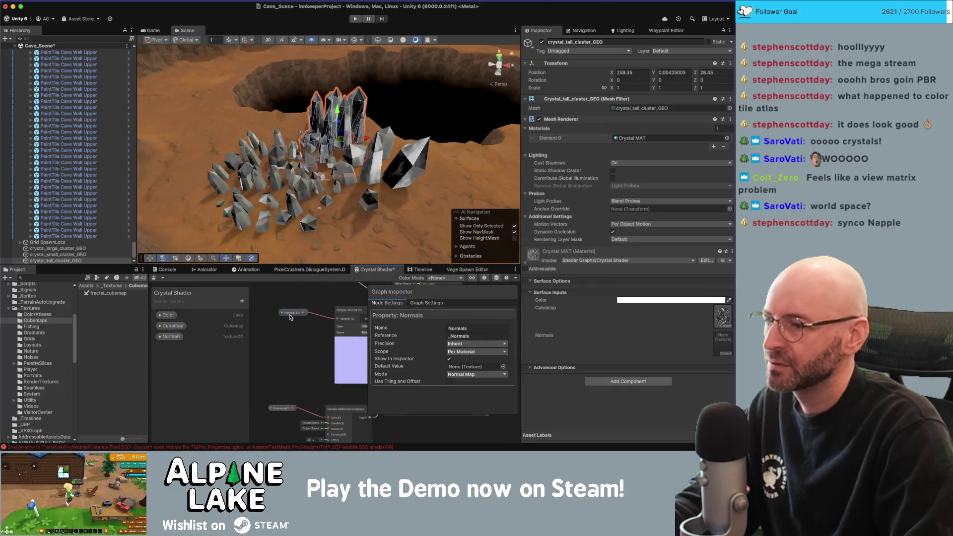
click(306, 341)
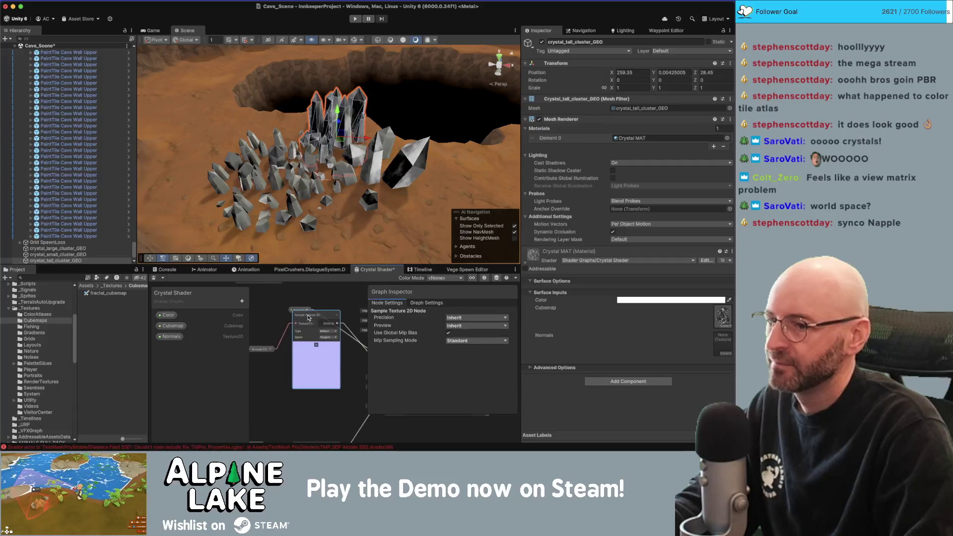
drag(306, 341, 301, 352)
scroll(300, 352, down, 2)
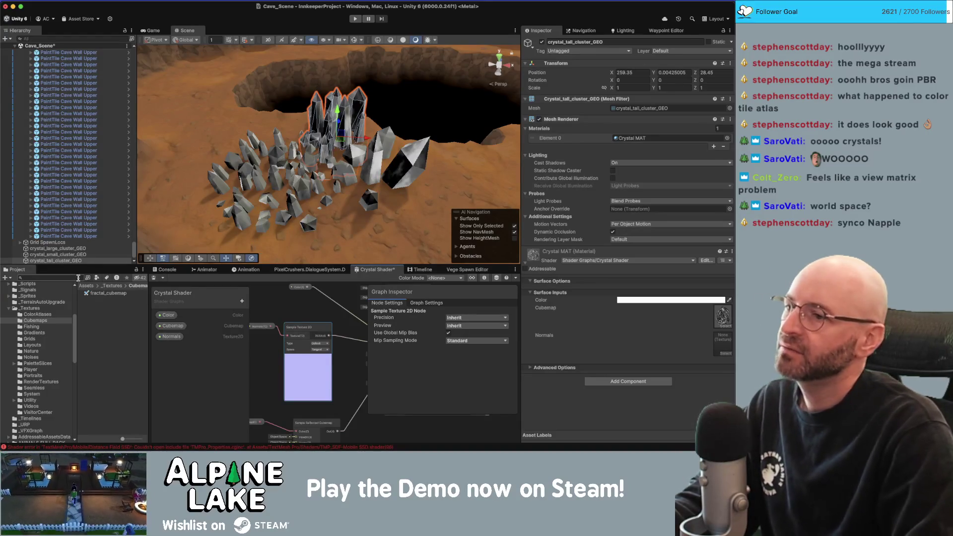
key(super+Tab)
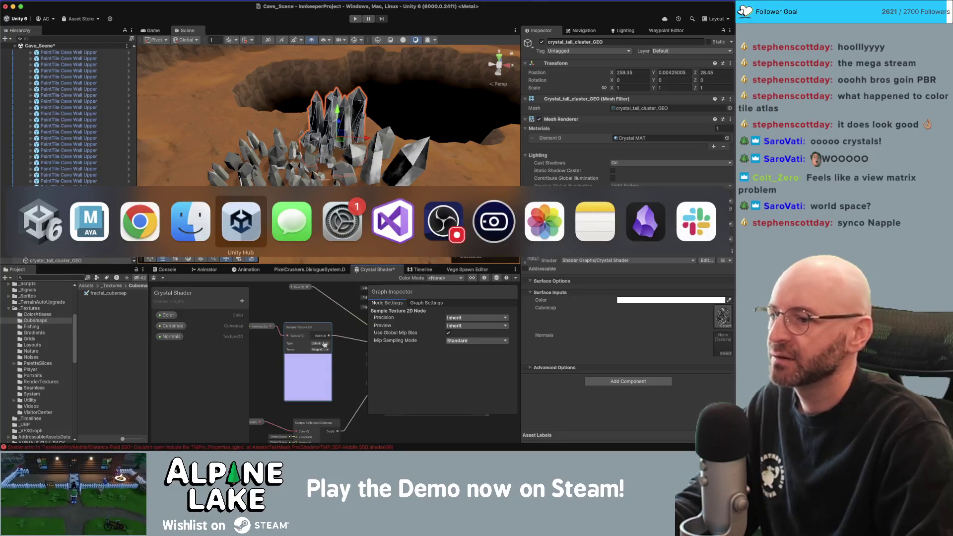
- Clear the Unity shader graph selection and switch back to Maya
click(170, 337)
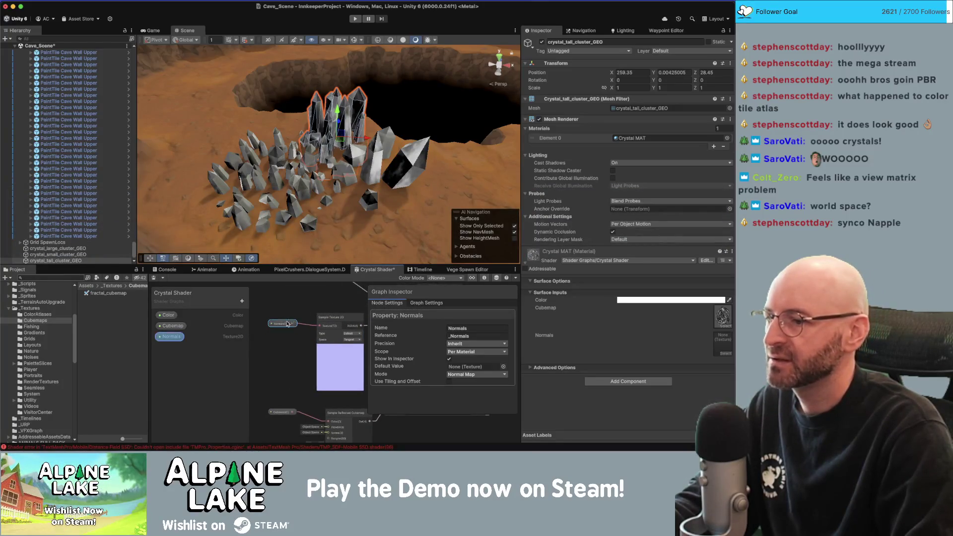
click(279, 308)
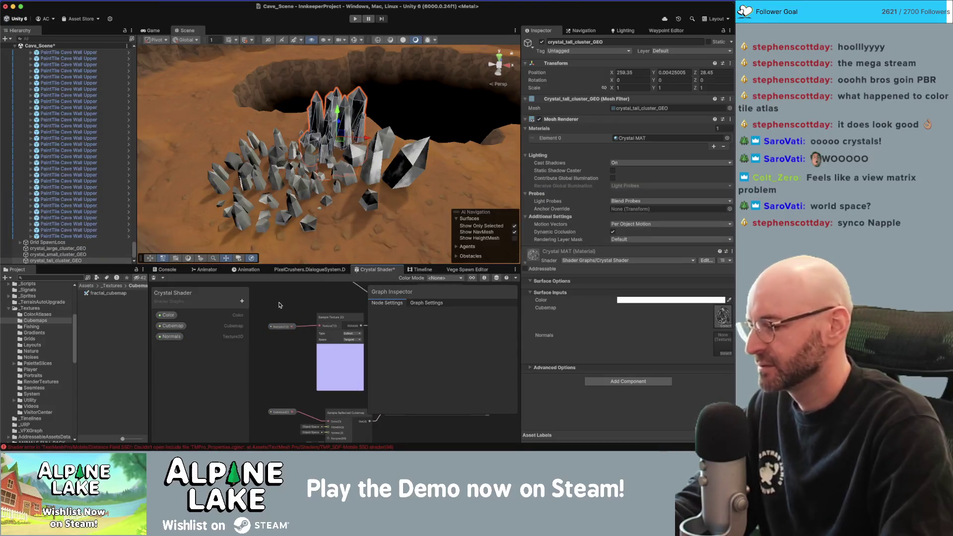
key(super+space)
text(photoshop)
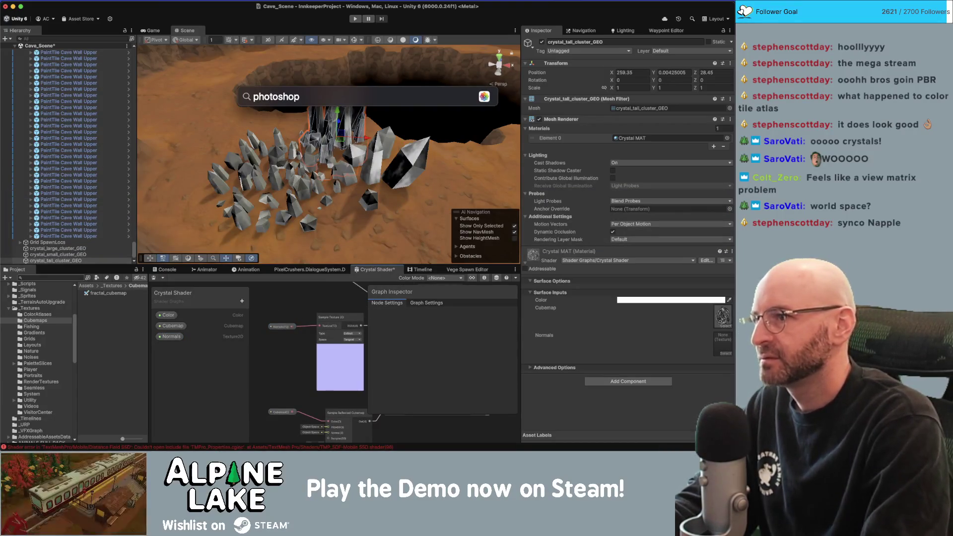
key(Escape)
key(super+Tab)
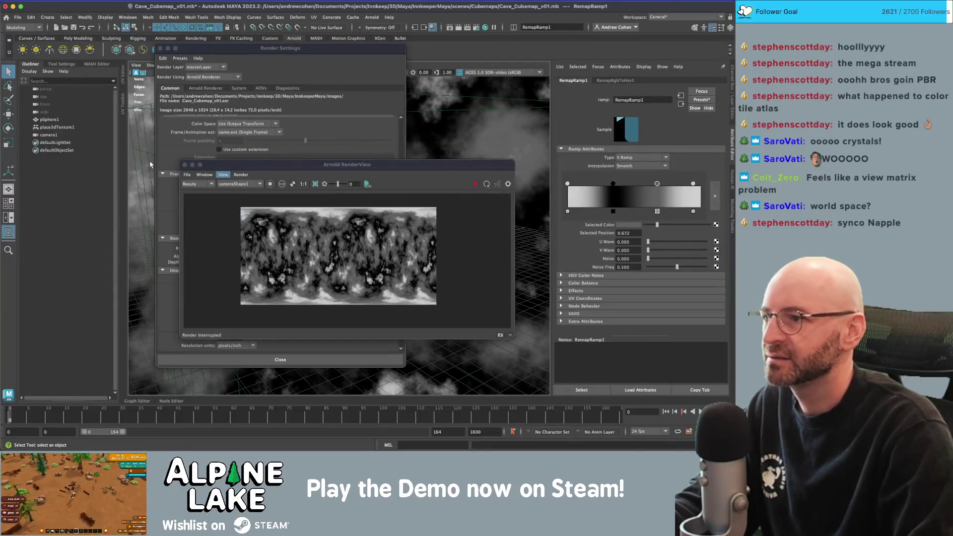
- Close Arnold RenderView and Render Settings, save Cave_Cubemap_v01, and create a polygon plane
click(185, 165)
click(161, 48)
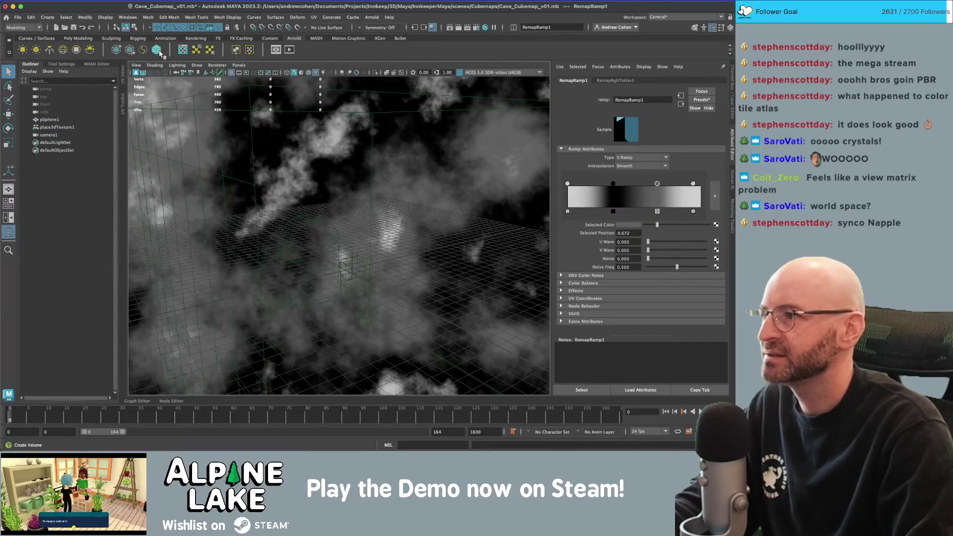
click(83, 39)
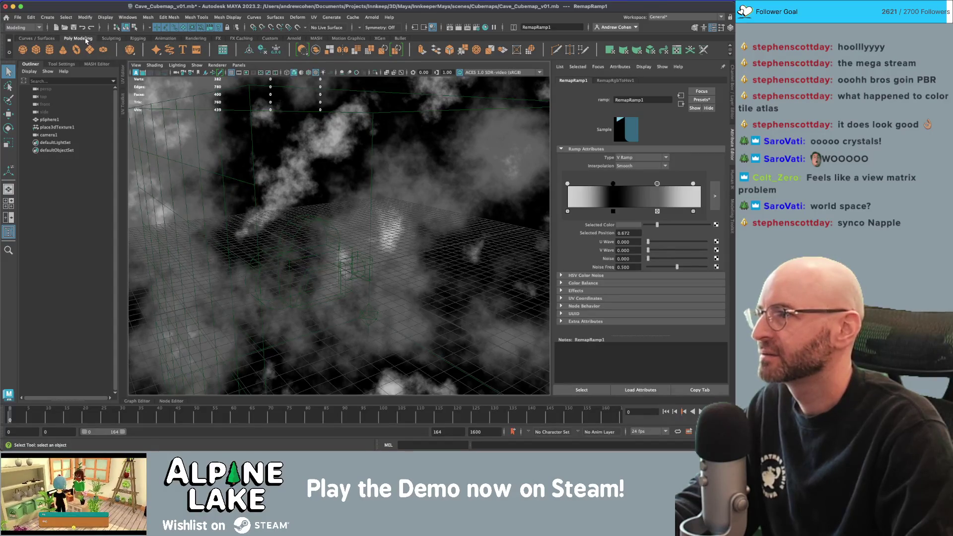
key(super+s)
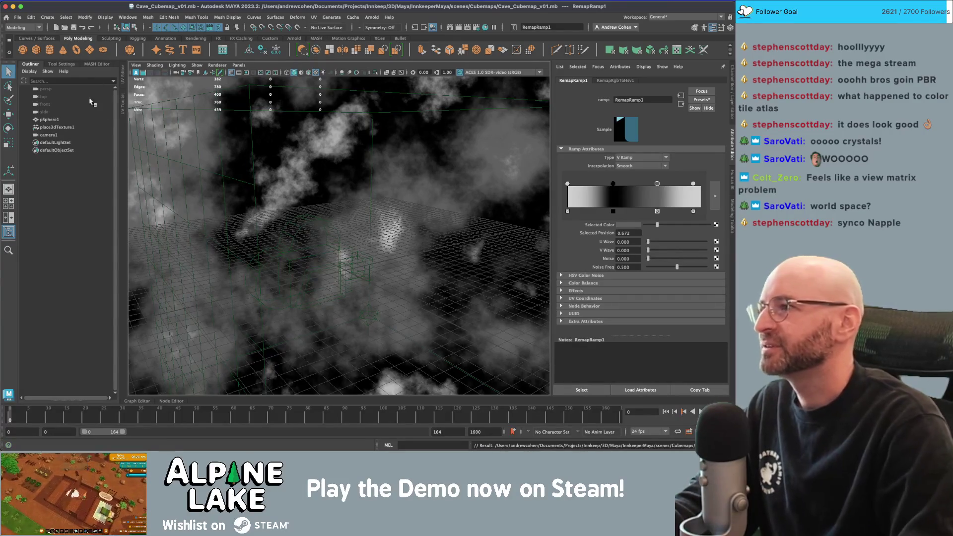
click(89, 50)
- Frame the new plane and isolate it in the viewport
key(r)
key(f)
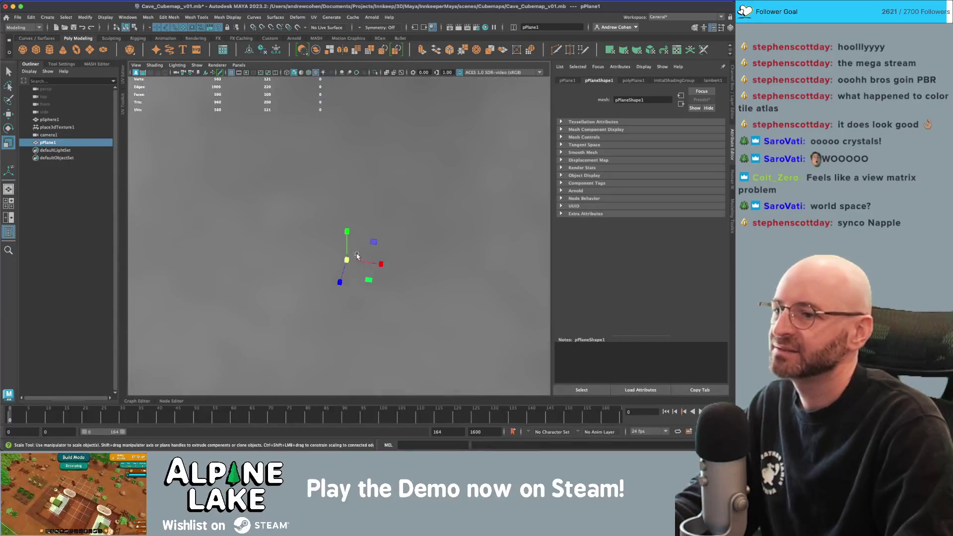
key(super+1)
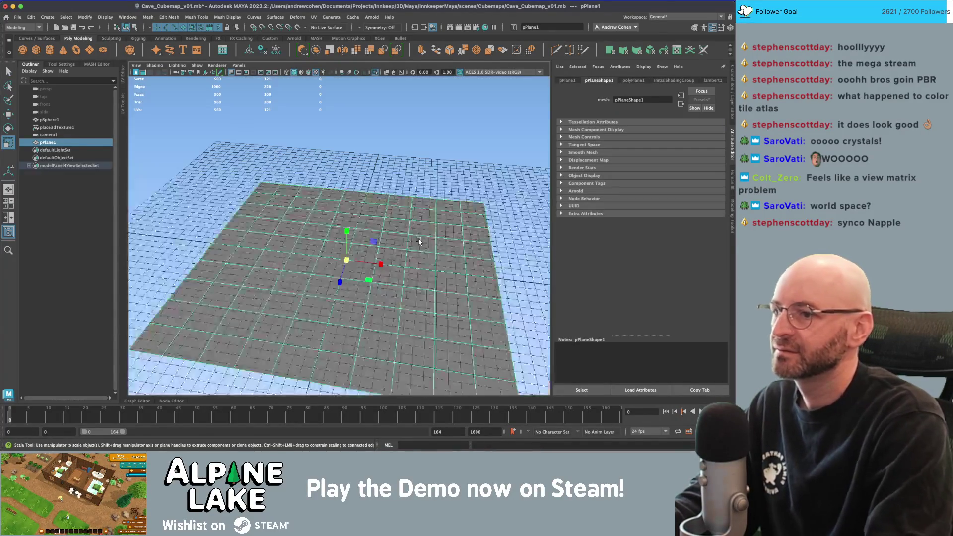
scroll(342, 234, down, 5)
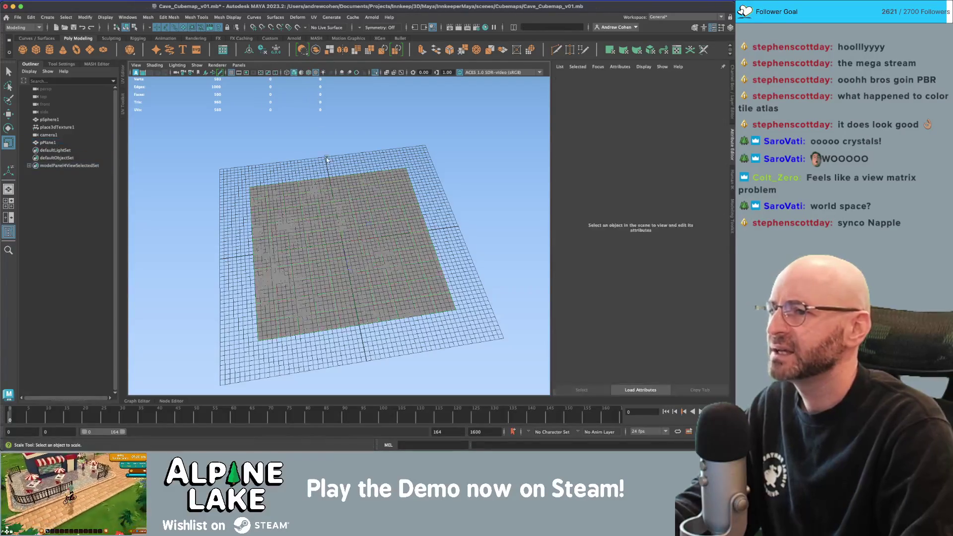
drag(313, 196, 306, 174)
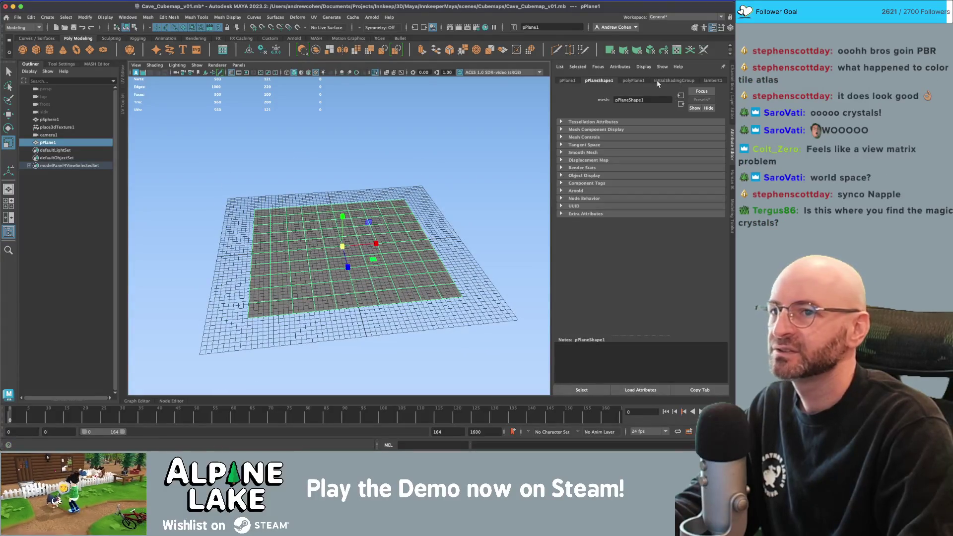
- Set polyPlane1 Subdivisions Width and Height to 50
click(633, 80)
click(628, 157)
text(50)
key(Tab)
text(50)
key(Return)
mouse_move(420, 170)
mouse_down()
mouse_move(406, 198)
mouse_move(397, 177)
mouse_move(402, 202)
mouse_move(375, 103)
mouse_up()
click(383, 134)
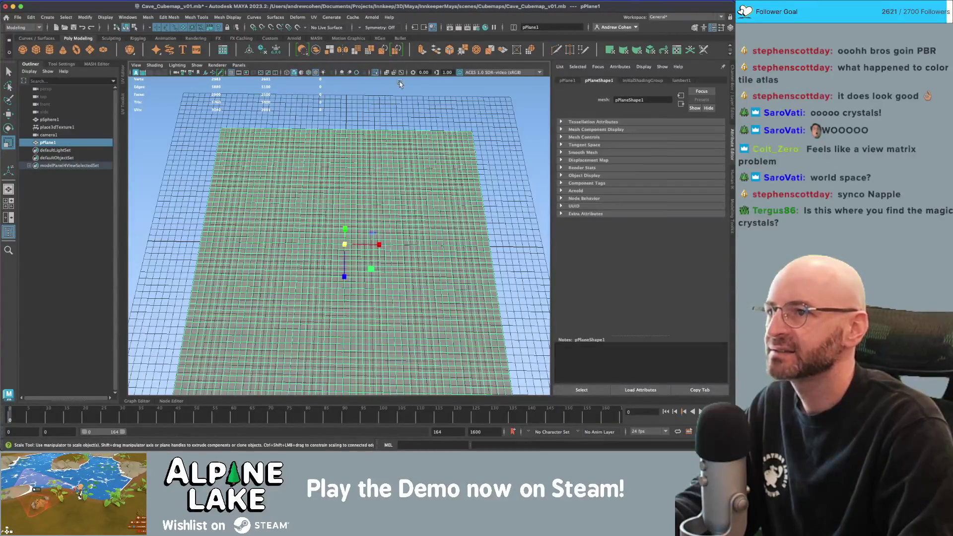
click(316, 38)
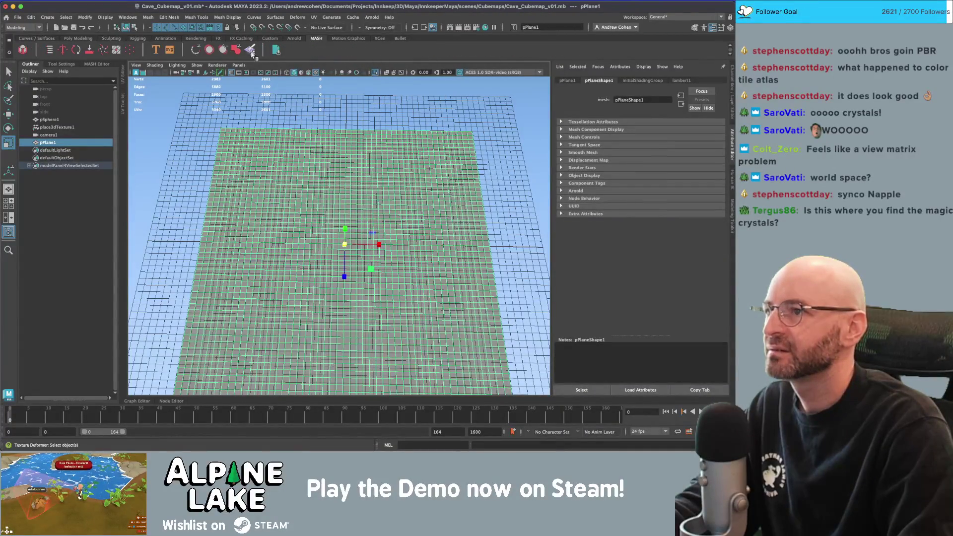
- Add a texture deformer to pPlane1 and drive it with a Solid Fractal texture
click(251, 51)
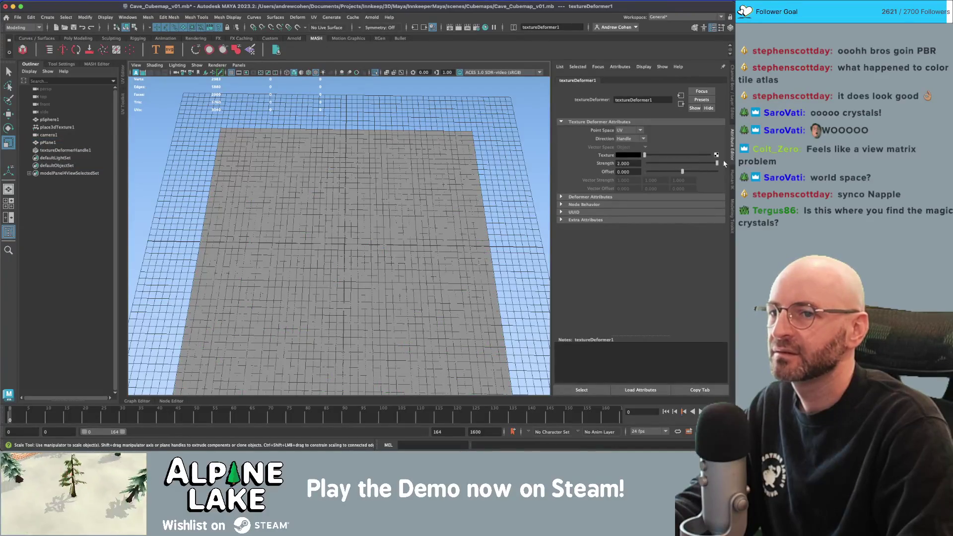
double_click(638, 162)
text(0.000)
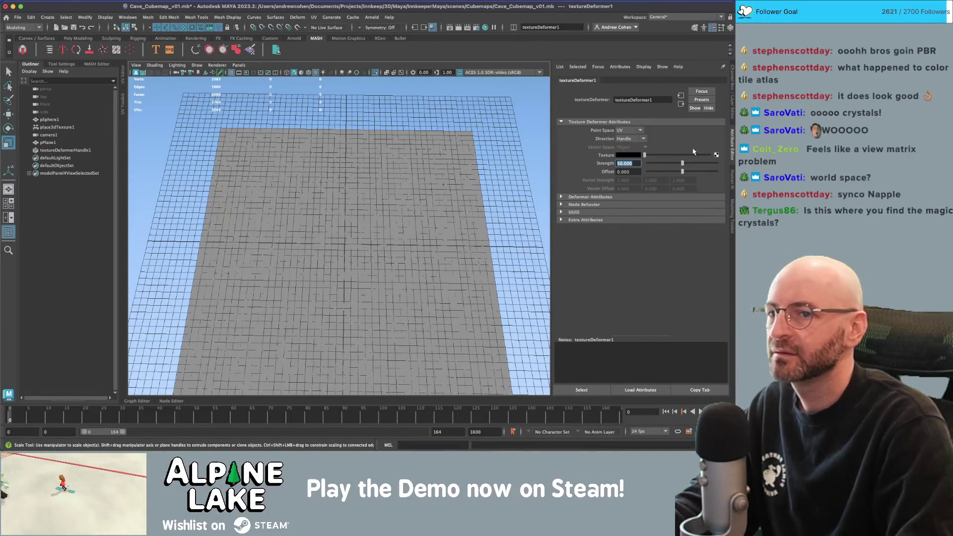
click(716, 155)
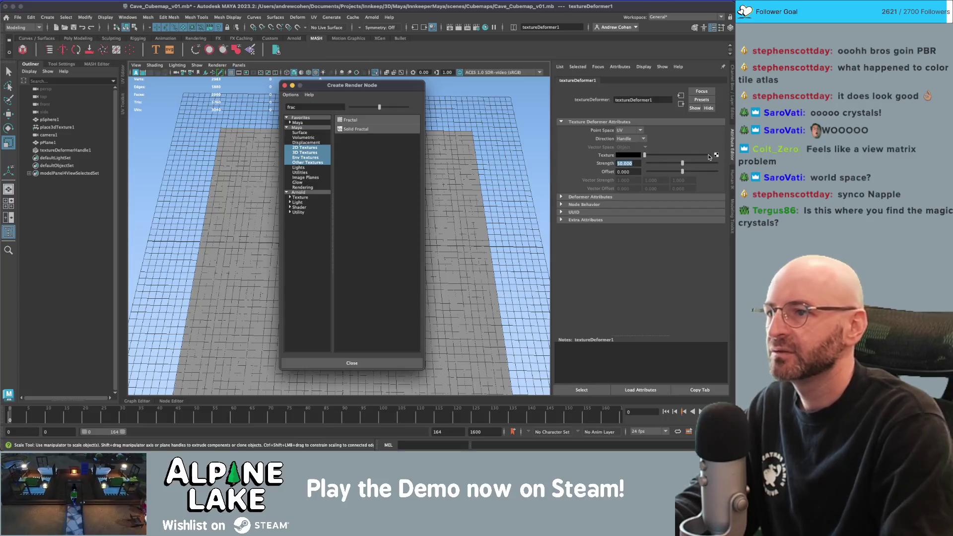
click(385, 130)
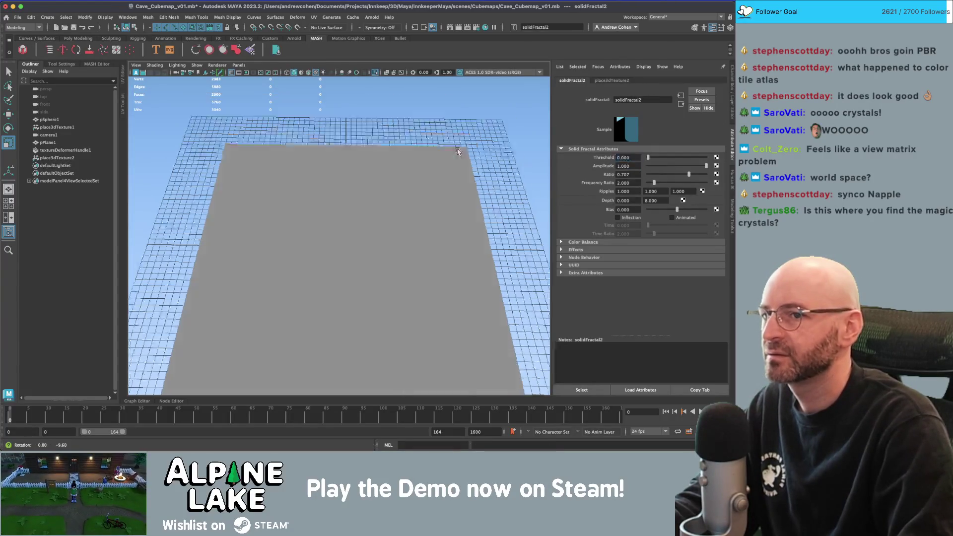
- Scale the fractal's place3dTexture placement node to 100
click(65, 158)
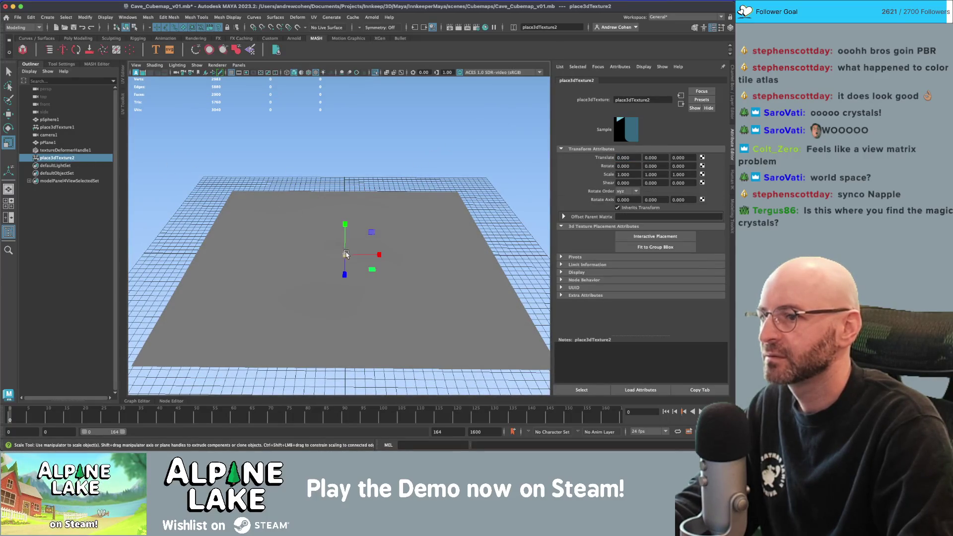
drag(355, 253, 442, 209)
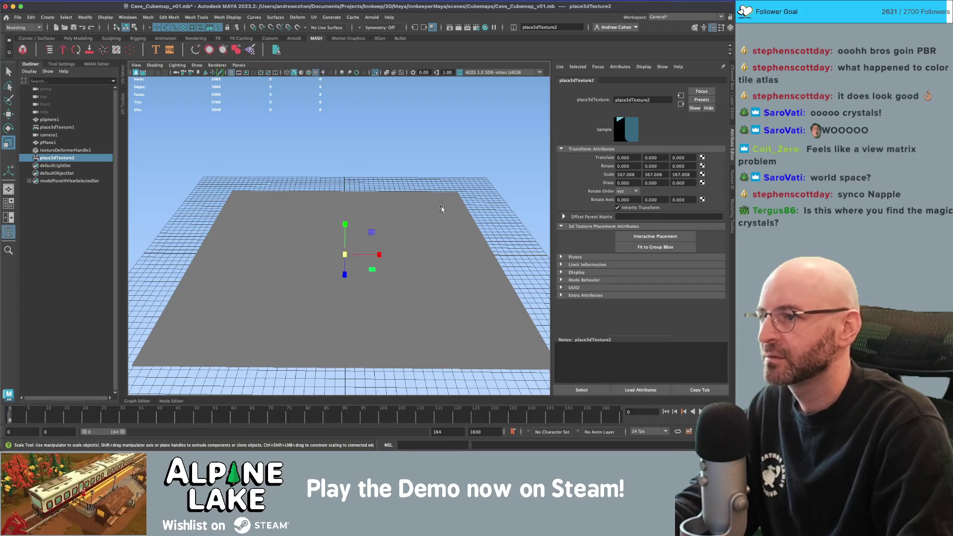
drag(343, 257, 418, 245)
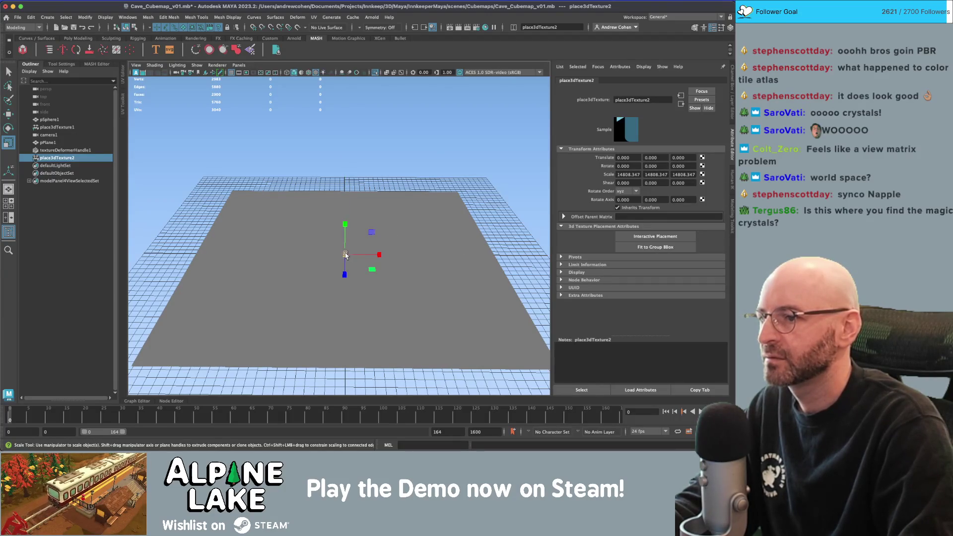
drag(346, 255, 580, 213)
drag(454, 237, 479, 215)
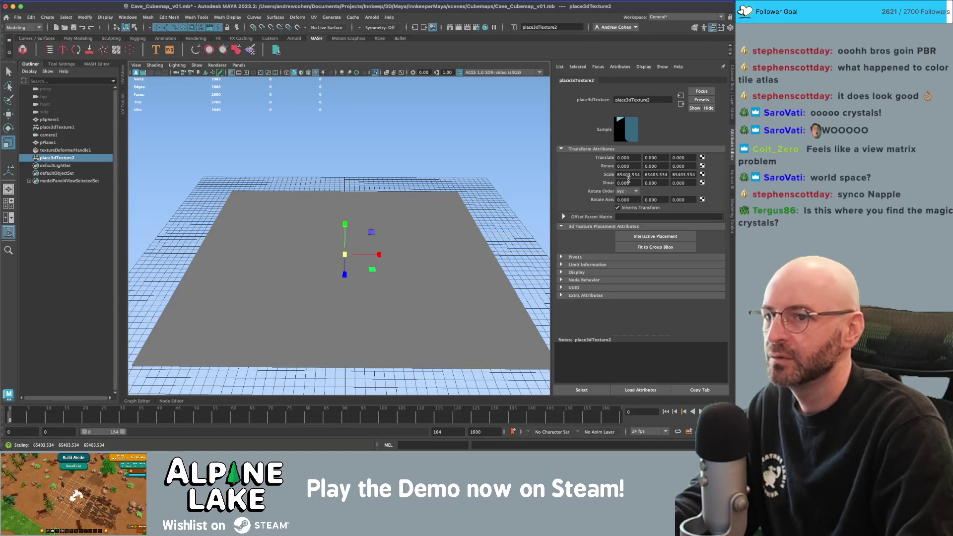
text(100)
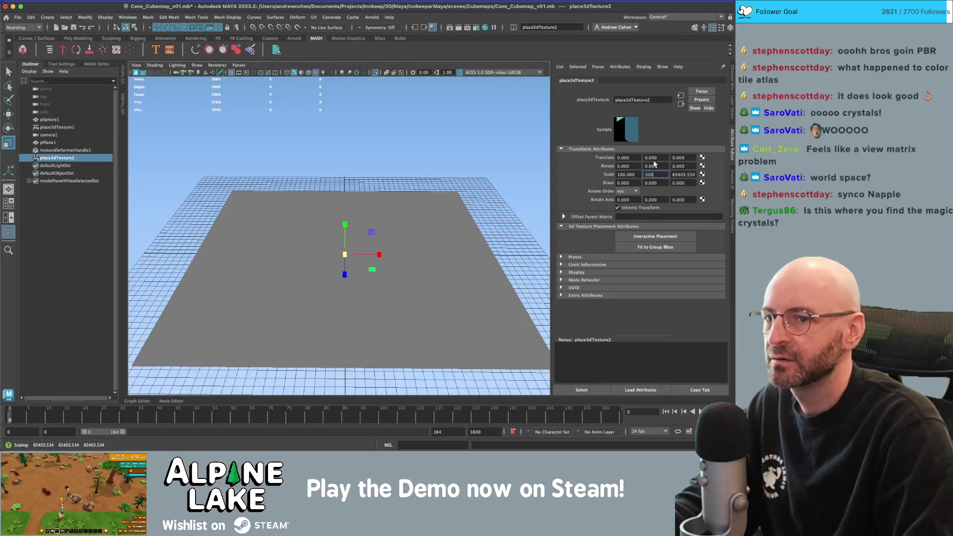
key(Return)
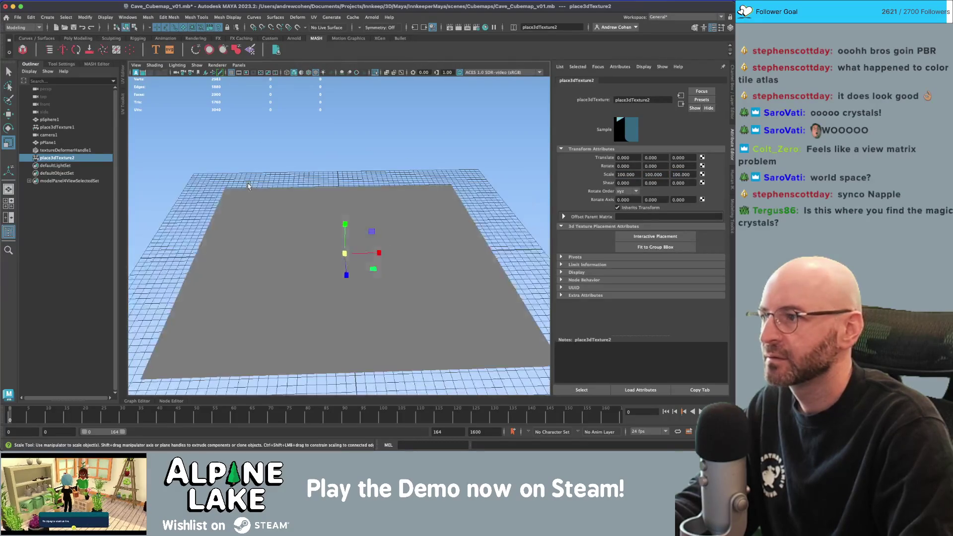
key(q)
- Set the texture deformer Strength to 500
click(71, 150)
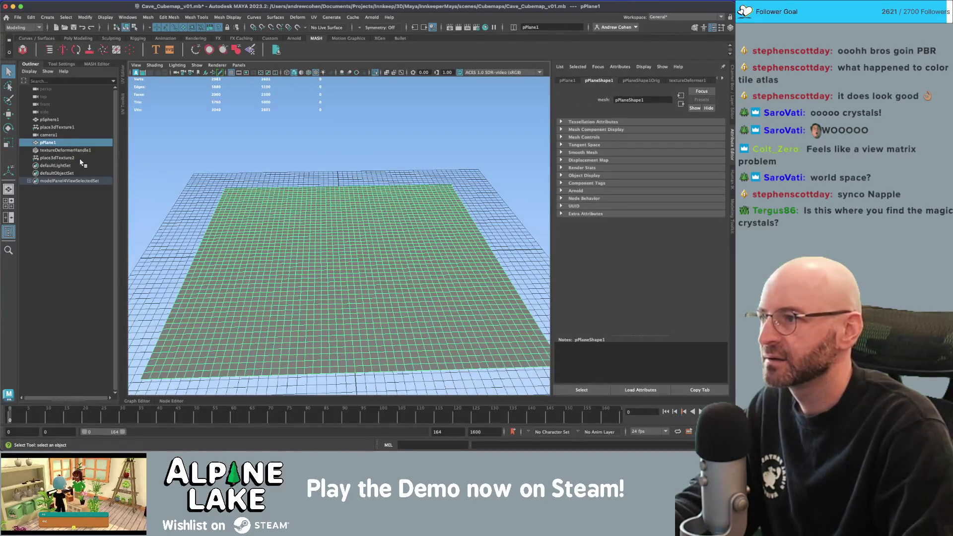
click(71, 158)
click(72, 150)
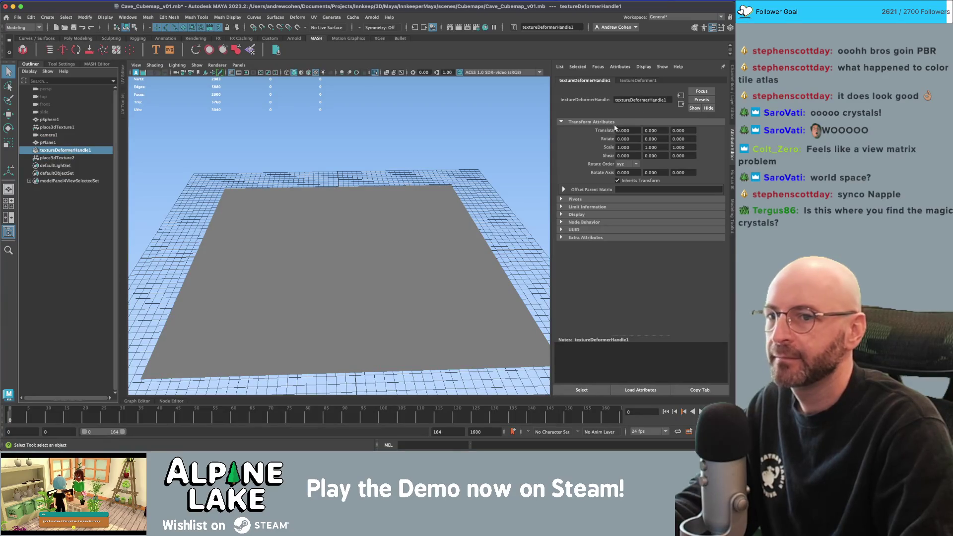
click(70, 142)
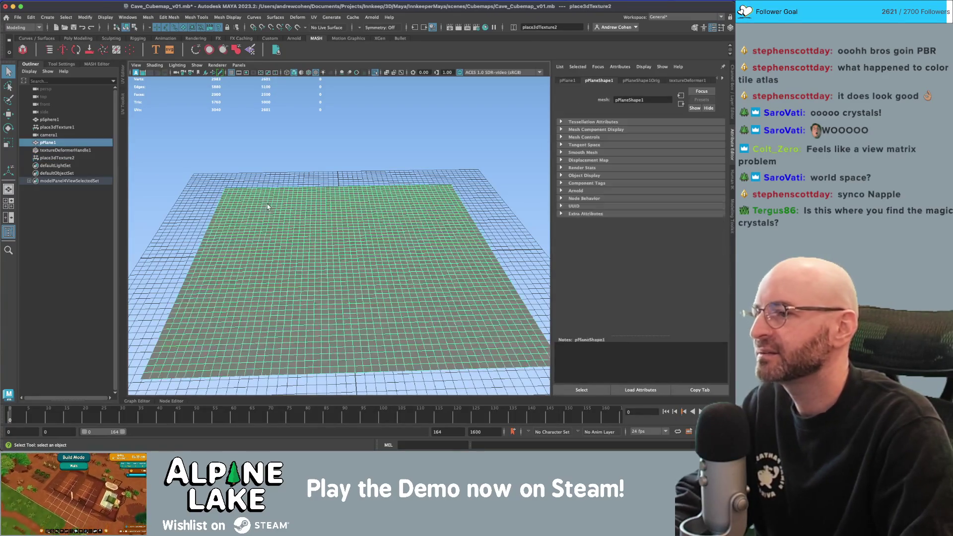
click(75, 150)
click(620, 81)
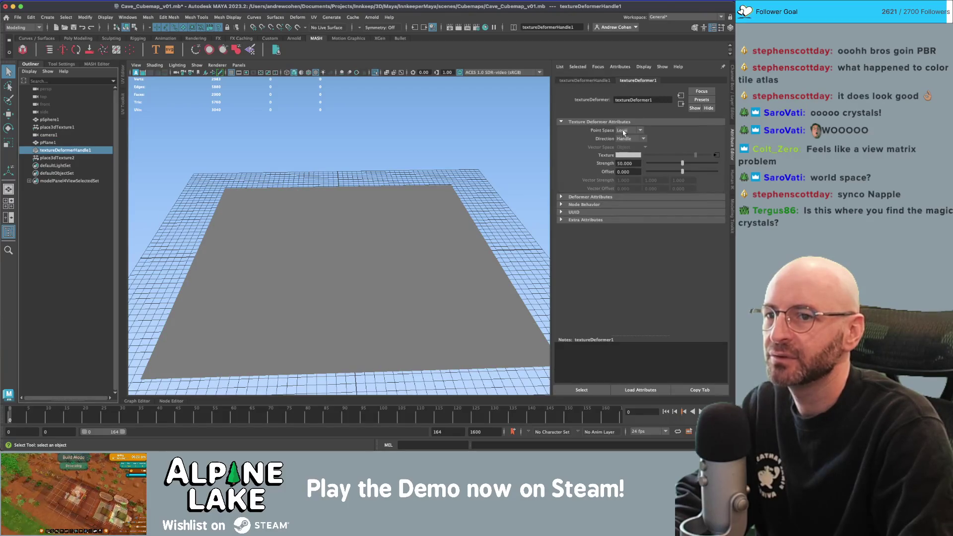
right_click(605, 156)
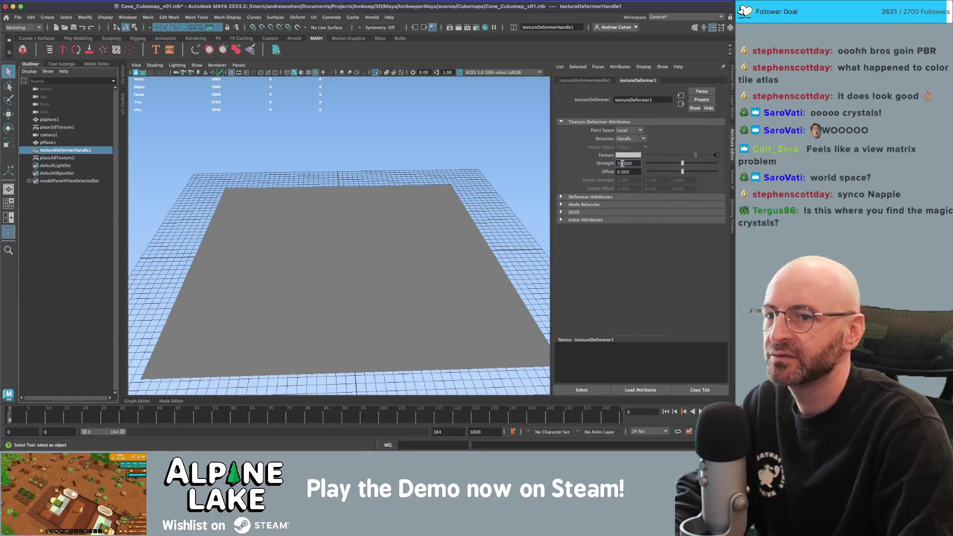
text(500)
key(Return)
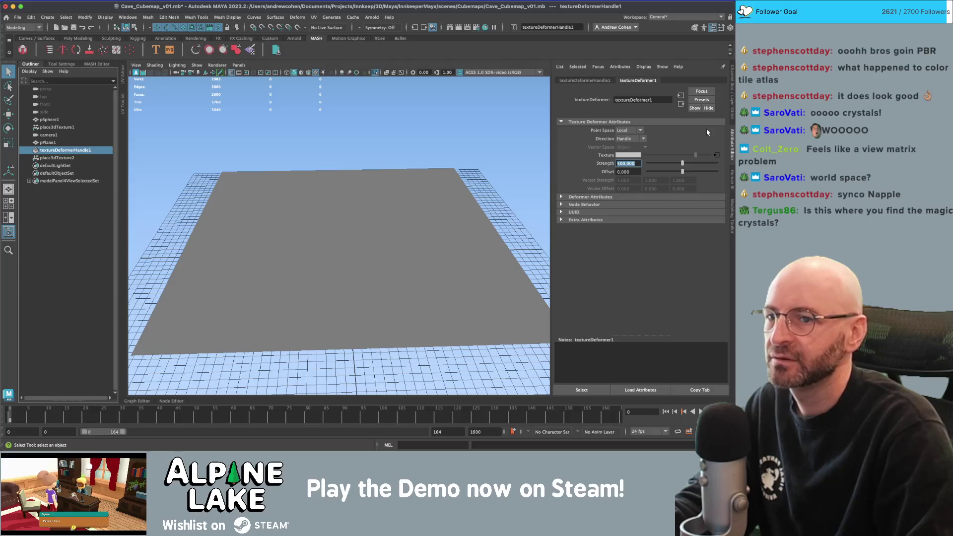
- Replace the Solid Fractal with a Fractal texture and inspect the spiky terrain
right_click(618, 154)
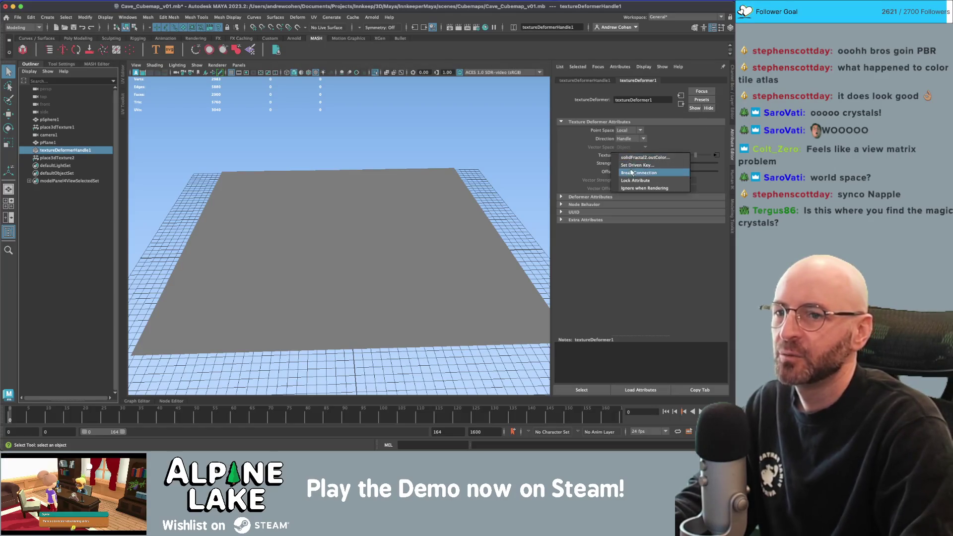
click(631, 173)
click(716, 155)
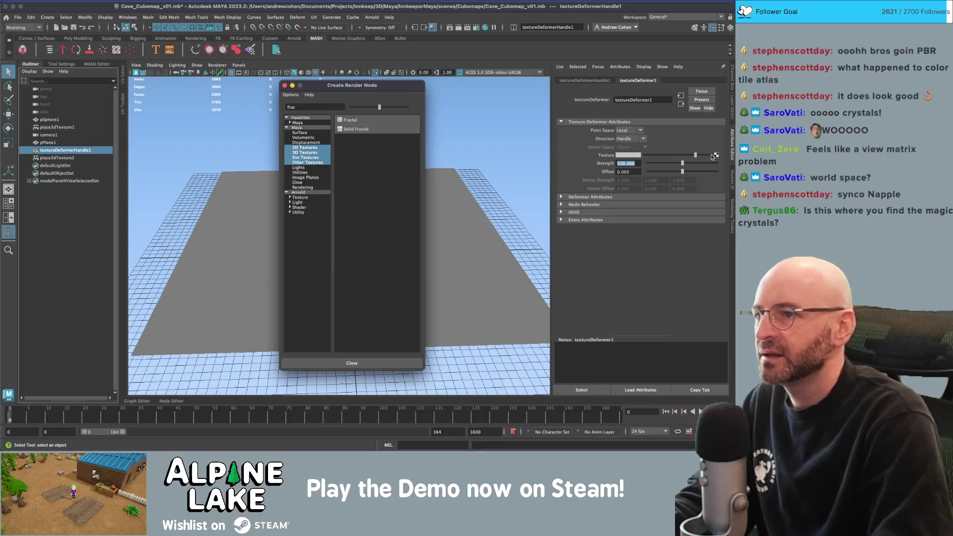
click(374, 119)
mouse_move(382, 164)
alt+mouse_down()
mouse_move(395, 174)
mouse_move(397, 208)
mouse_move(393, 177)
mouse_move(403, 184)
mouse_move(388, 187)
alt+mouse_up()
click(390, 187)
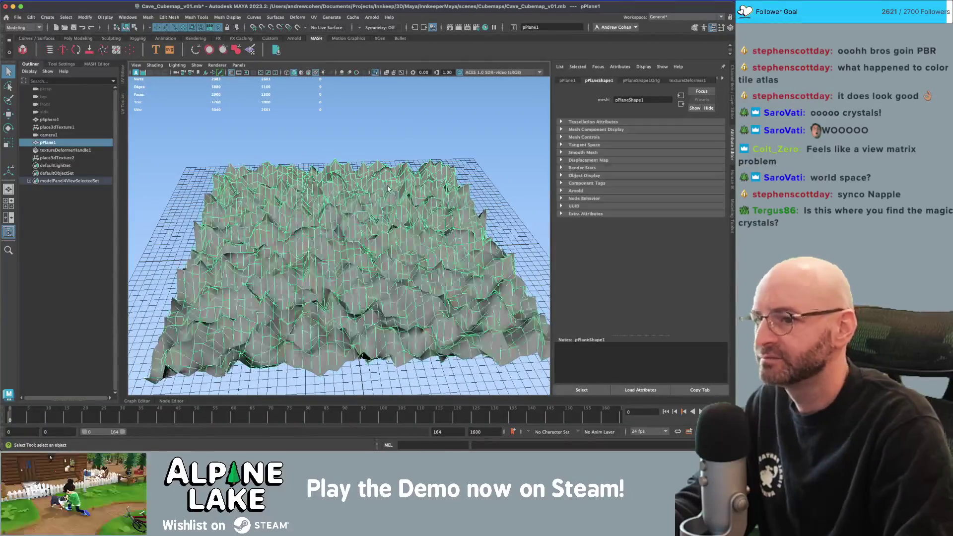
alt+drag(334, 154, 308, 151)
click(168, 17)
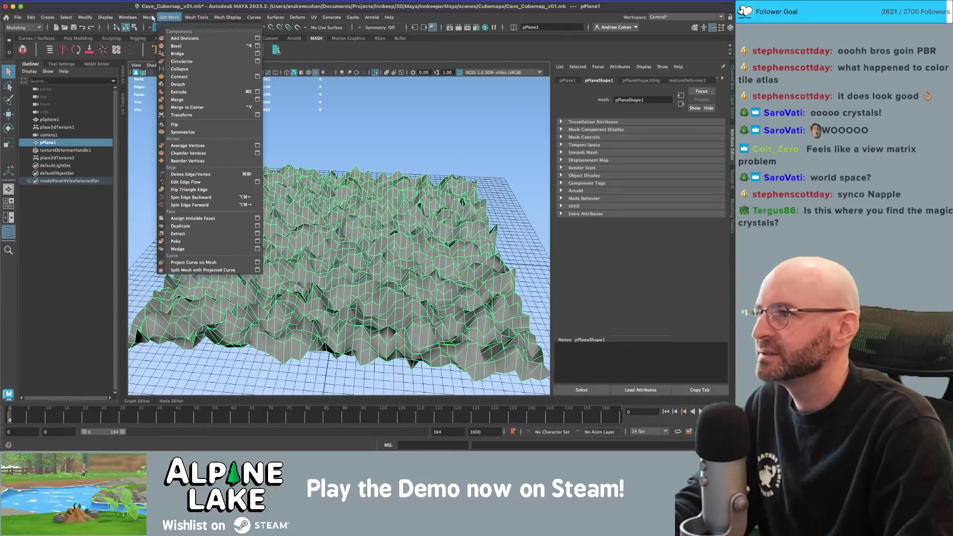
- Apply a remesh to the displaced plane
mouse_move(147, 16)
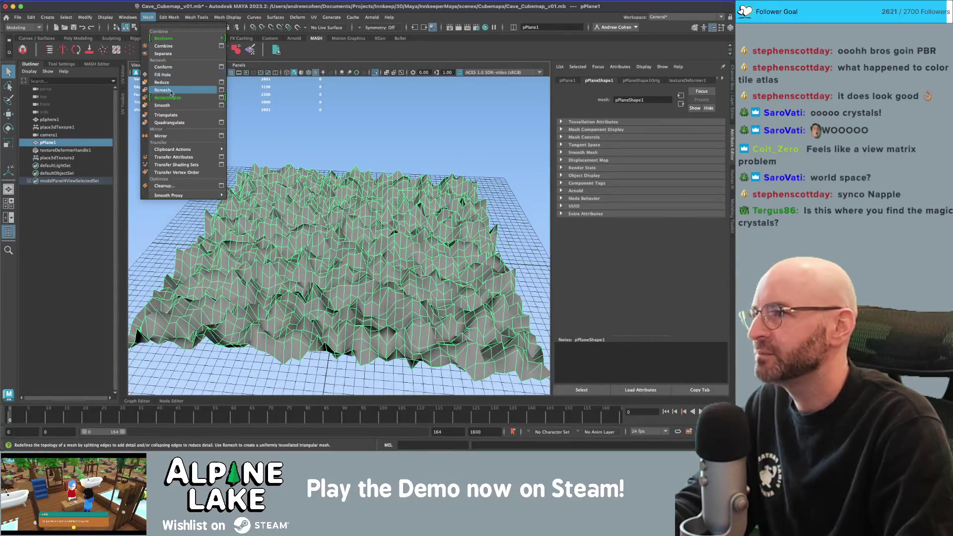
click(222, 91)
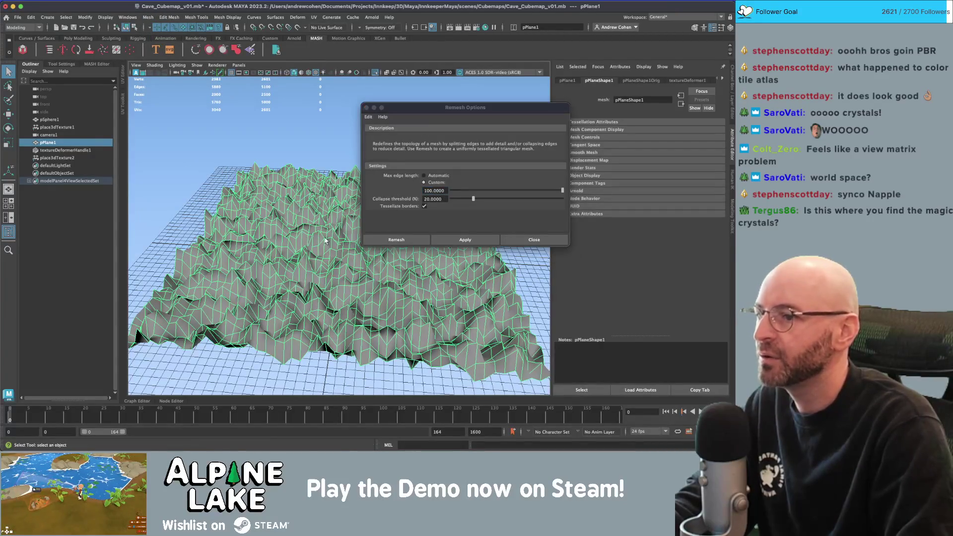
key(r)
click(518, 240)
scroll(349, 258, down, 5)
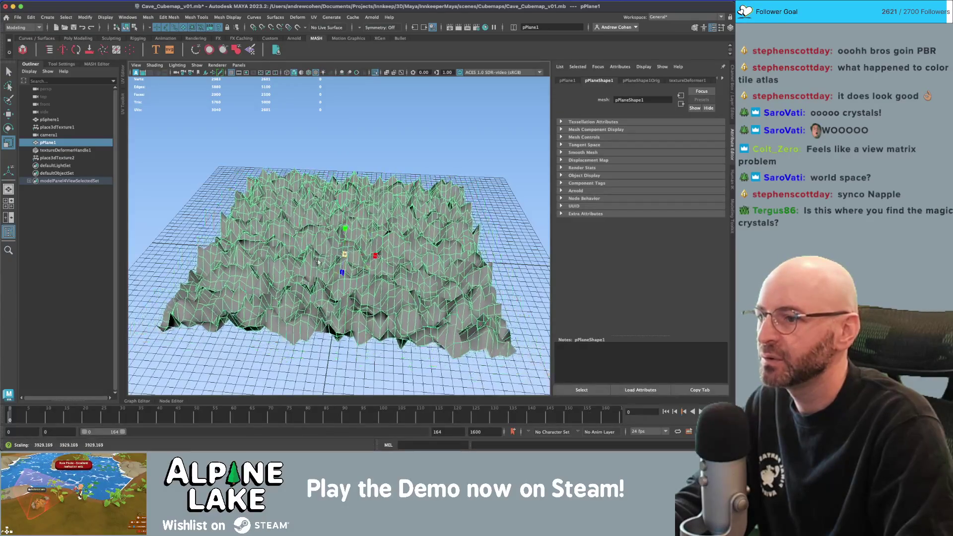
mouse_move(350, 258)
mouse_down()
mouse_move(382, 223)
mouse_move(170, 167)
mouse_up()
- Lower textureDeformer1 Strength to 10
click(74, 150)
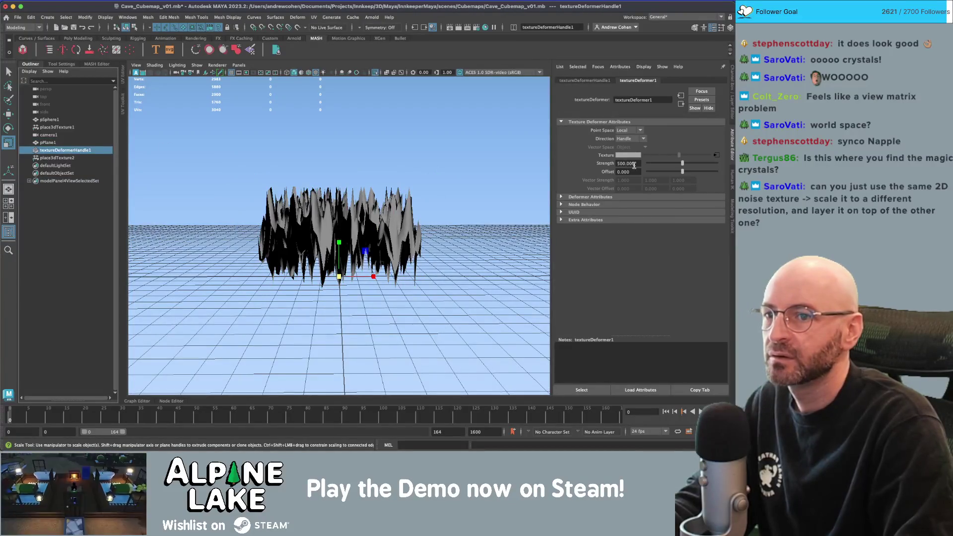
text(10)
key(Return)
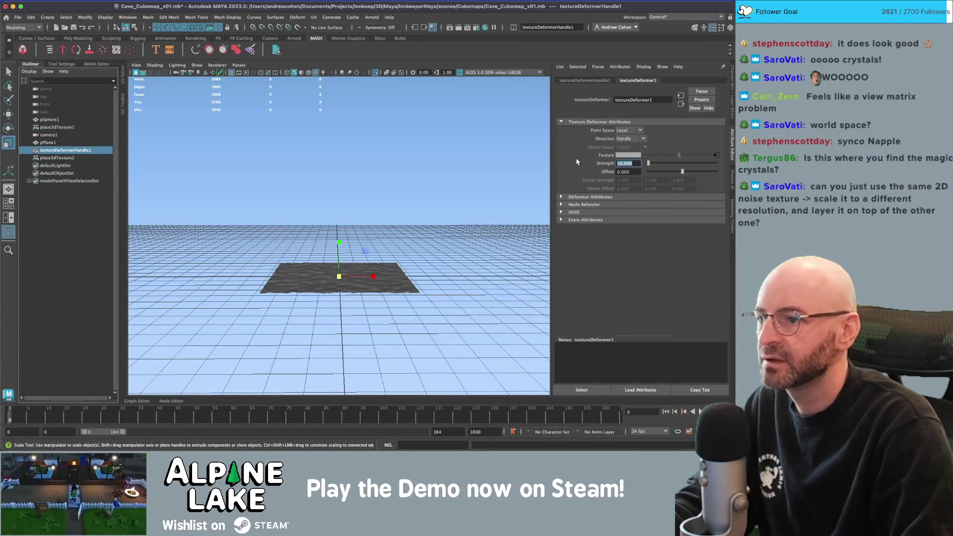
key(f)
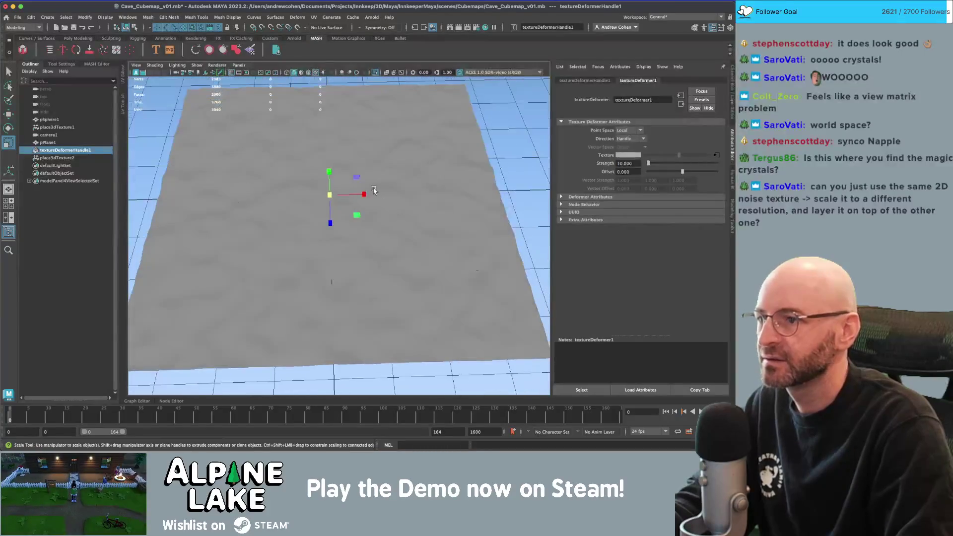
- Scale pPlane1 uniformly down to about 95.938 and frame it
click(374, 191)
scroll(374, 194, down, 10)
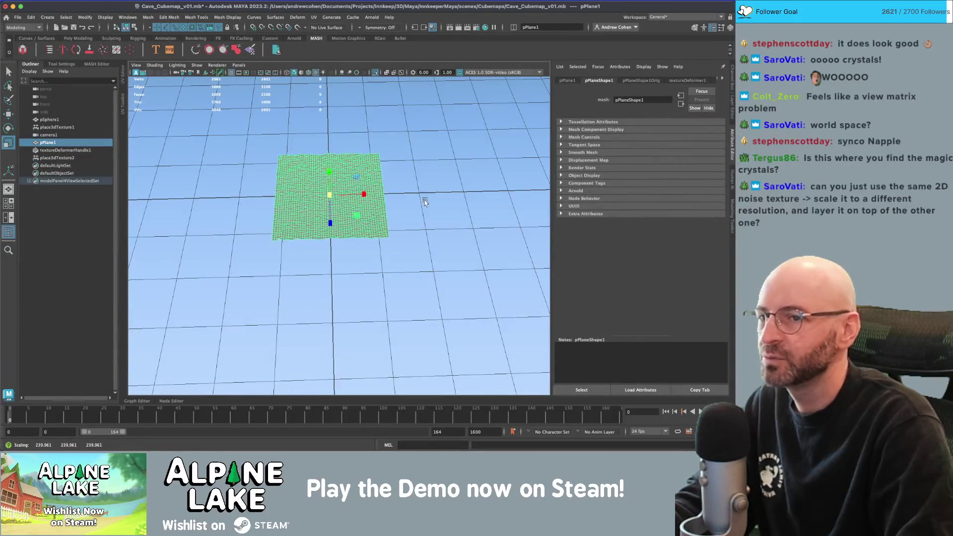
key(ctrl+a)
drag(361, 188, 306, 215)
key(f)
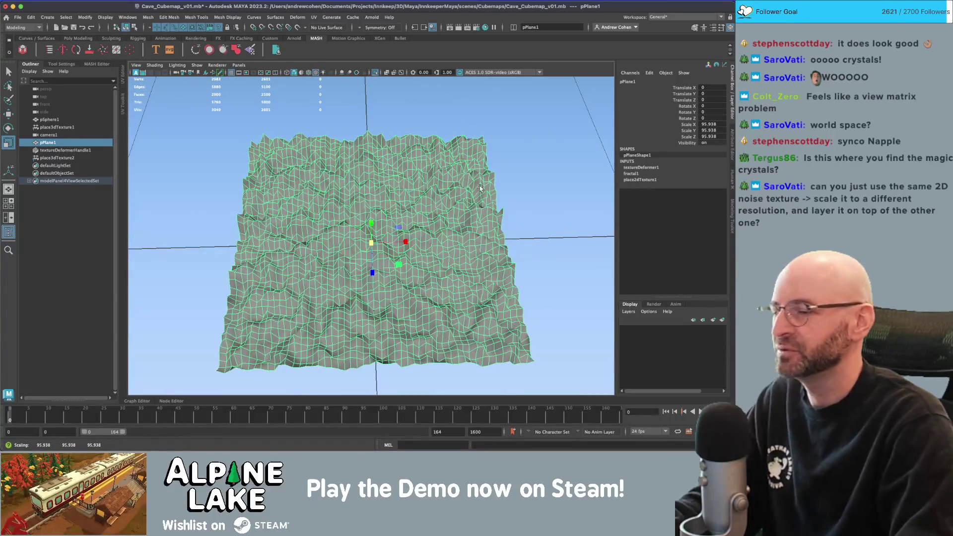
key(q)
click(525, 162)
click(416, 198)
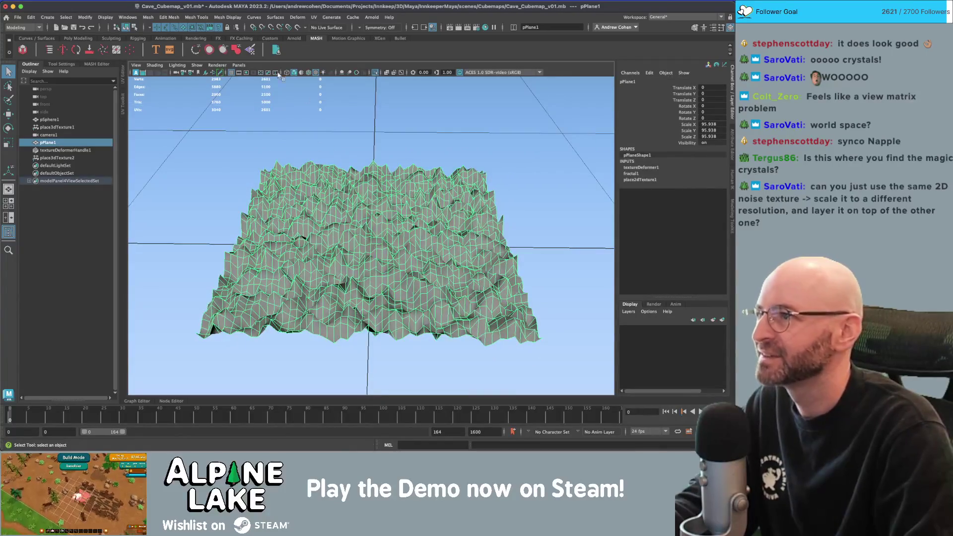
click(161, 17)
- Remesh the plane repeatedly, ending at a max edge length of about 2.53
mouse_move(147, 17)
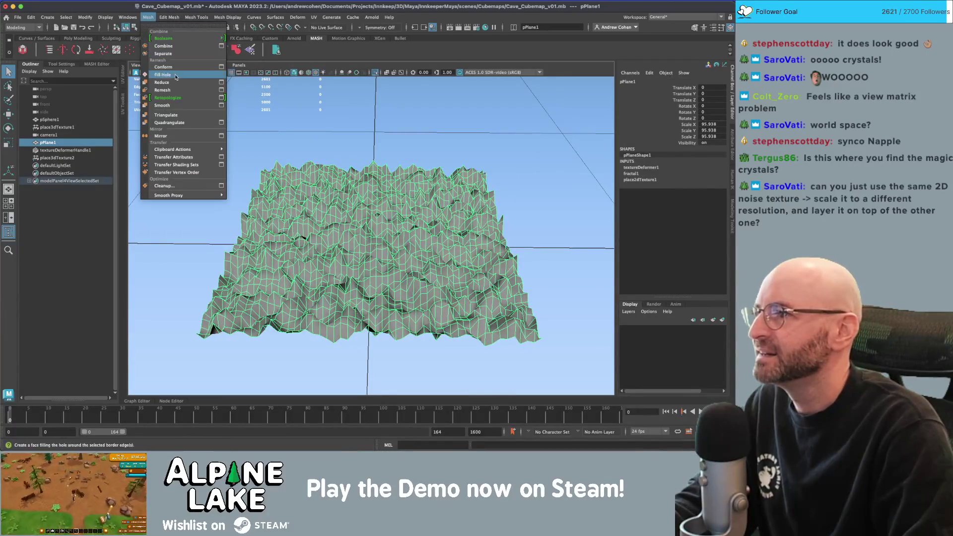
click(221, 90)
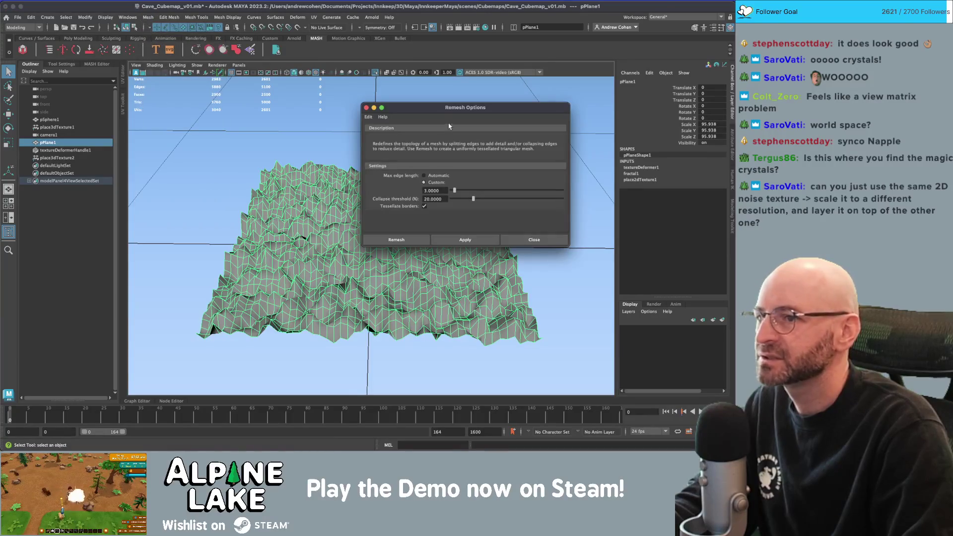
drag(509, 102, 543, 95)
click(513, 232)
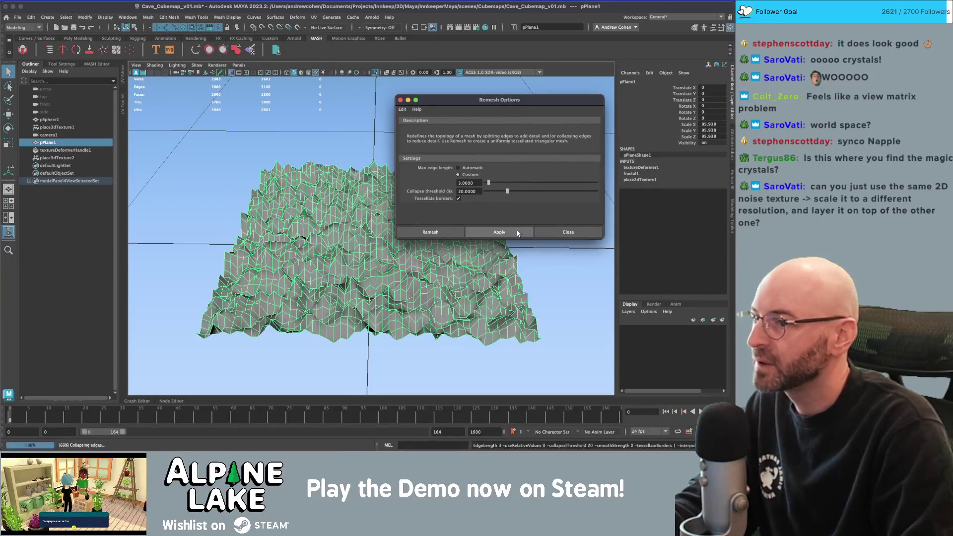
drag(488, 183, 486, 185)
click(491, 232)
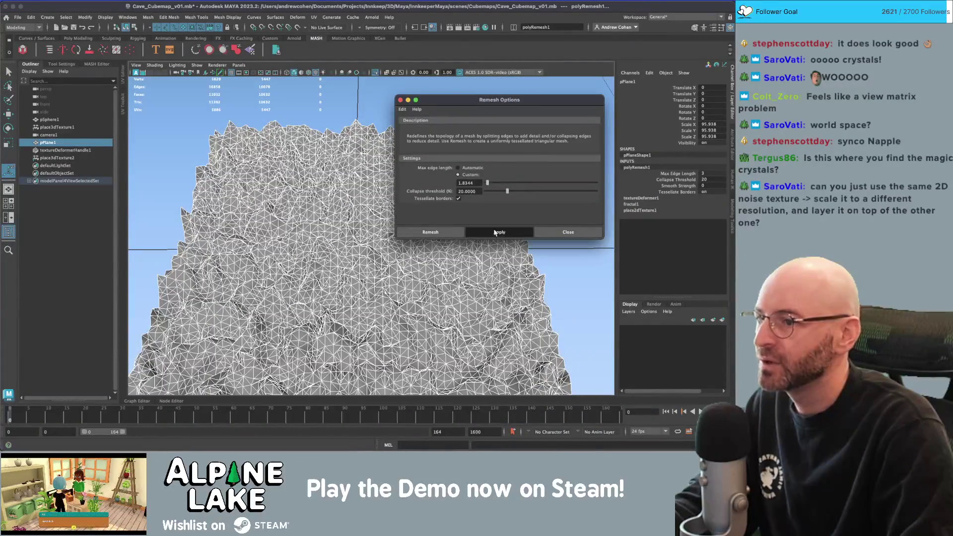
click(491, 232)
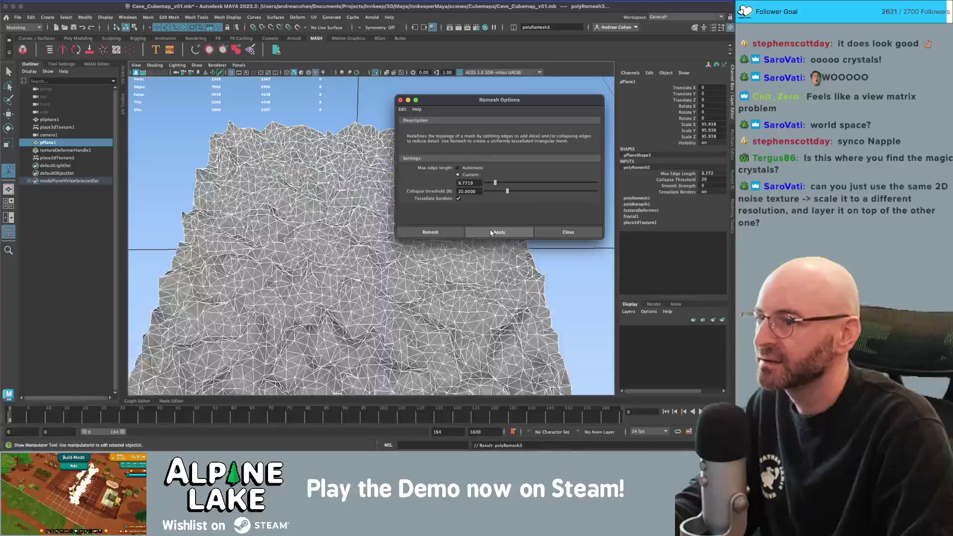
click(528, 232)
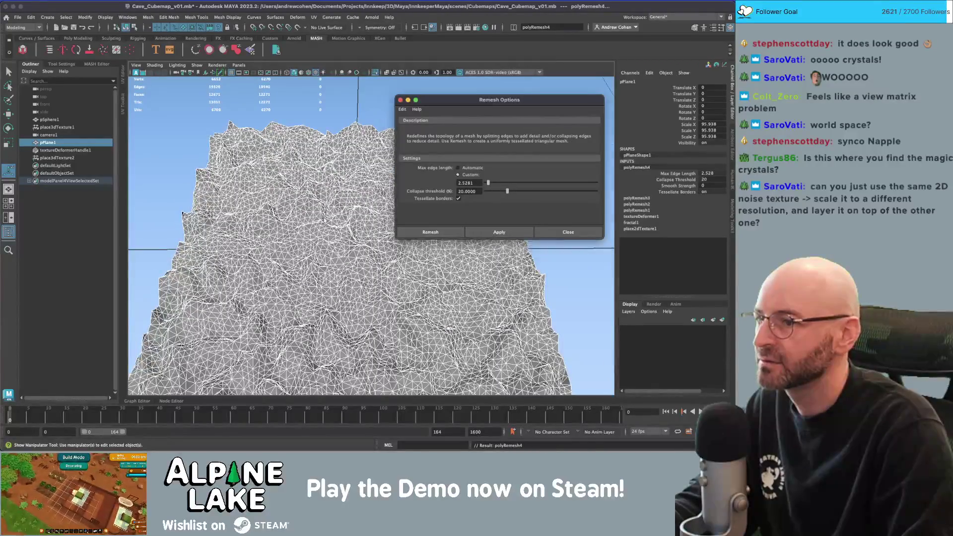
click(534, 232)
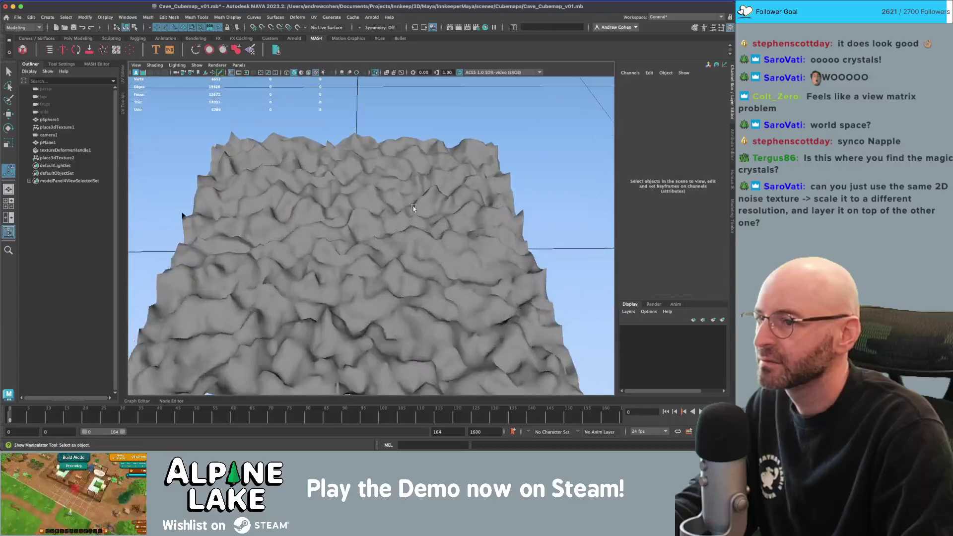
- Delete the plane's history and add a fresh texture deformer
key(alt+shift+d)
click(375, 187)
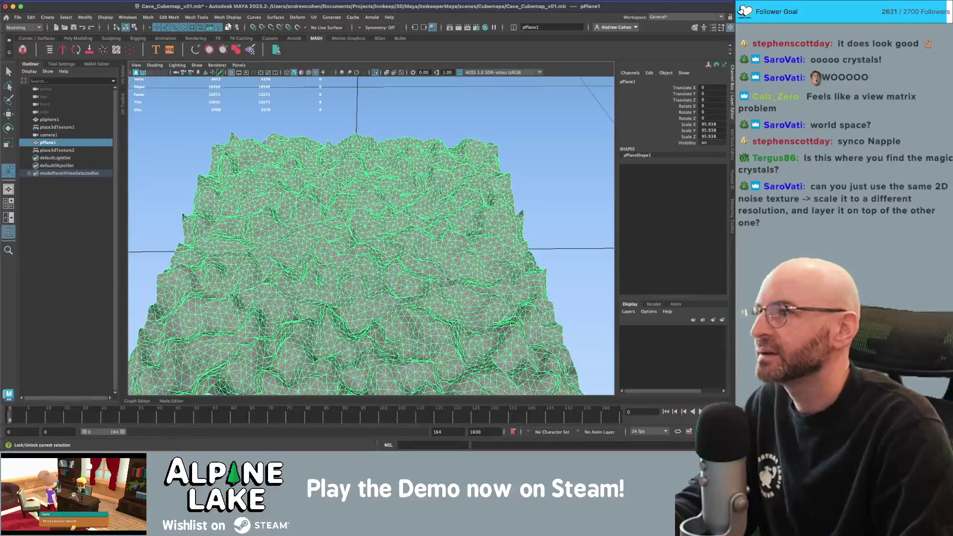
click(251, 50)
click(237, 190)
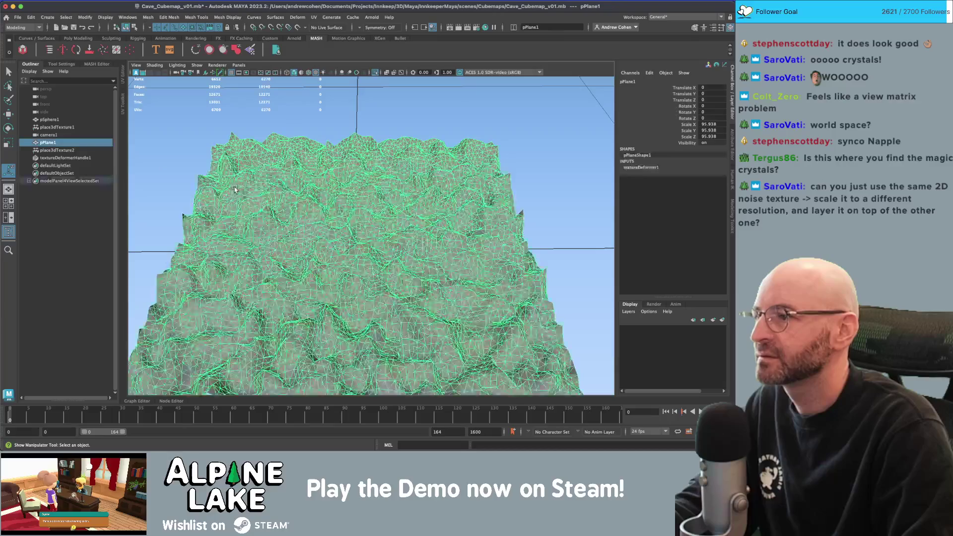
click(65, 158)
key(ctrl+a)
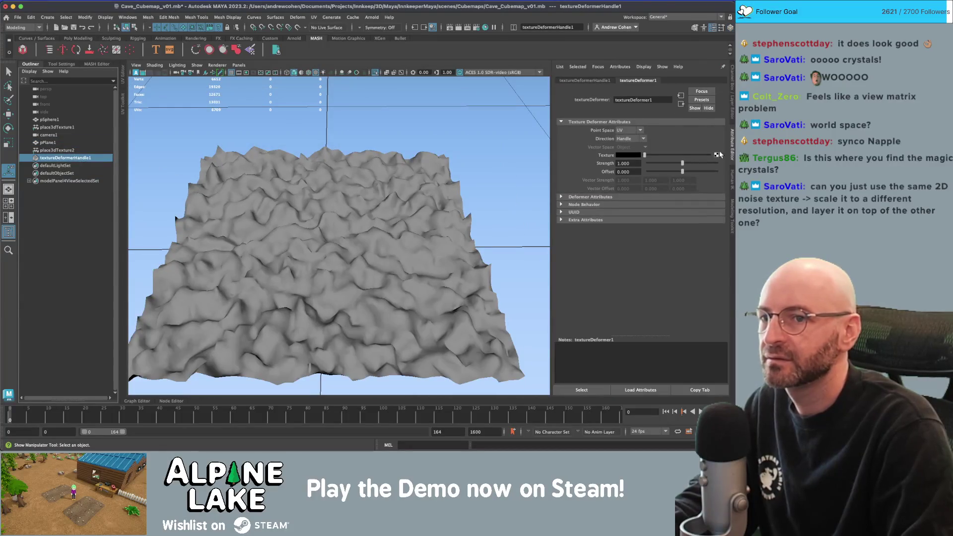
- Drive the new texture deformer with a Fractal texture at Strength 5
click(716, 155)
click(350, 121)
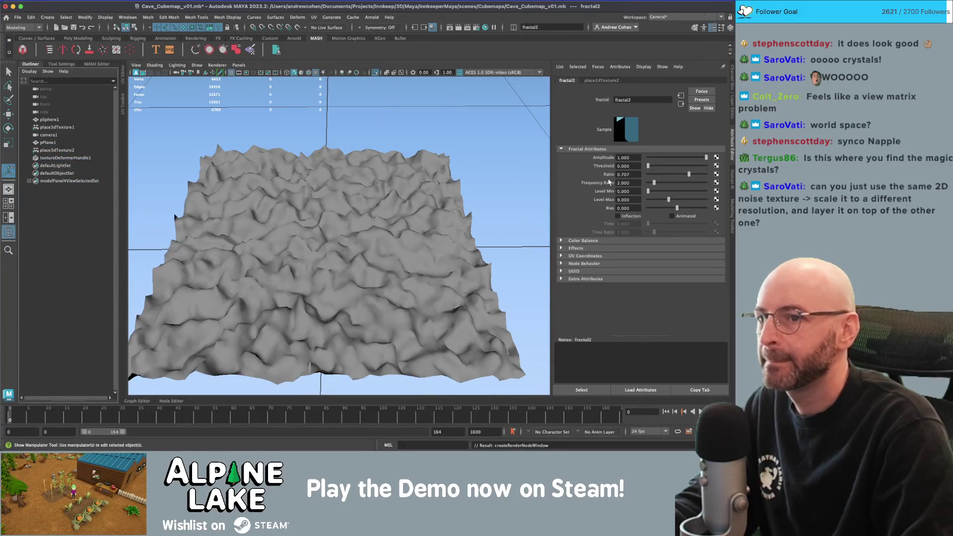
click(49, 157)
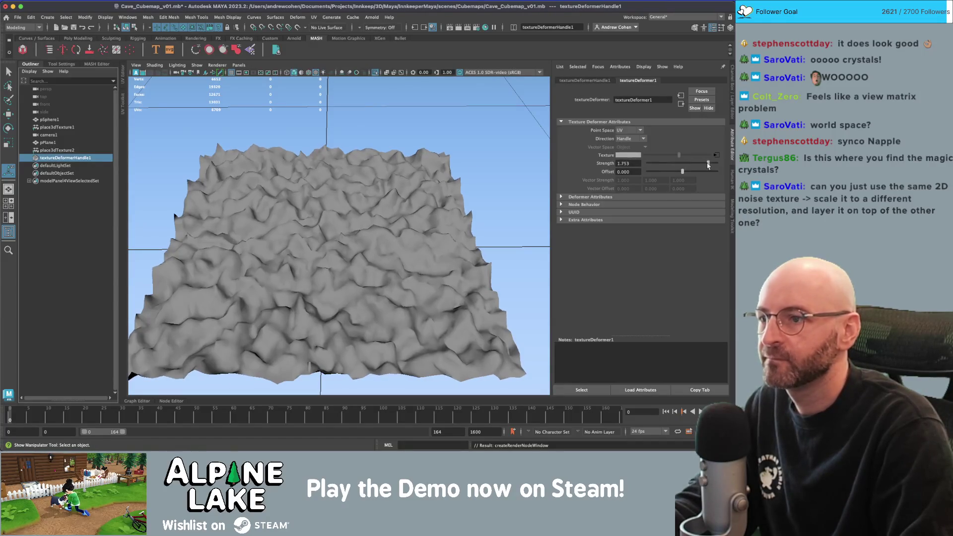
text(50)
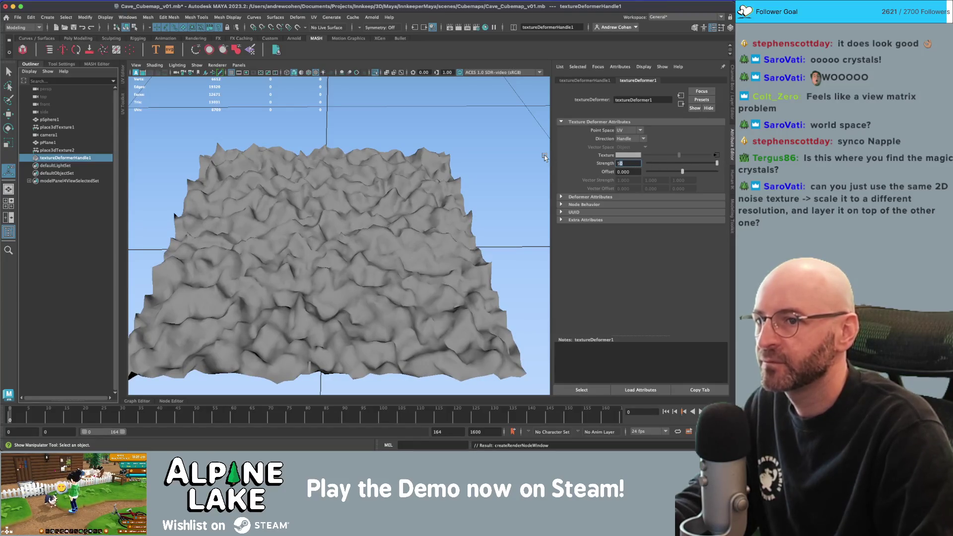
key(Return)
- Orbit around the terrain and select pPlane1 for scaling
mouse_move(429, 184)
alt+mouse_down()
mouse_move(321, 214)
mouse_move(352, 166)
mouse_move(334, 205)
mouse_move(337, 184)
alt+mouse_up()
click(320, 214)
key(r)
key(q)
click(347, 188)
ctrl+click(335, 205)
click(335, 196)
ctrl+click(335, 196)
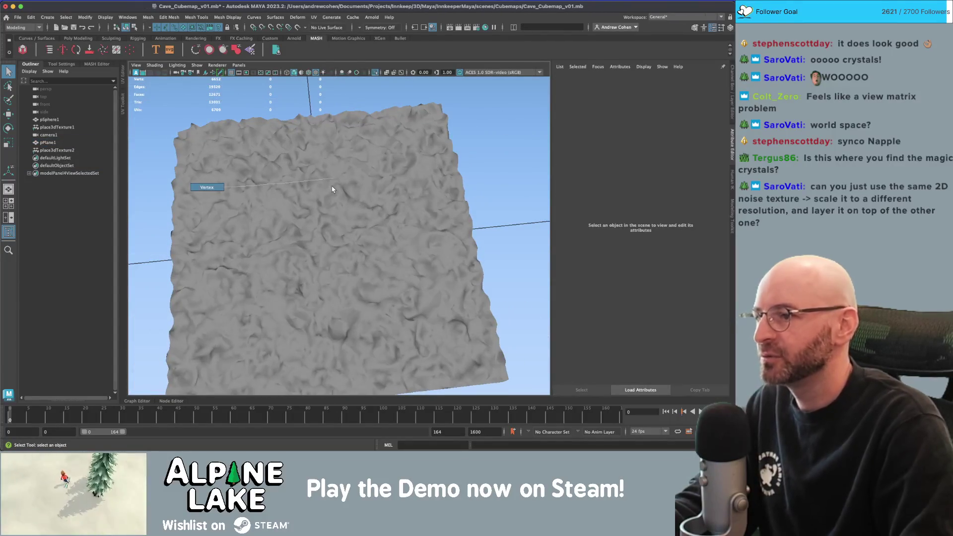
- Return to object mode and scale pPlane1 down in Y to flatten it
key(F9)
click(134, 27)
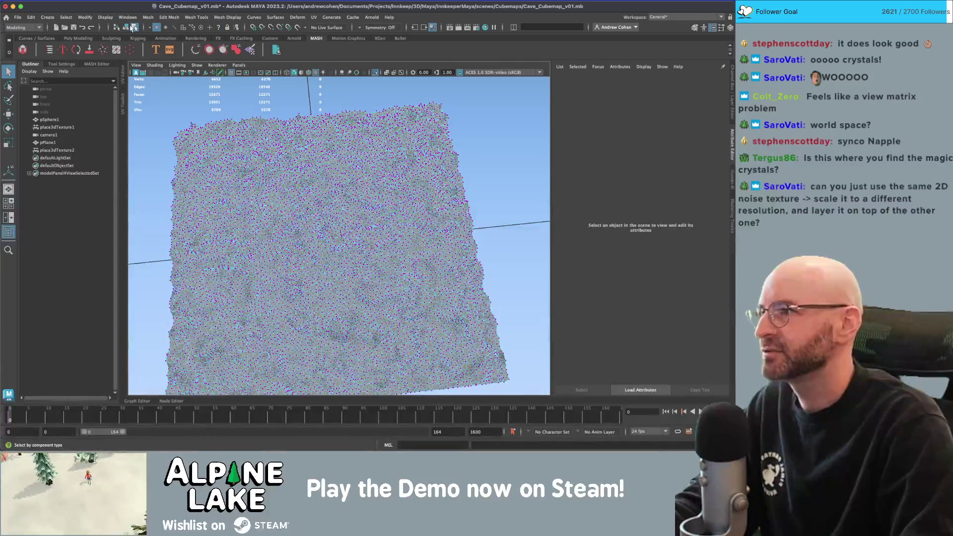
click(126, 26)
mouse_move(318, 214)
alt+mouse_down()
mouse_move(327, 243)
mouse_move(337, 222)
alt+mouse_up()
key(r)
key(q)
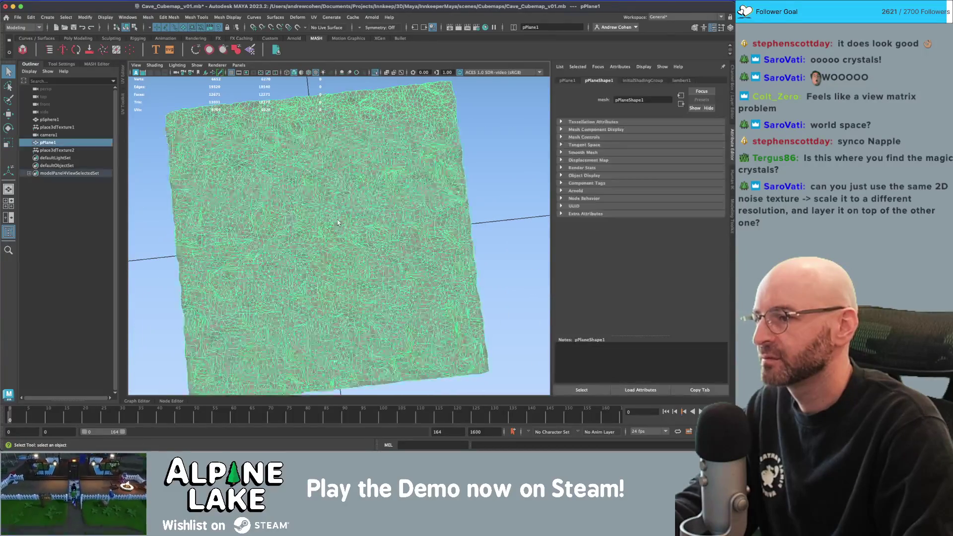
mouse_move(471, 188)
alt+mouse_down()
mouse_move(449, 151)
mouse_move(389, 204)
mouse_move(343, 176)
alt+mouse_up()
scroll(343, 175, down, 3)
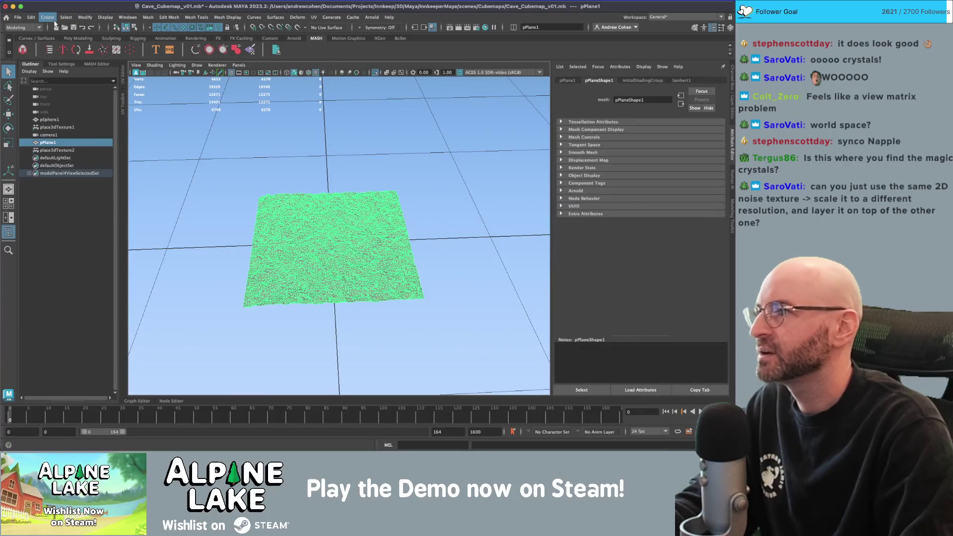
click(54, 20)
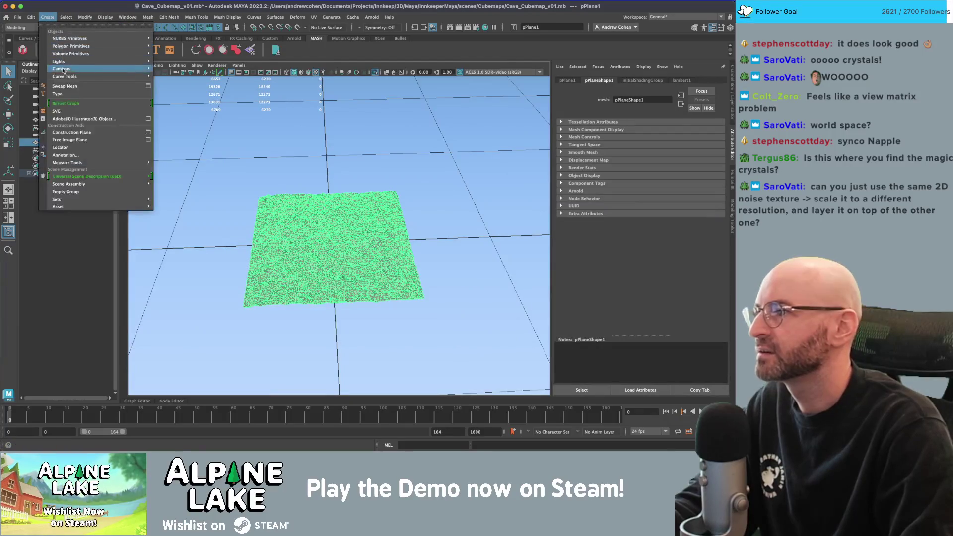
- Add a new camera and rotate it to face down toward the plane
mouse_move(65, 70)
click(165, 70)
scroll(329, 168, down, 3)
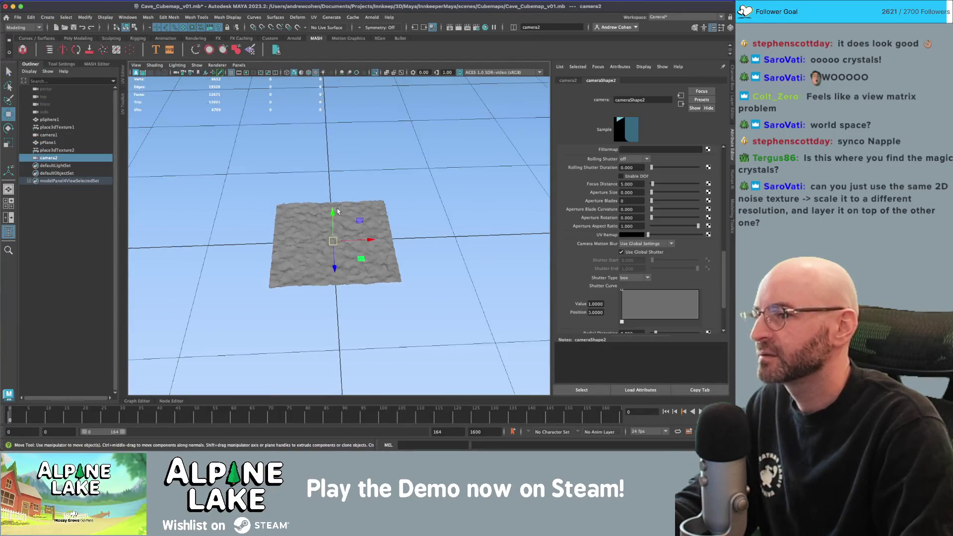
alt+drag(329, 168, 329, 174)
key(r)
key(e)
mouse_move(391, 171)
alt+mouse_down()
mouse_move(370, 172)
mouse_move(339, 124)
mouse_move(336, 156)
mouse_move(335, 121)
mouse_move(343, 126)
alt+mouse_up()
key(w)
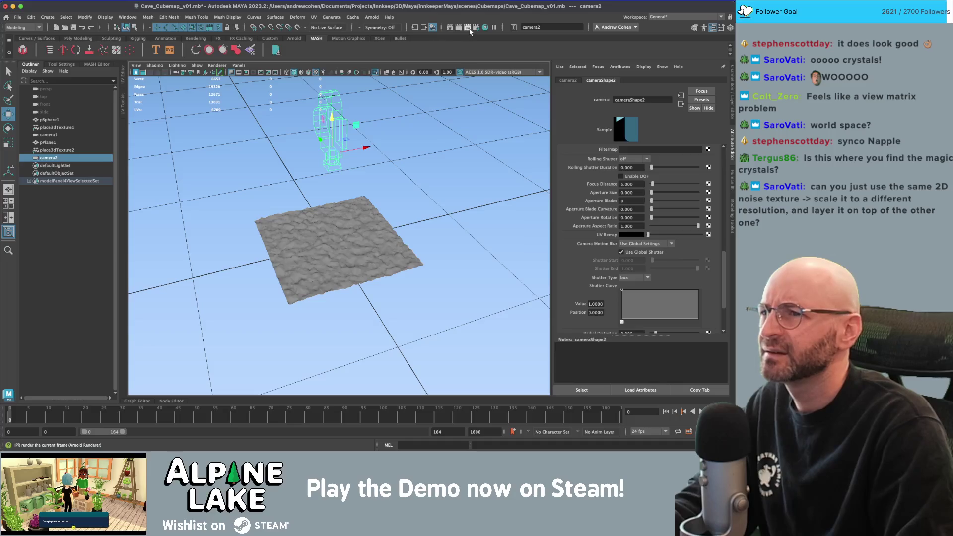
- Save the scene under the new name Fractal_Normals_v01
click(469, 29)
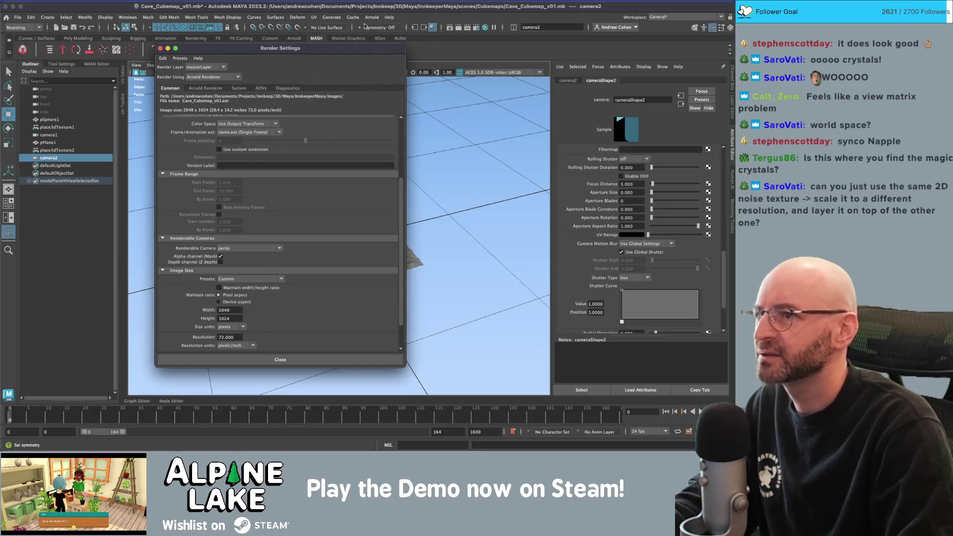
click(161, 49)
click(202, 132)
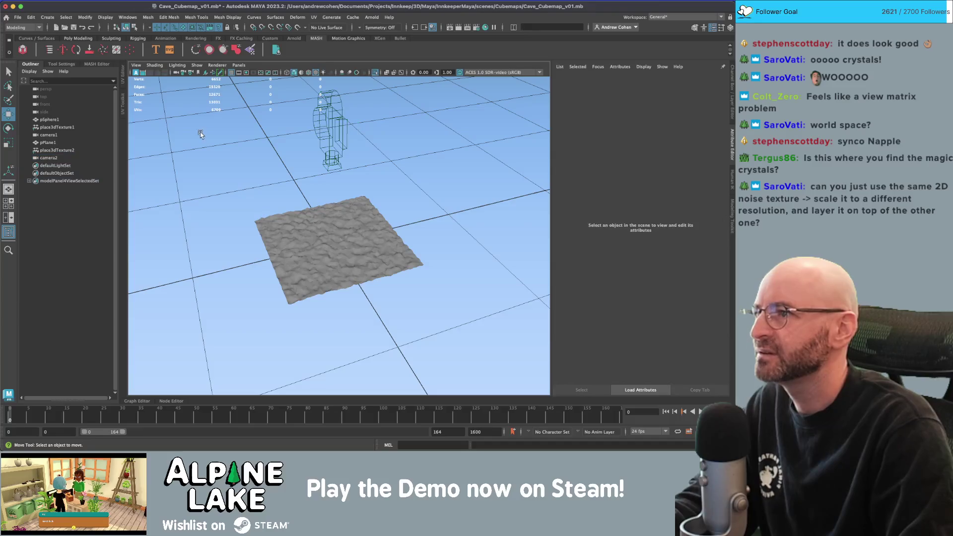
key(q)
key(ctrl+shift+s)
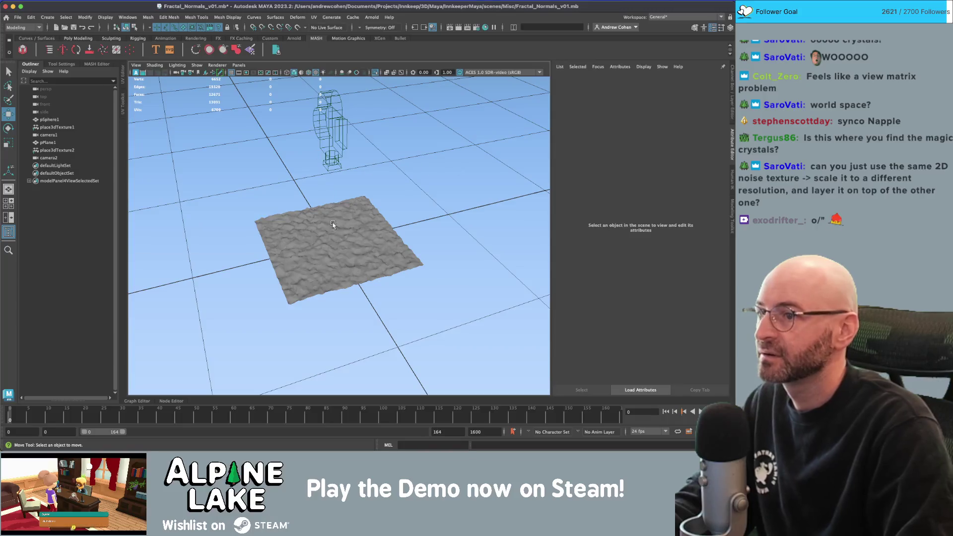
- Delete pSphere1, place3dTexture1 and camera1, then save the scene again
click(47, 120)
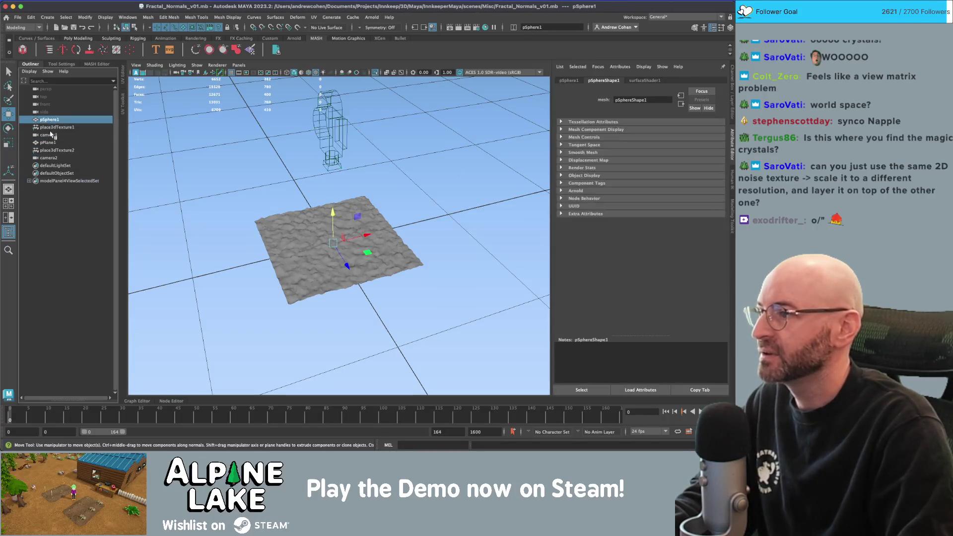
shift+click(48, 135)
key(Delete)
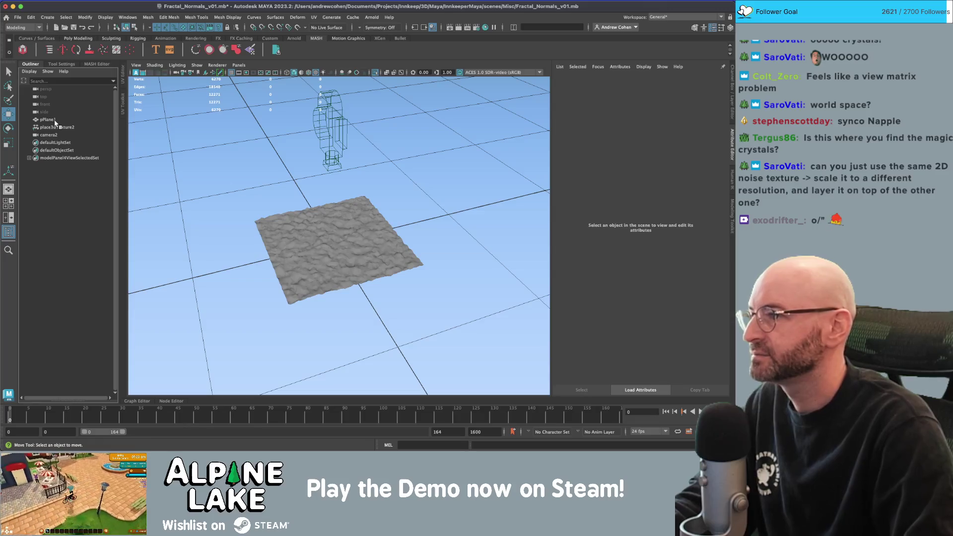
click(318, 187)
key(super+s)
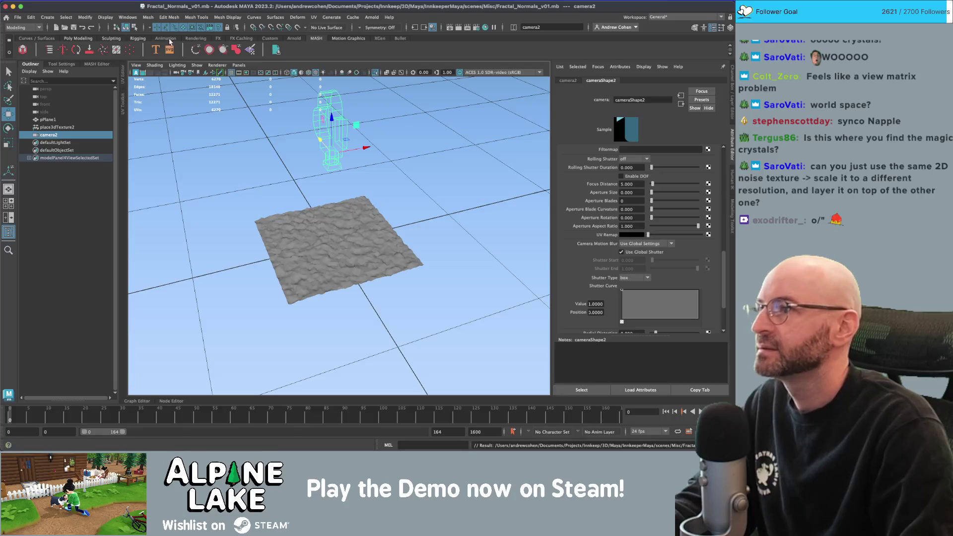
click(477, 28)
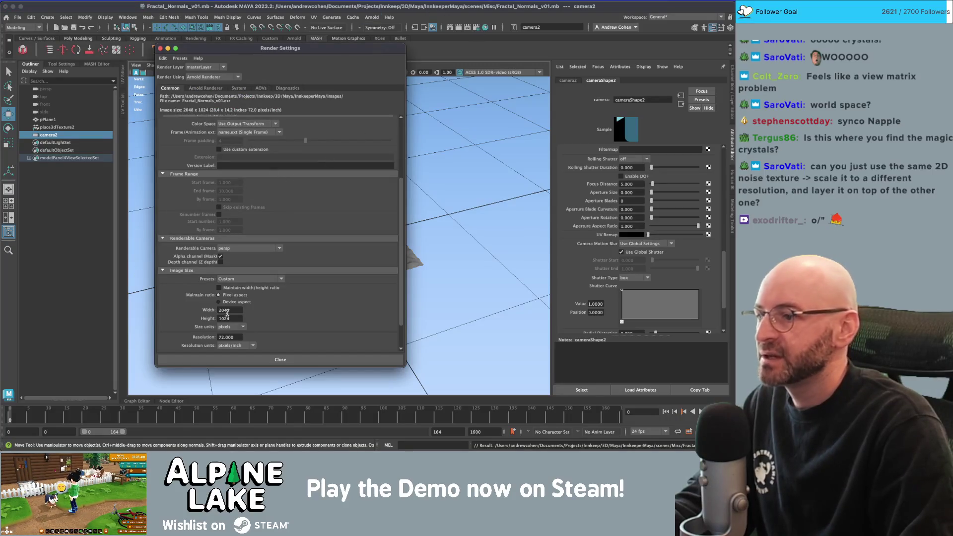
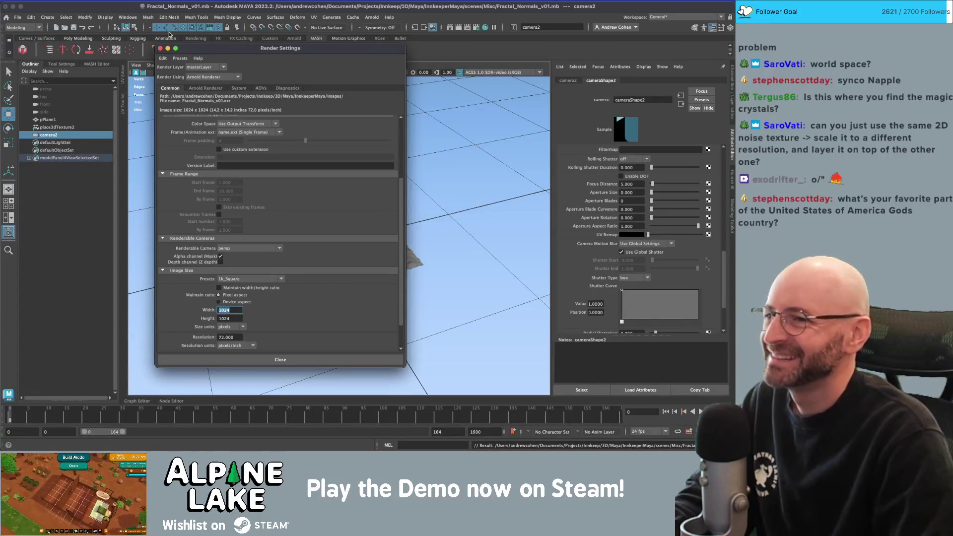
- Make camera2 the renderable camera in Render Settings
click(248, 248)
click(248, 264)
drag(208, 48, 311, 43)
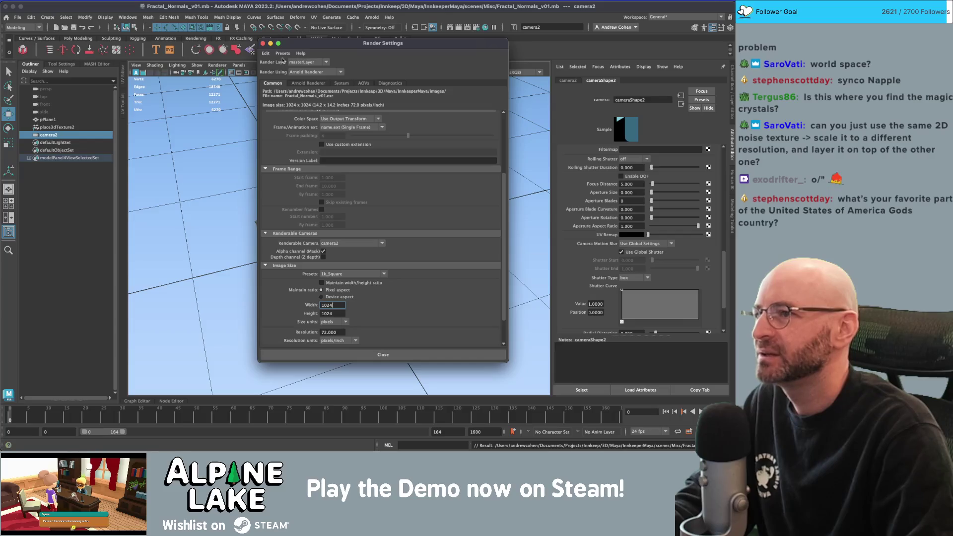
click(263, 44)
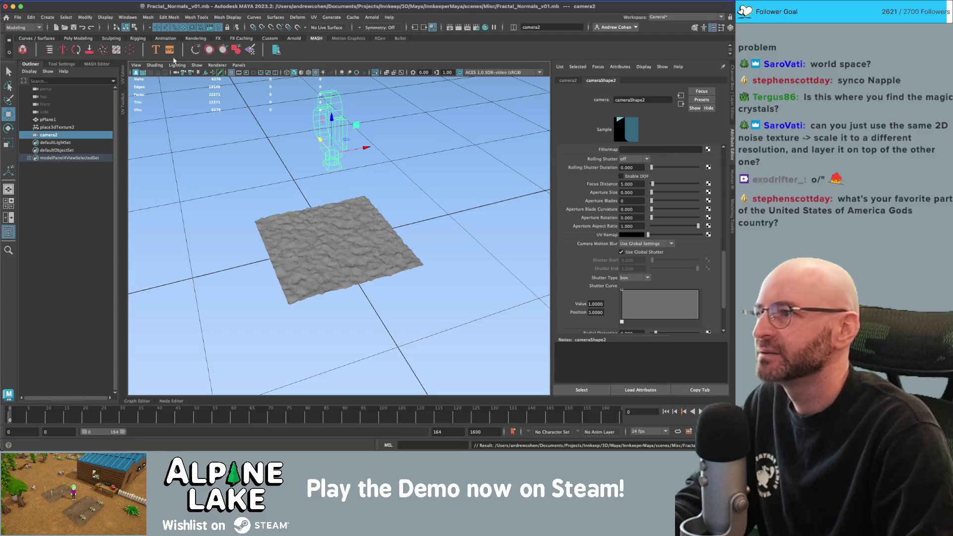
- Open Arnold RenderView and start a render from cameraShape2
click(294, 38)
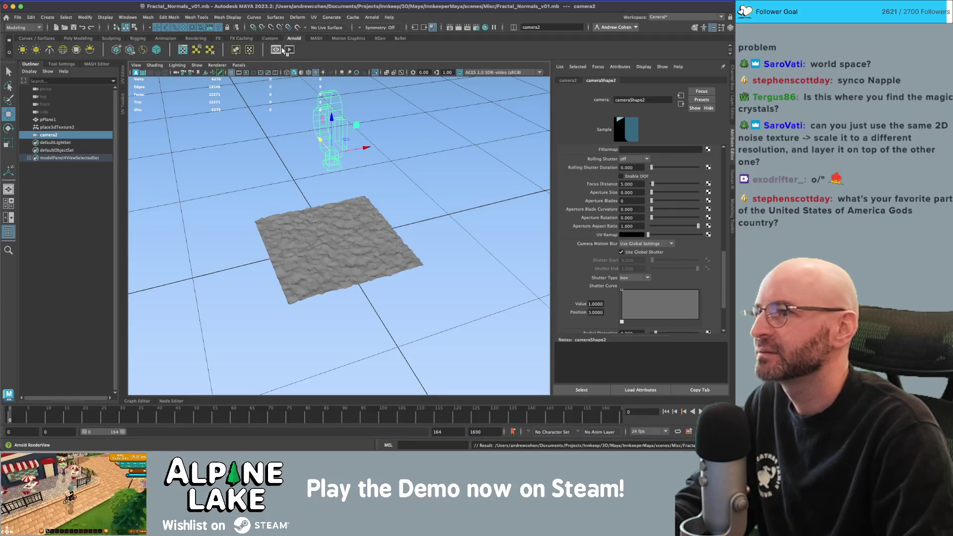
click(277, 50)
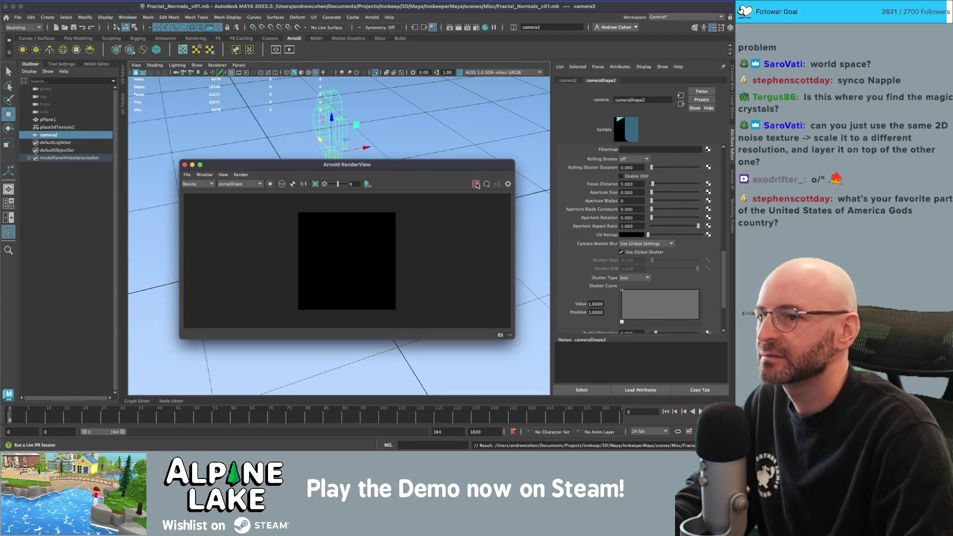
click(239, 183)
click(241, 195)
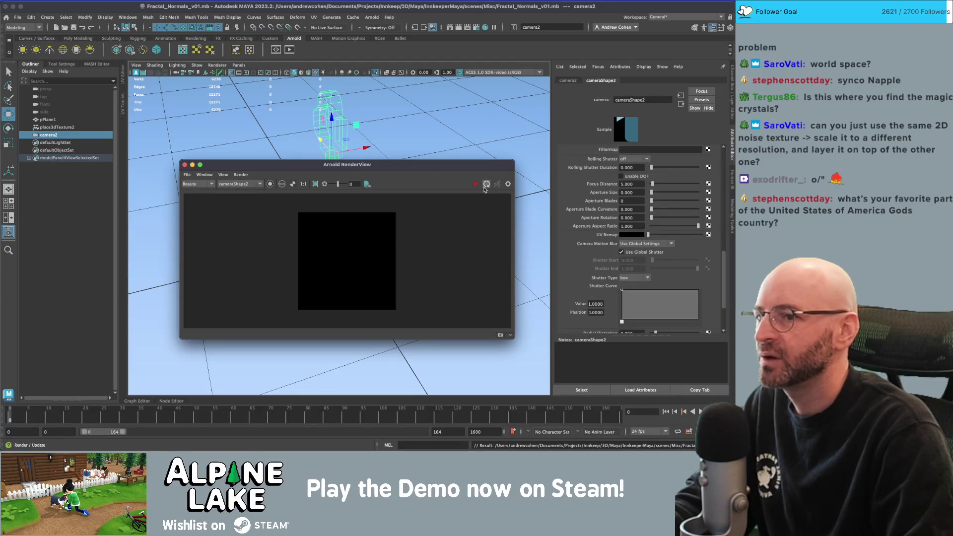
click(476, 184)
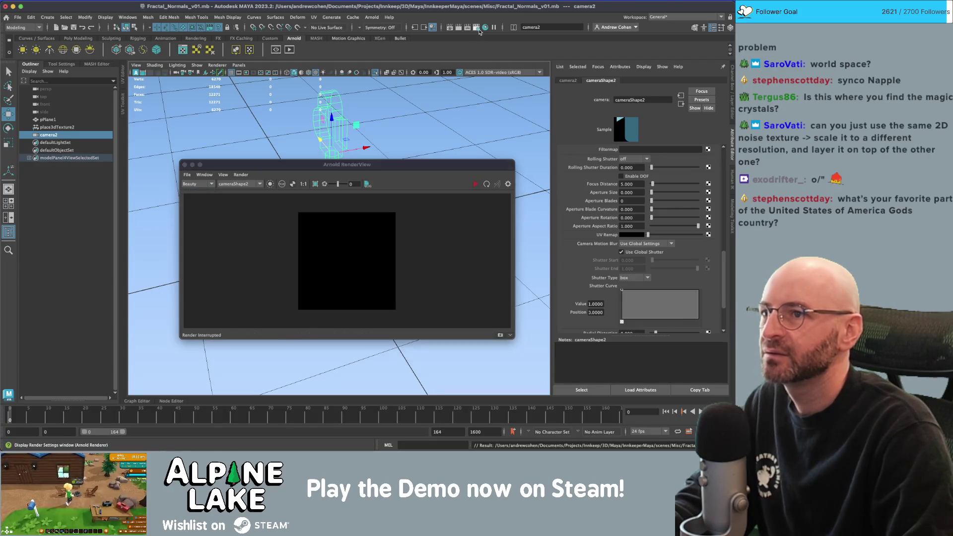
click(508, 184)
- Add N to the Active AOVs and display the N pass in RenderView
click(362, 84)
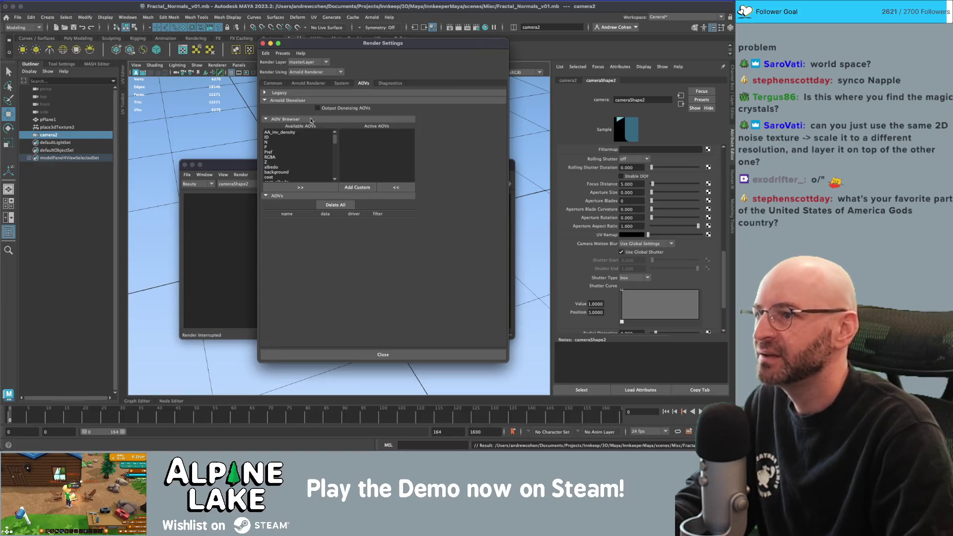
click(271, 142)
click(300, 188)
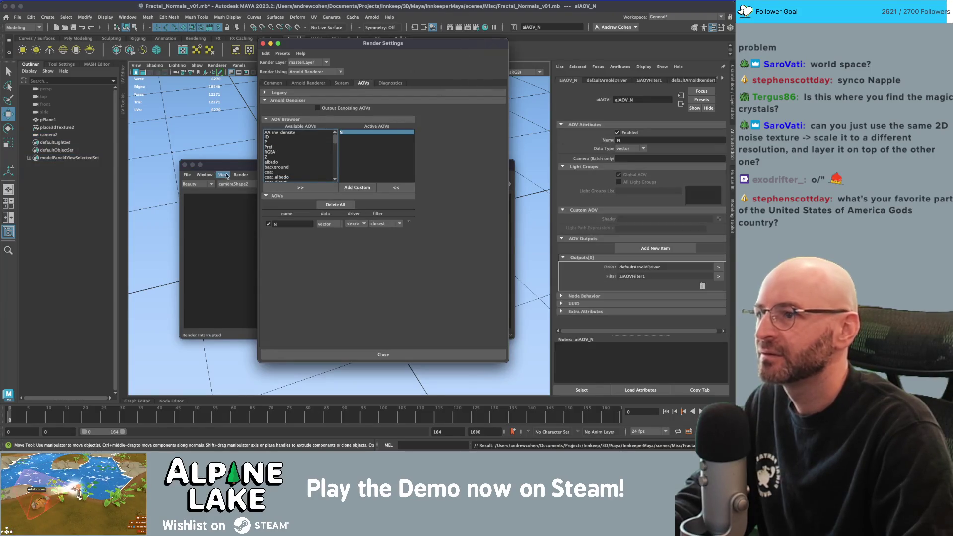
click(225, 175)
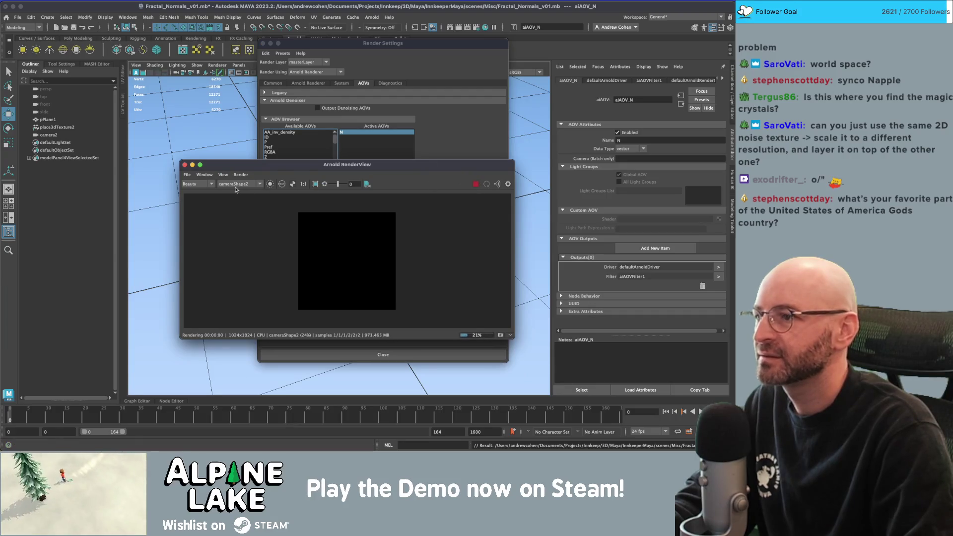
click(210, 183)
click(199, 193)
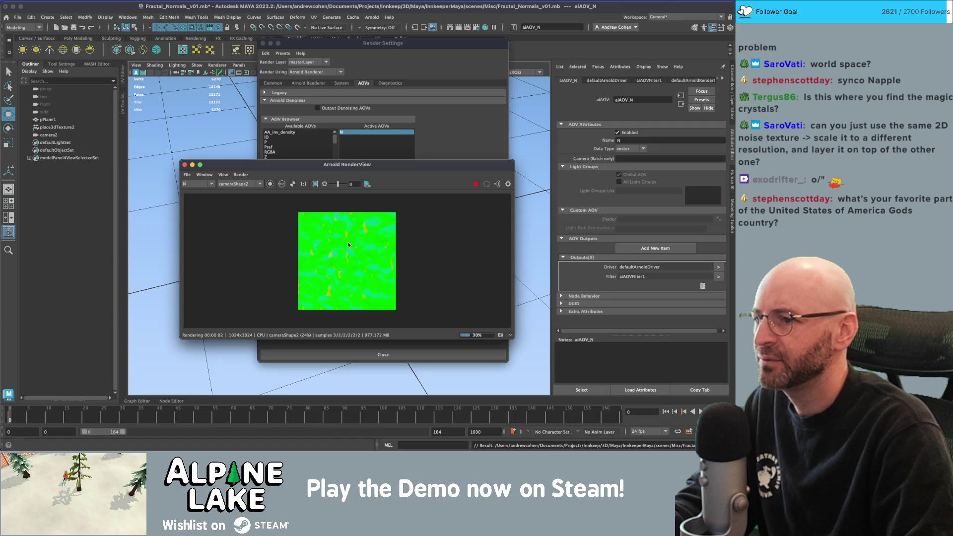
- Enlarge RenderView to show the finished 1024x1024 N render, then close Render Settings
drag(347, 164, 263, 127)
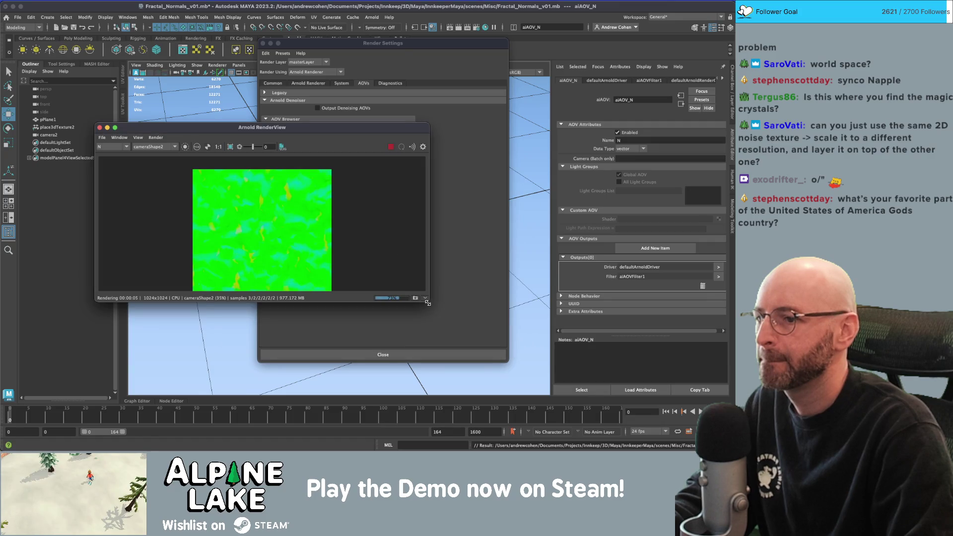
drag(427, 302, 441, 381)
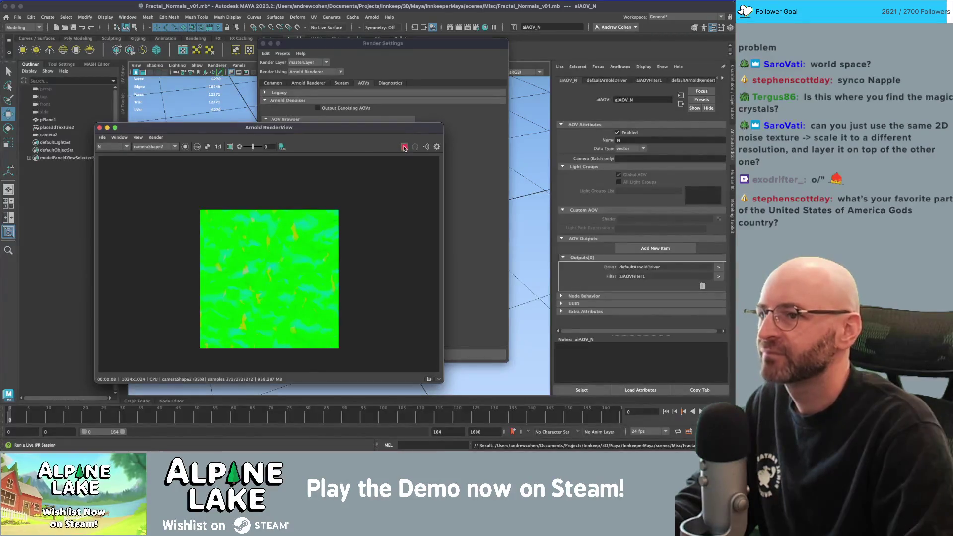
click(330, 119)
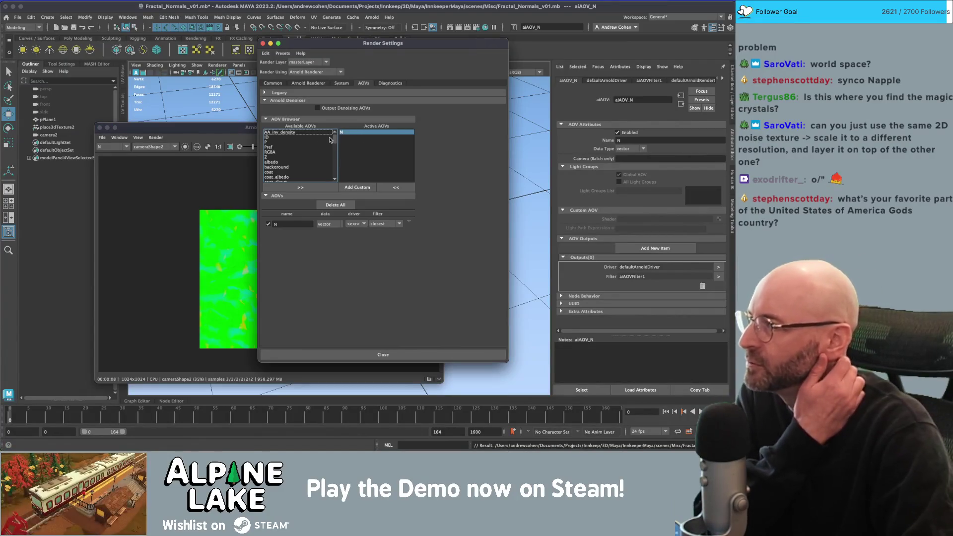
mouse_move(335, 141)
mouse_down()
mouse_move(335, 173)
mouse_move(333, 134)
mouse_up()
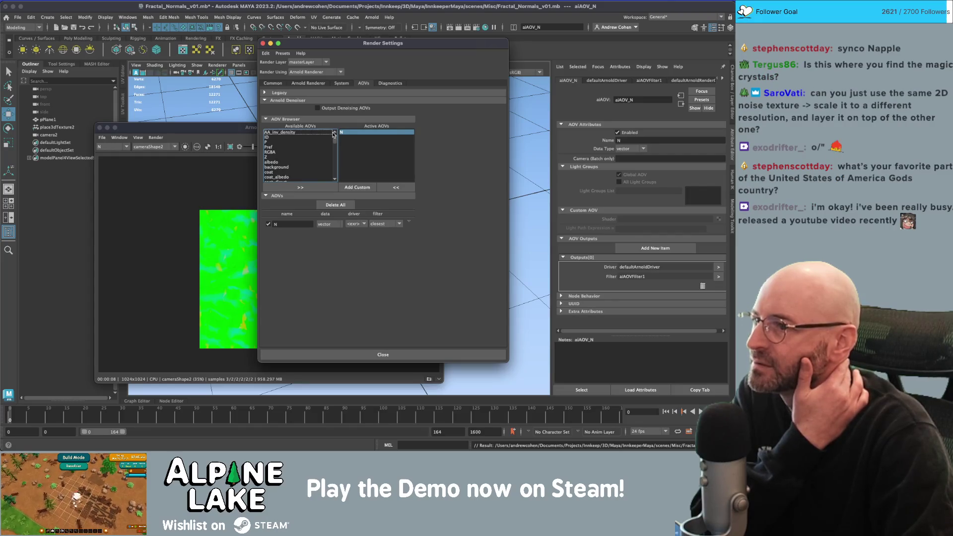
scroll(309, 157, down, 3)
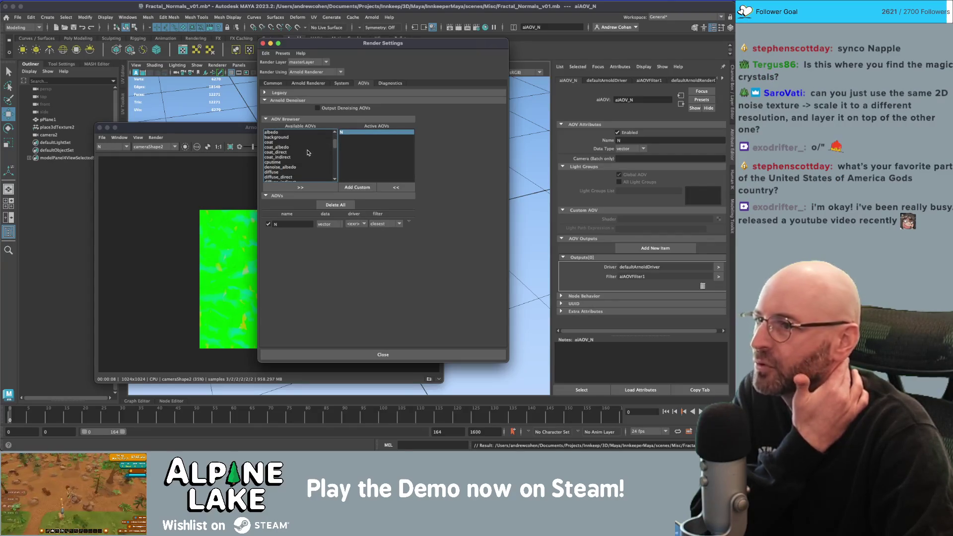
scroll(308, 154, down, 5)
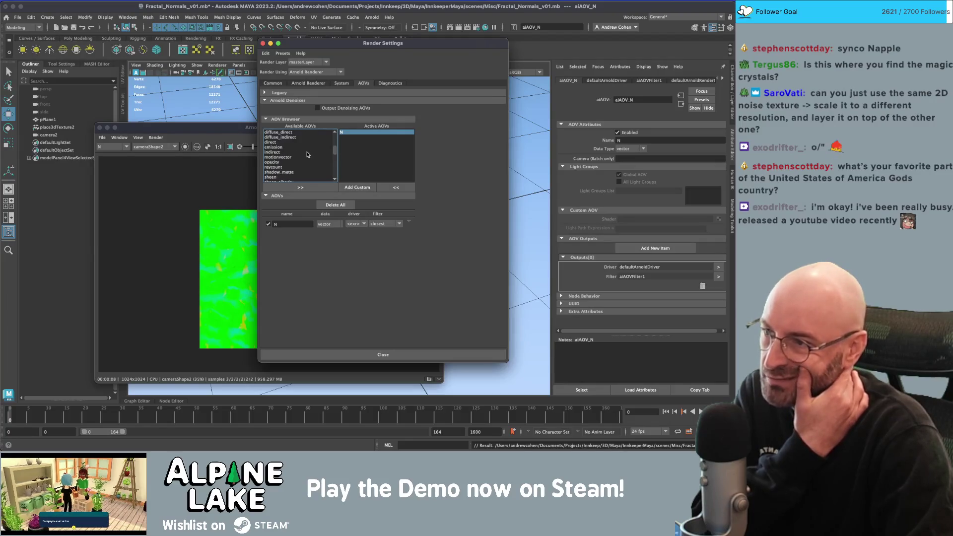
scroll(307, 155, down, 7)
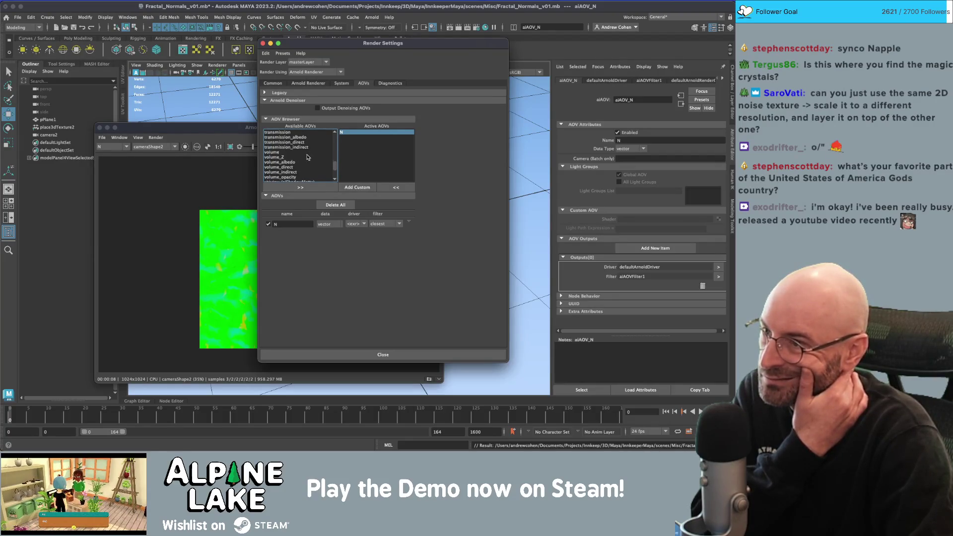
scroll(307, 157, down, 3)
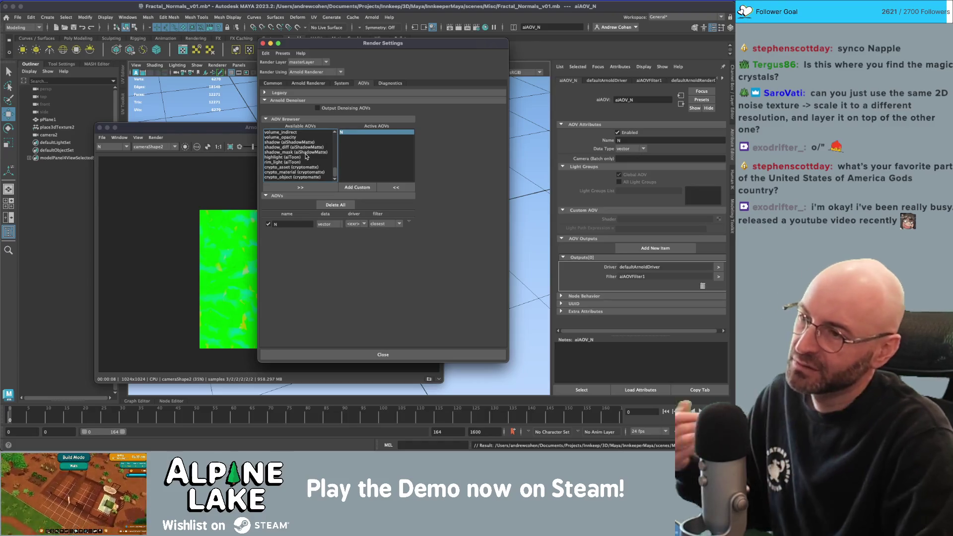
mouse_move(256, 125)
mouse_down()
mouse_move(416, 83)
mouse_move(235, 87)
mouse_move(230, 123)
mouse_move(201, 117)
mouse_up()
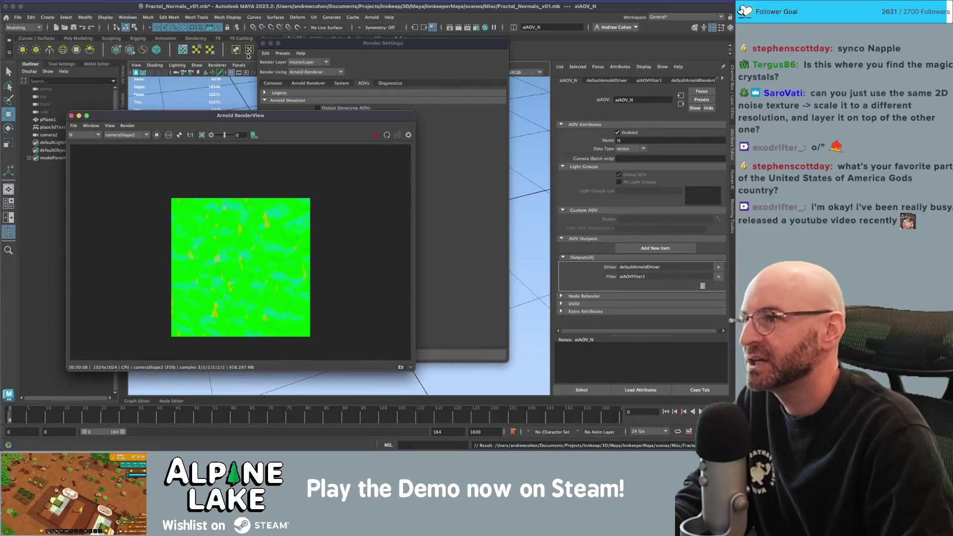
click(263, 43)
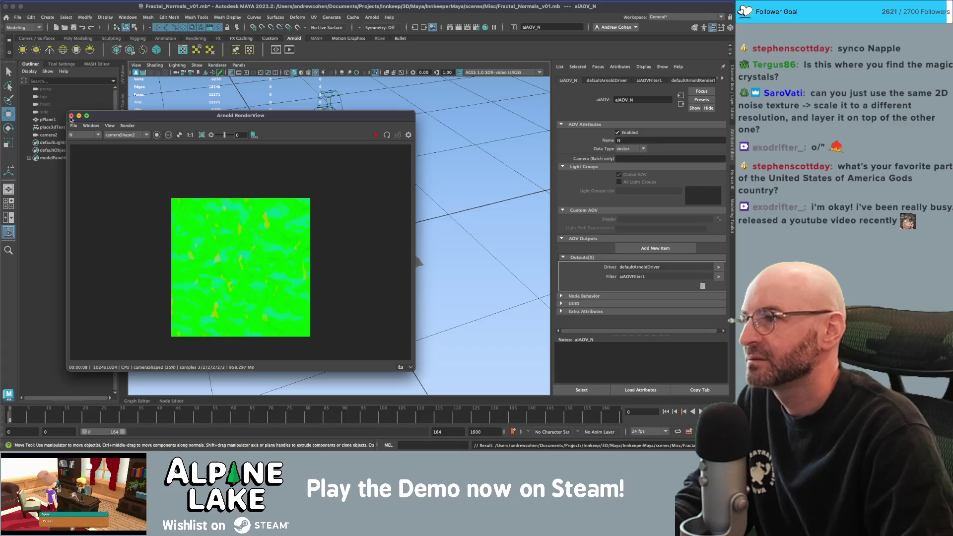
- Assign a new Arnold aiUtility shader to pPlane1
click(71, 118)
click(347, 263)
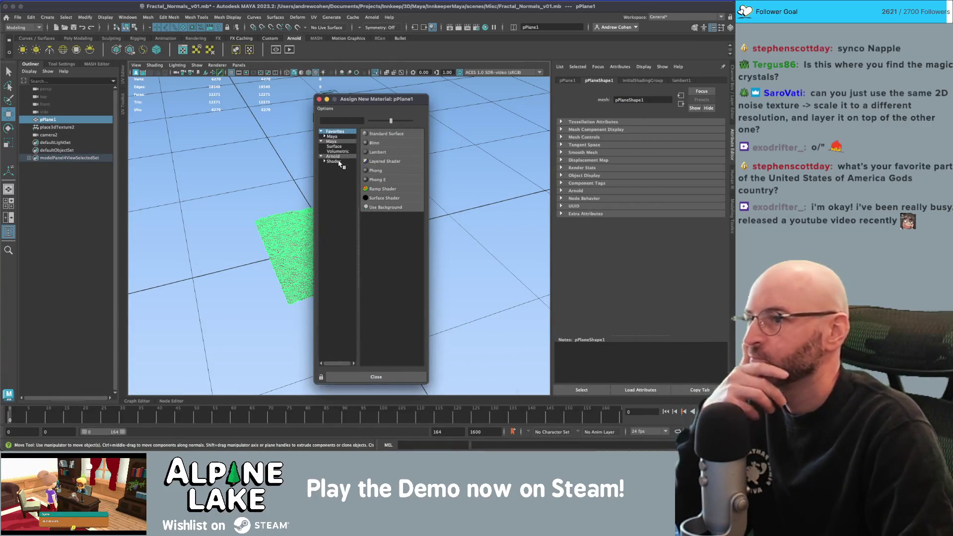
click(333, 161)
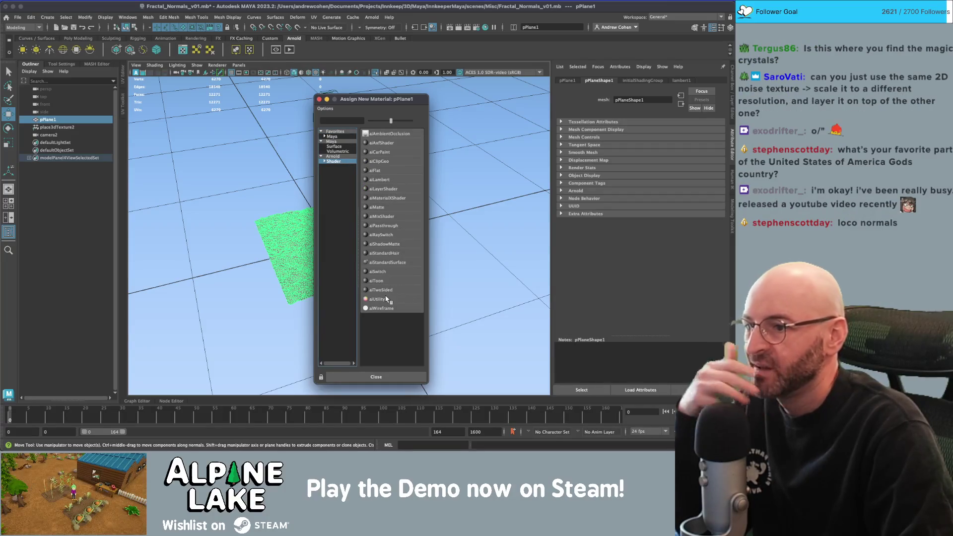
click(393, 297)
- Set the aiUtility Shade Mode to flat and Color Mode to Normal
click(630, 169)
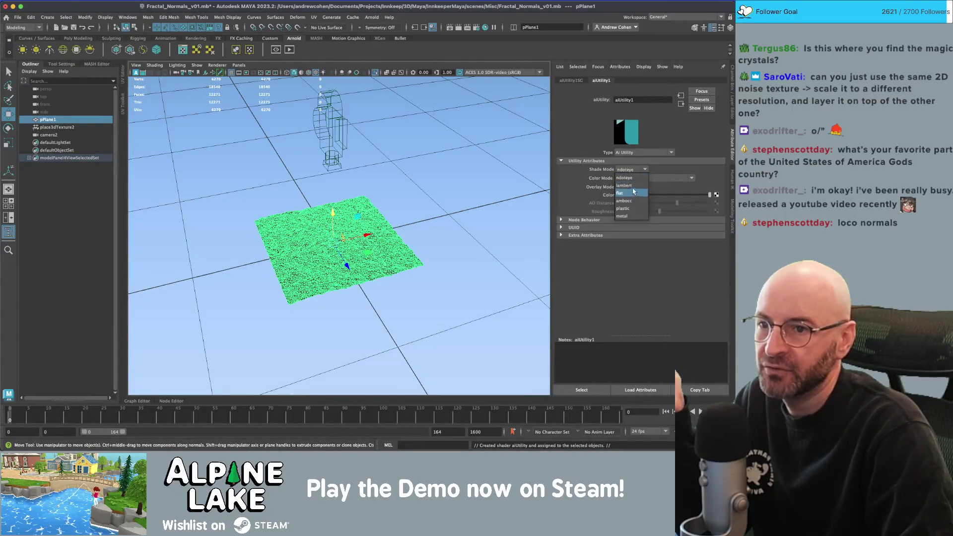
click(629, 193)
click(634, 178)
click(633, 195)
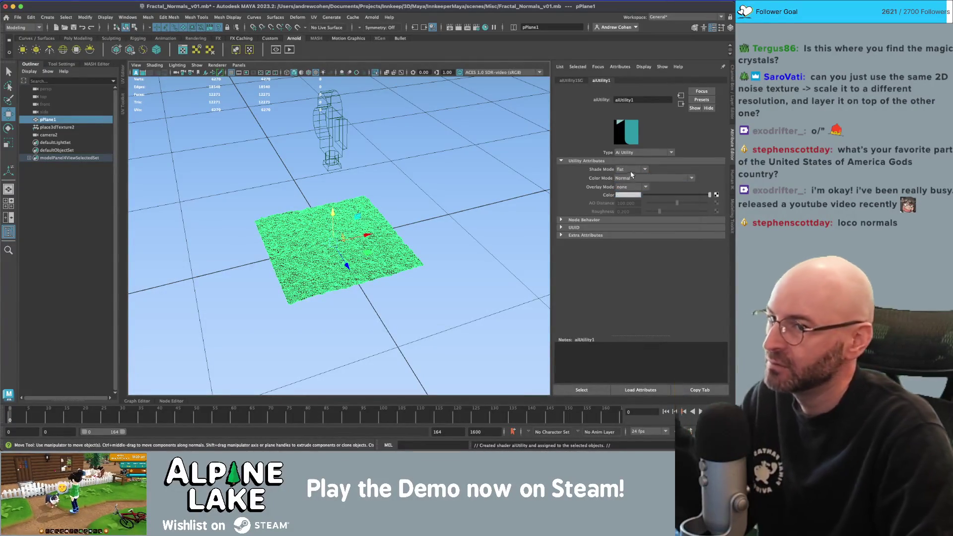
click(290, 49)
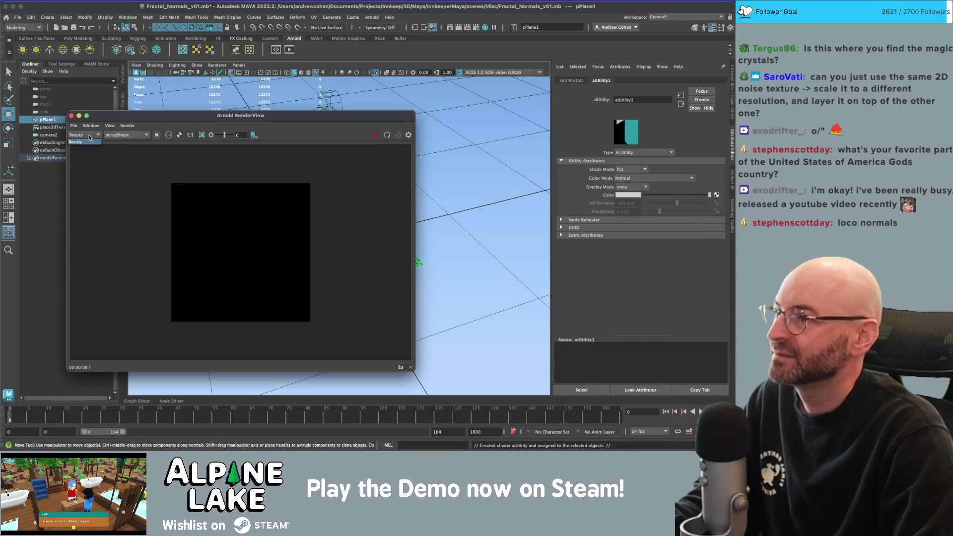
- Render pPlane1 from cameraShape2 with a live IPR render
click(376, 135)
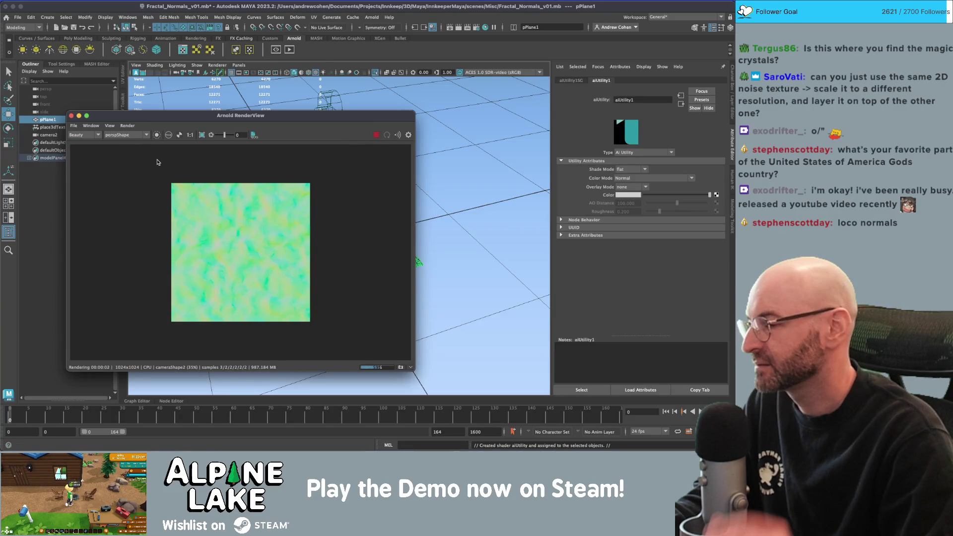
click(126, 135)
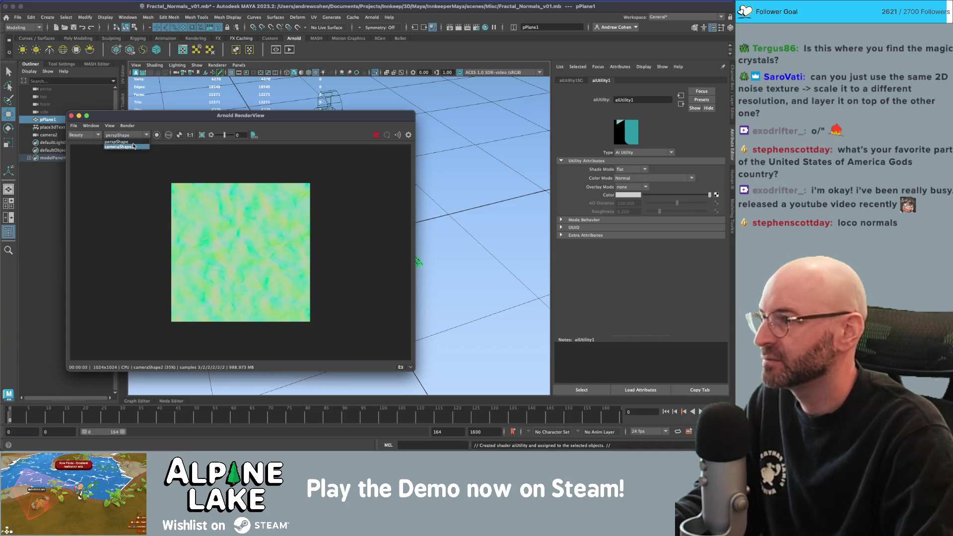
click(133, 146)
click(377, 135)
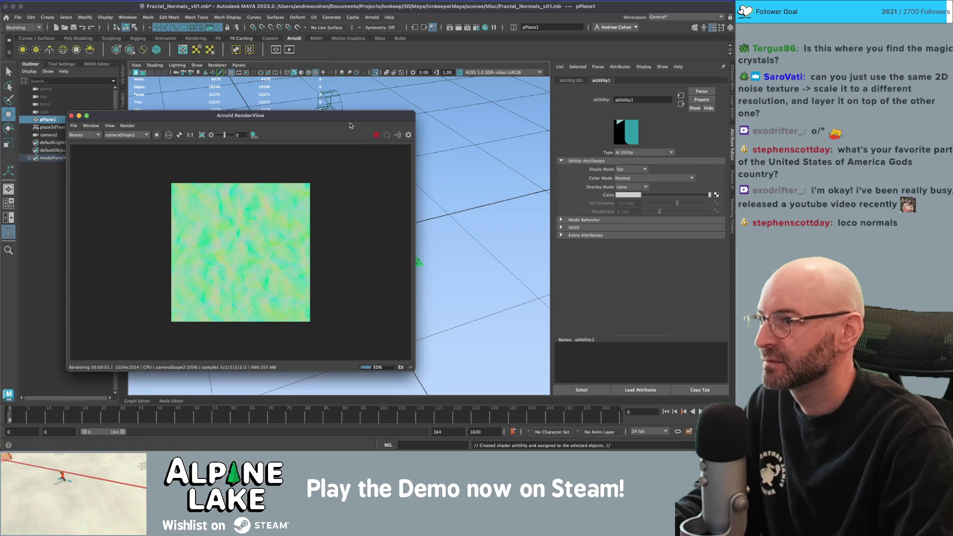
drag(350, 119, 399, 135)
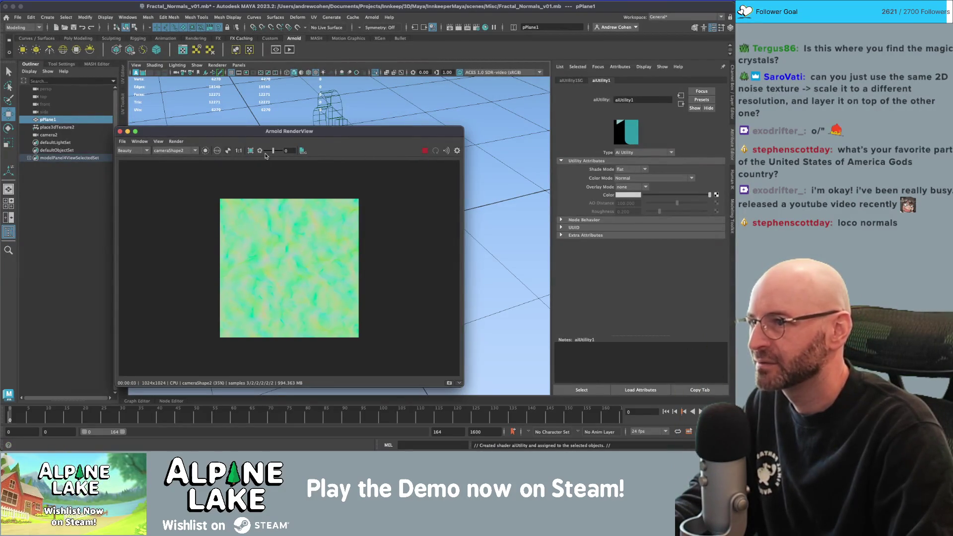
- Compare the normals render with grey shading via undo/redo, then stop IPR
key(ctrl+z)
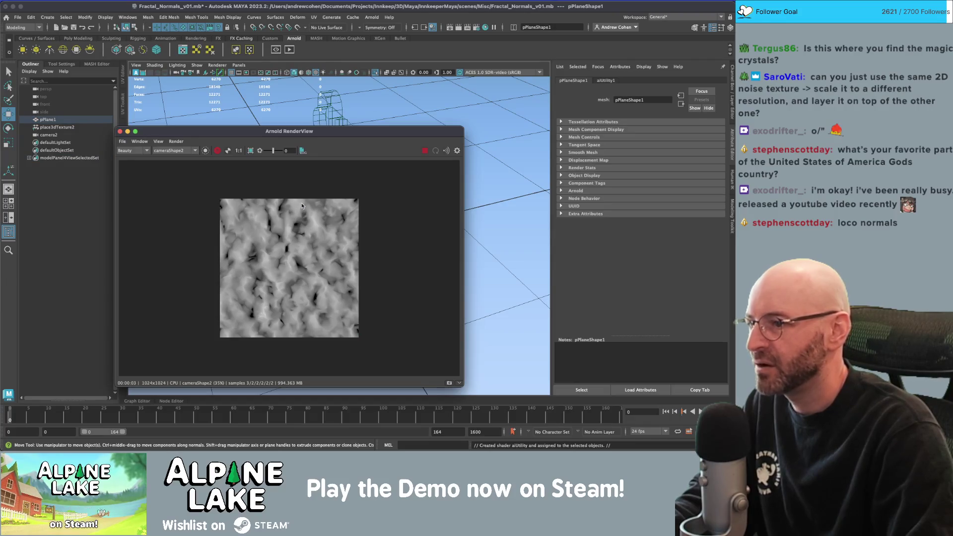
key(shift+z)
key(ctrl+z)
key(shift+z)
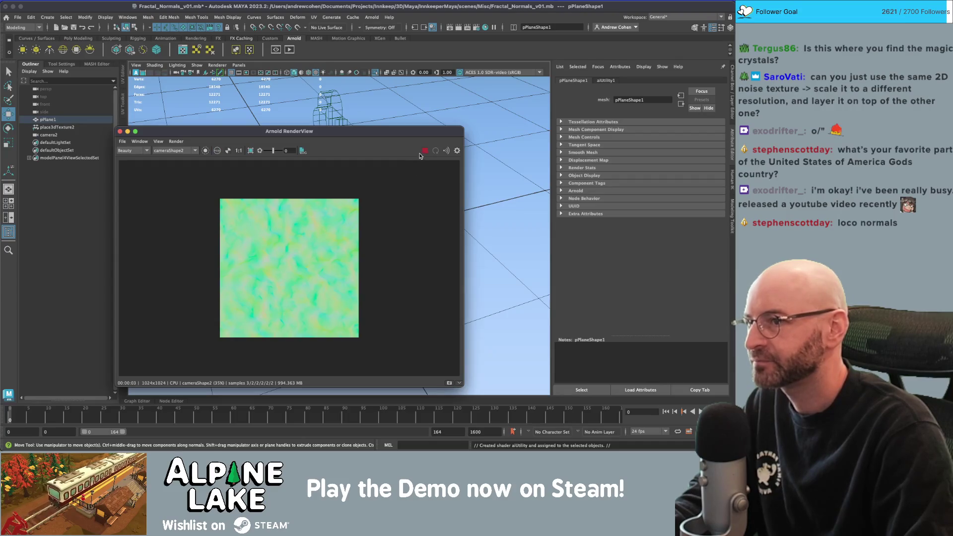
click(425, 151)
mouse_move(323, 131)
mouse_down()
mouse_move(314, 153)
mouse_move(166, 147)
mouse_up()
click(381, 234)
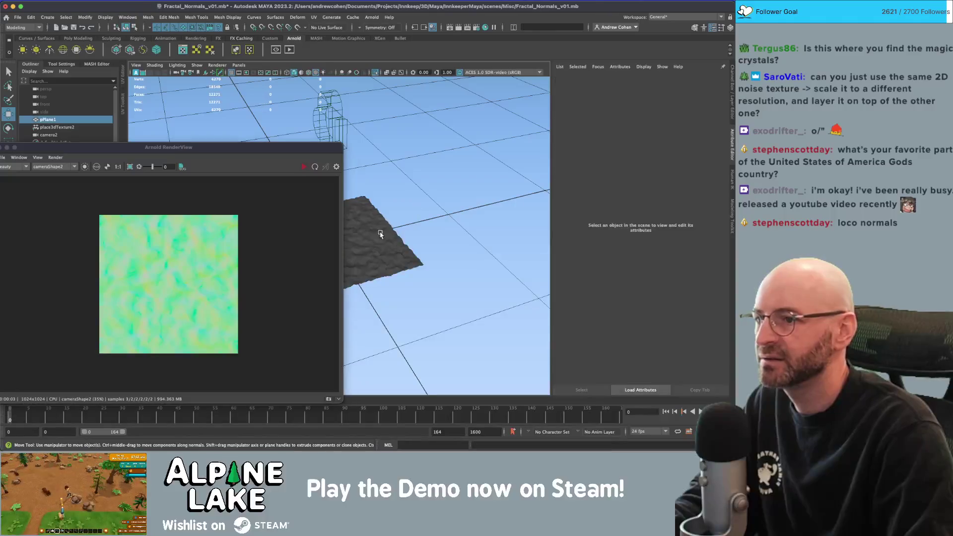
- Set the plane's aiUtility Color Mode to Geometric Normal and re-render
click(380, 234)
click(631, 79)
click(645, 179)
scroll(640, 193, down, 5)
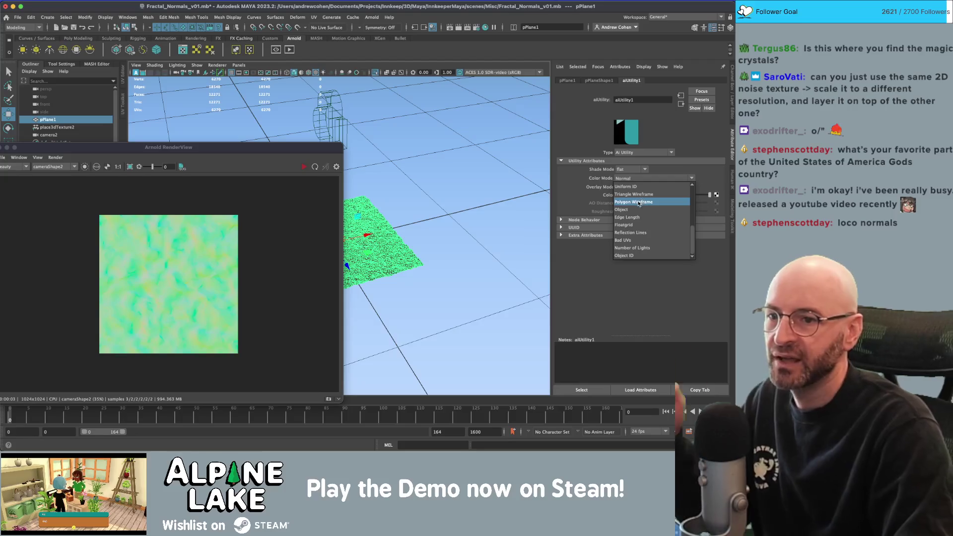
scroll(642, 209, up, 5)
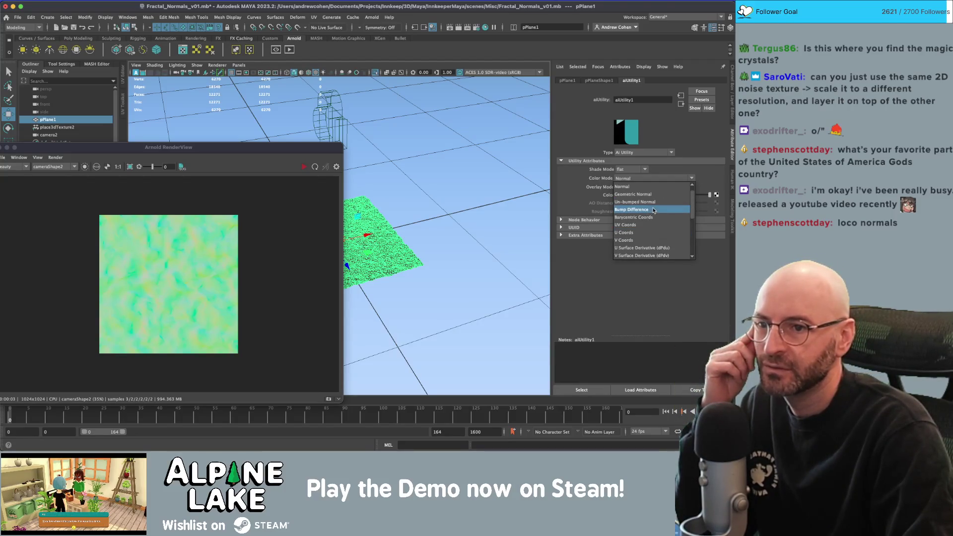
scroll(646, 205, up, 1)
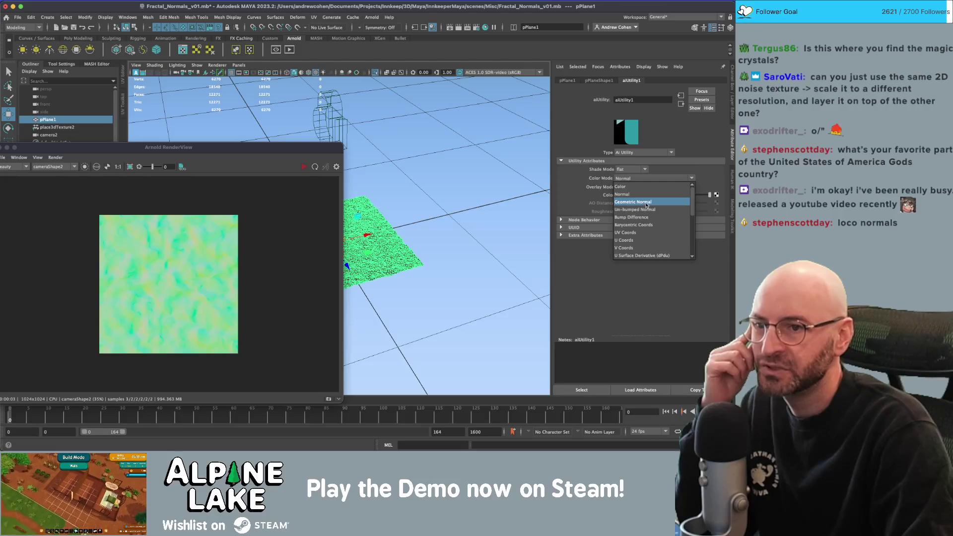
click(651, 202)
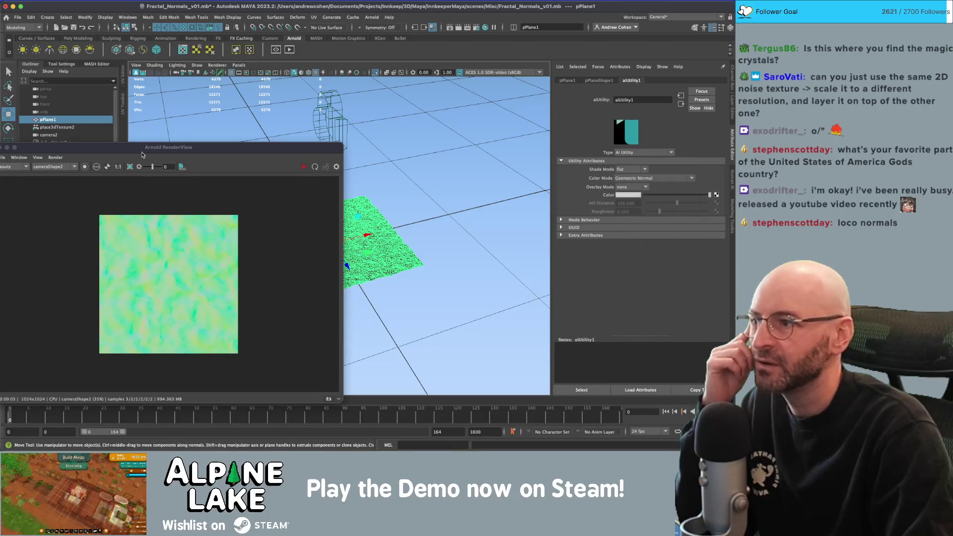
drag(147, 151, 165, 147)
click(313, 162)
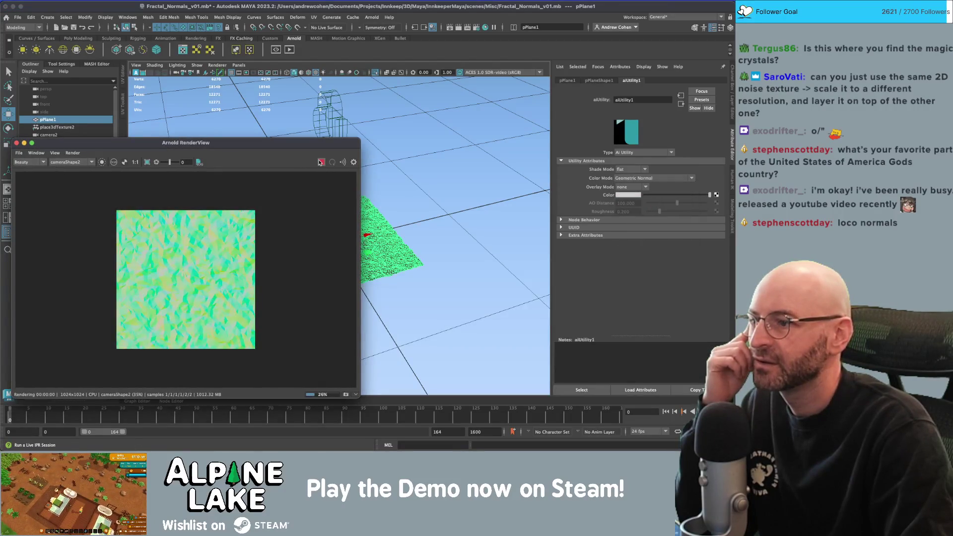
- Browse the Color Mode list again, leaving Geometric Normal selected
click(645, 179)
scroll(646, 219, down, 2)
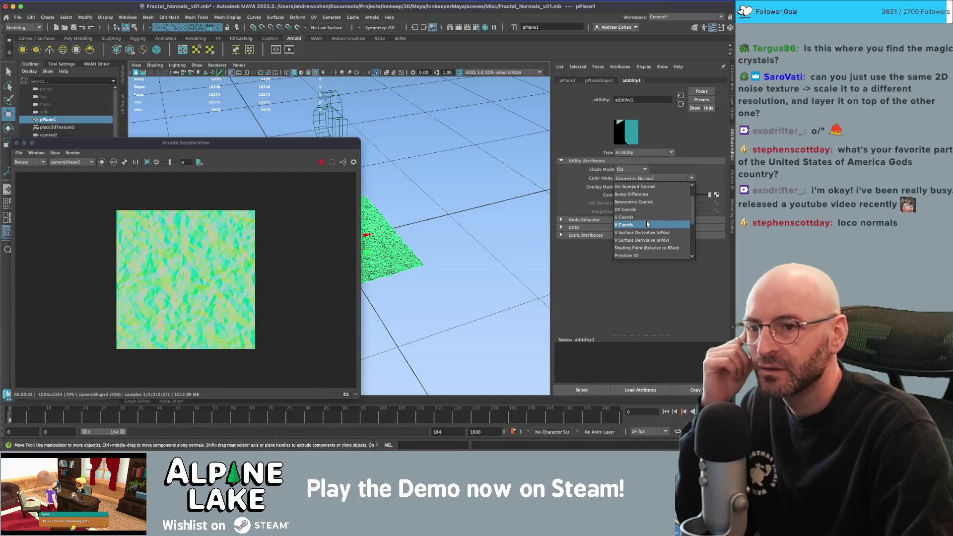
scroll(648, 218, down, 1)
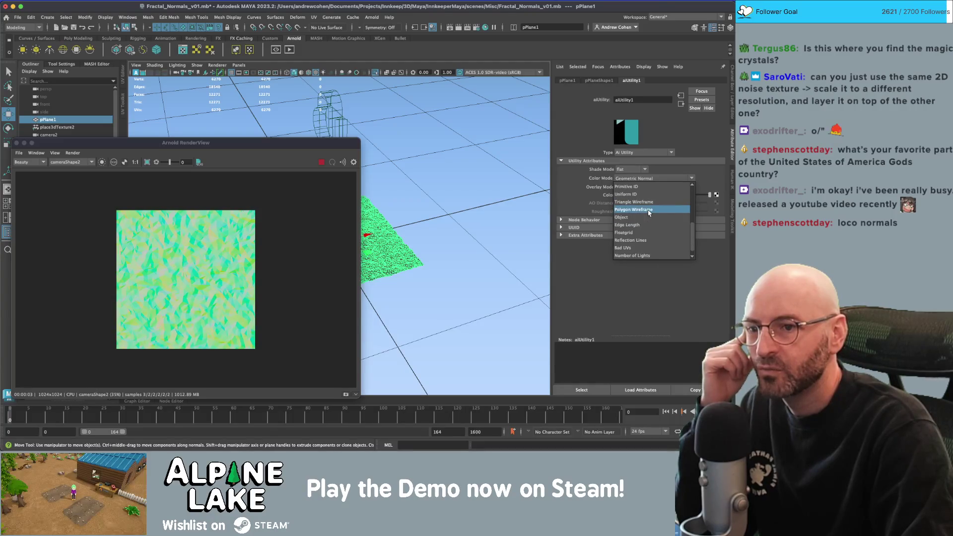
scroll(648, 214, down, 1)
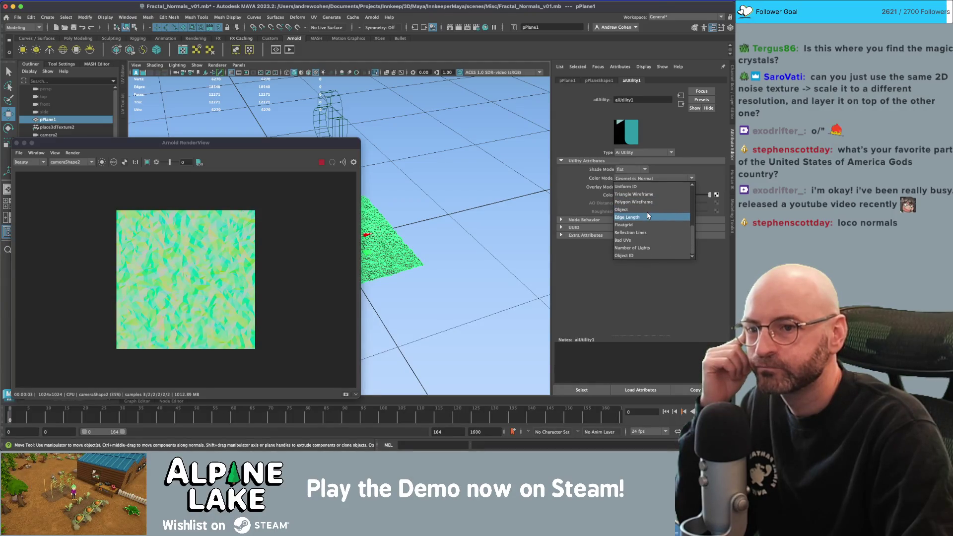
scroll(647, 218, up, 2)
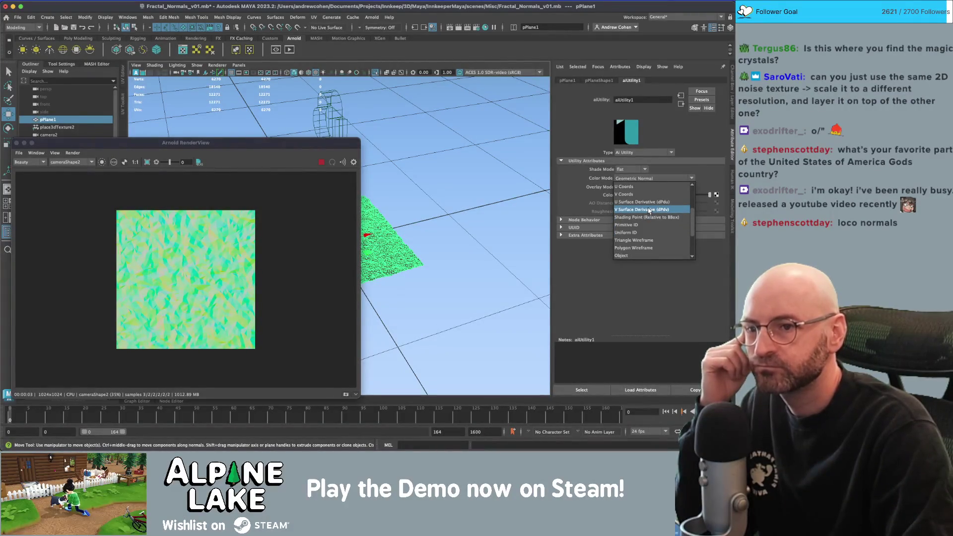
scroll(651, 214, up, 3)
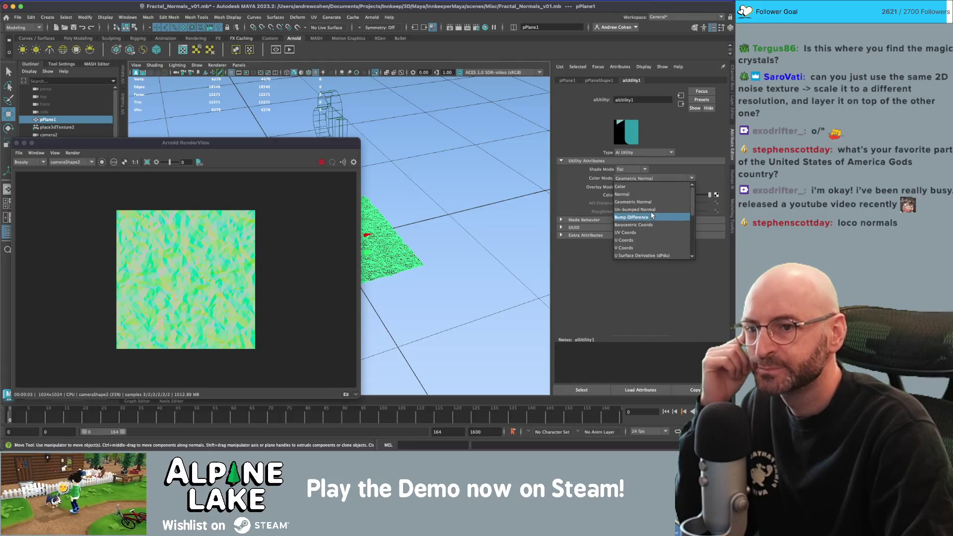
click(640, 202)
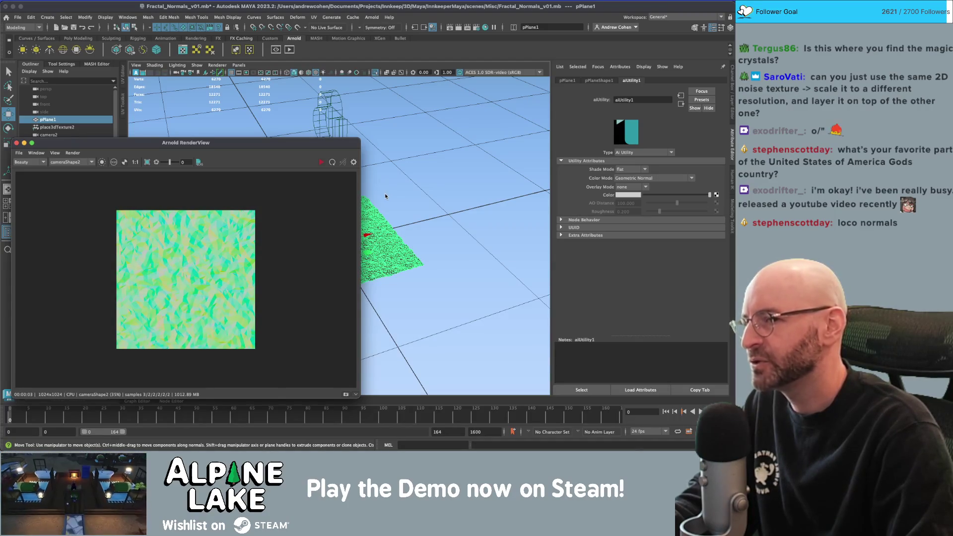
- Switch the aiUtility Color Mode back to Normal and re-render the smooth normal map
click(634, 187)
click(634, 189)
click(635, 179)
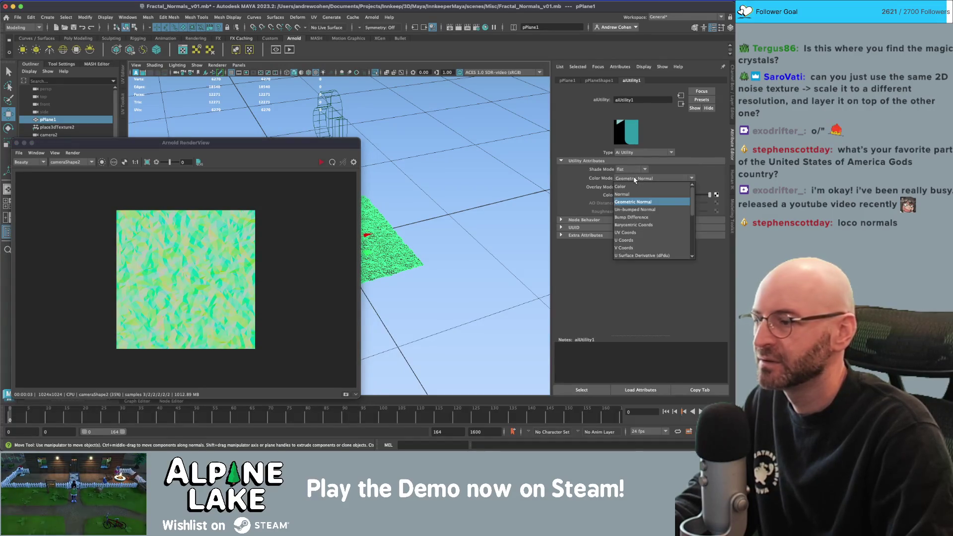
click(634, 180)
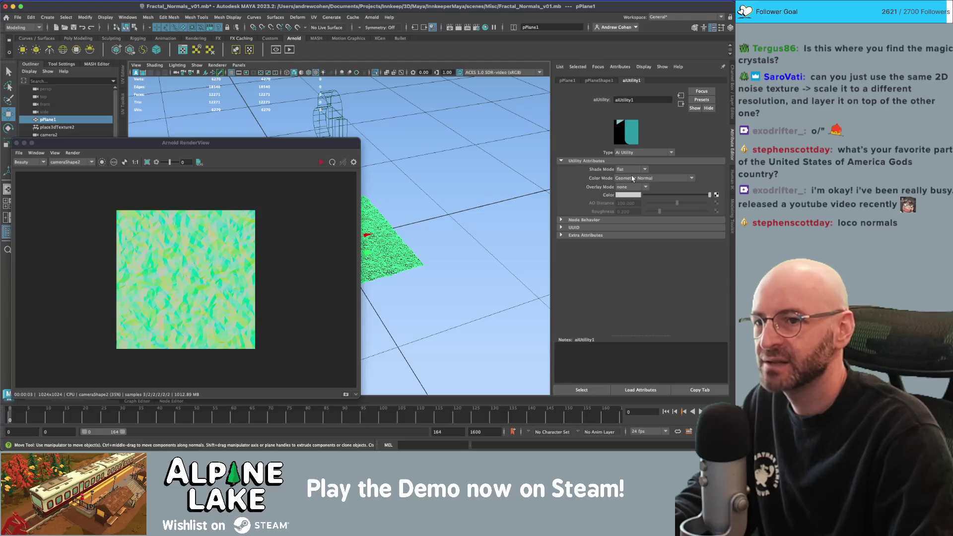
click(639, 178)
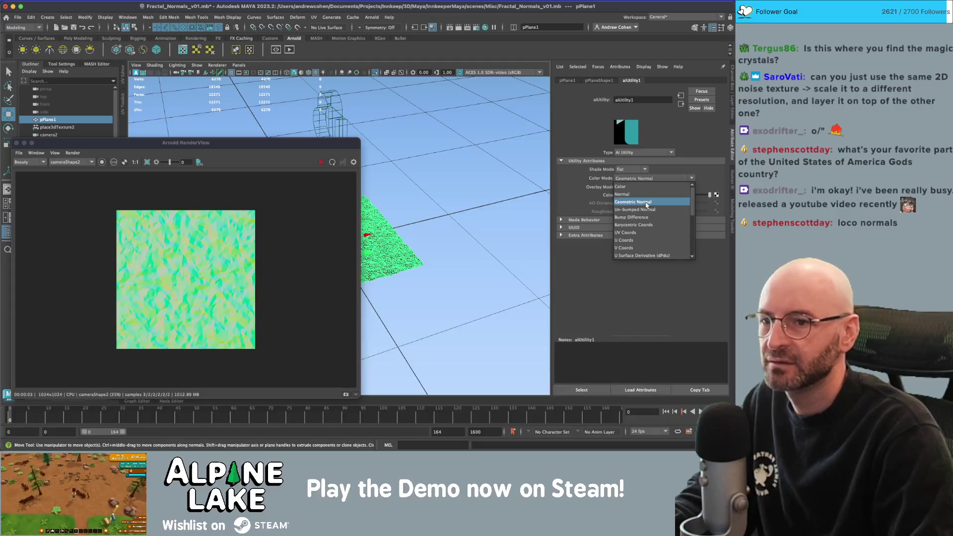
click(645, 194)
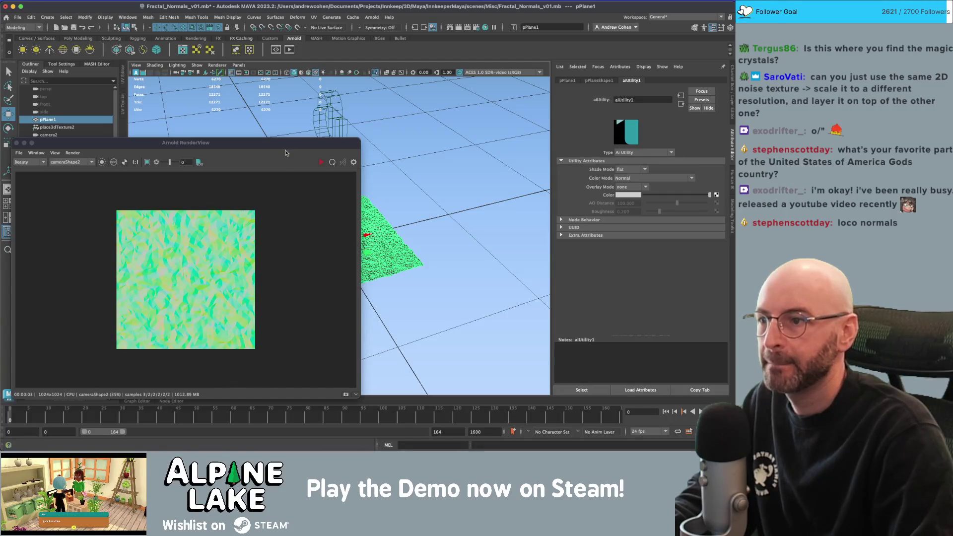
click(320, 162)
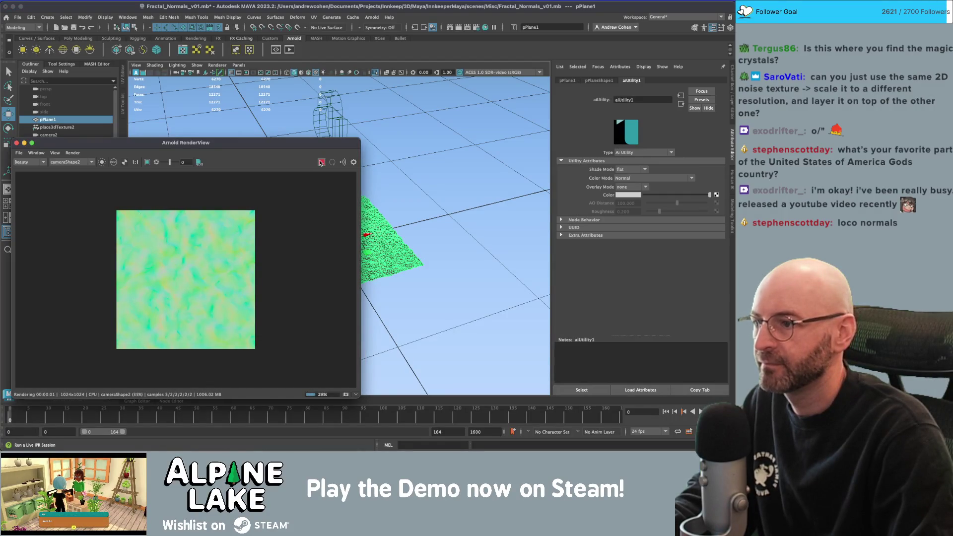
- Save the cameraShape2 normals render as Fractal_Normal_v01 in the images folder
drag(206, 146, 214, 139)
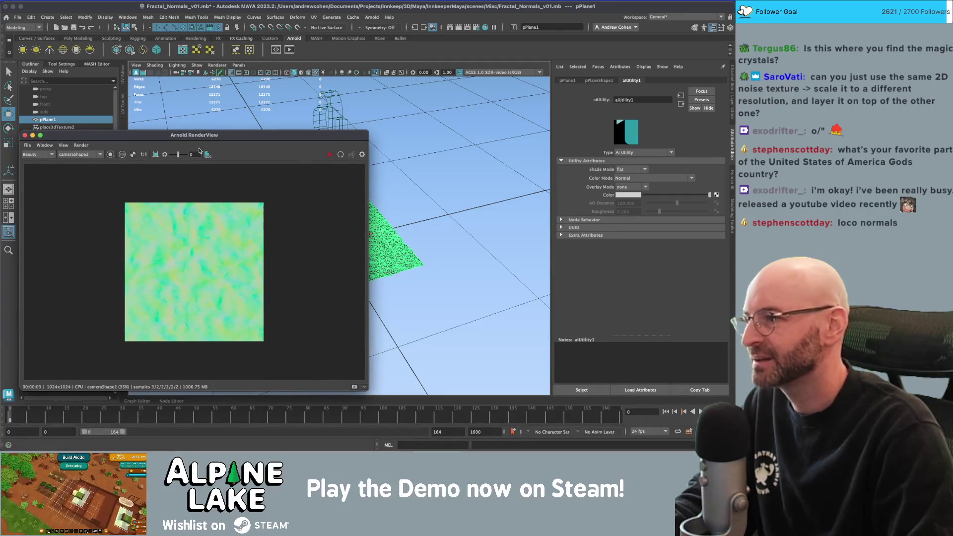
click(28, 144)
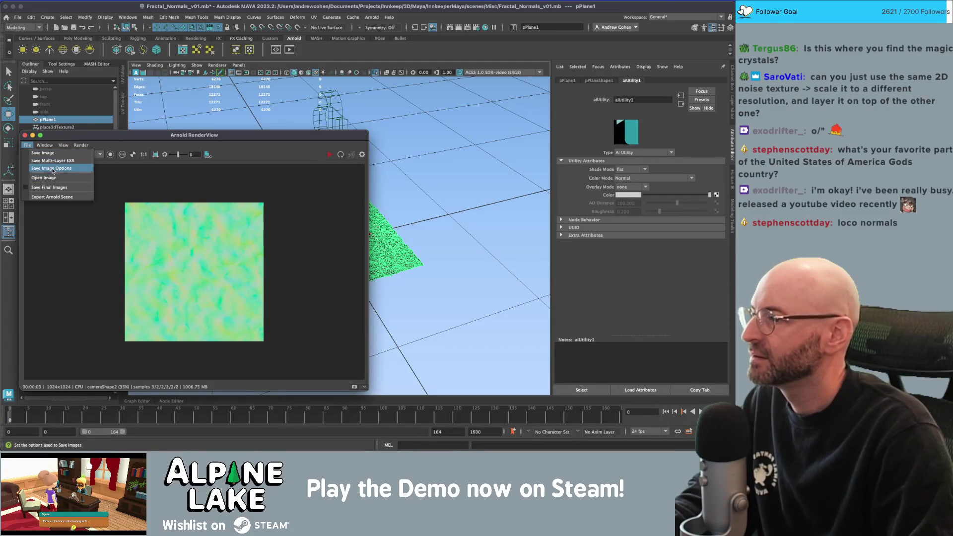
click(50, 156)
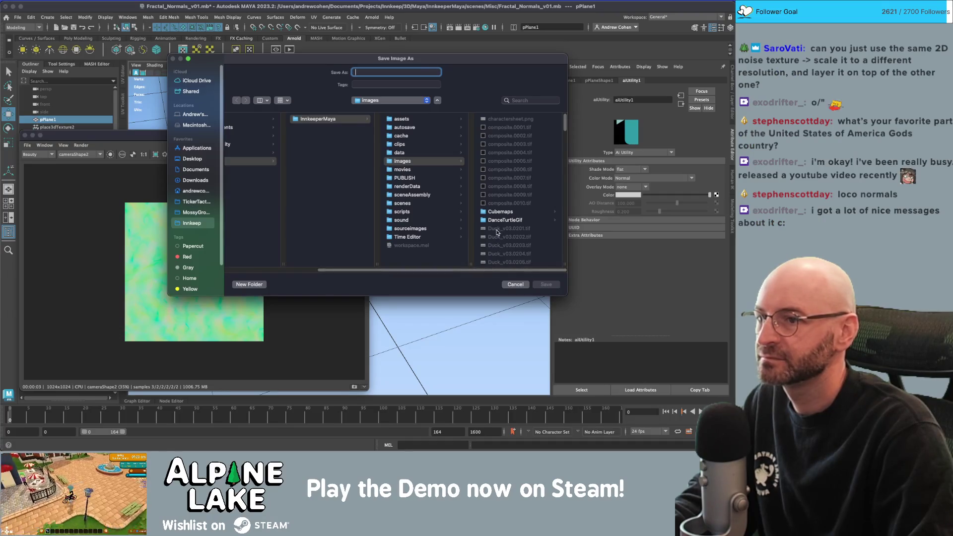
text(Fractal_Normal_Test)
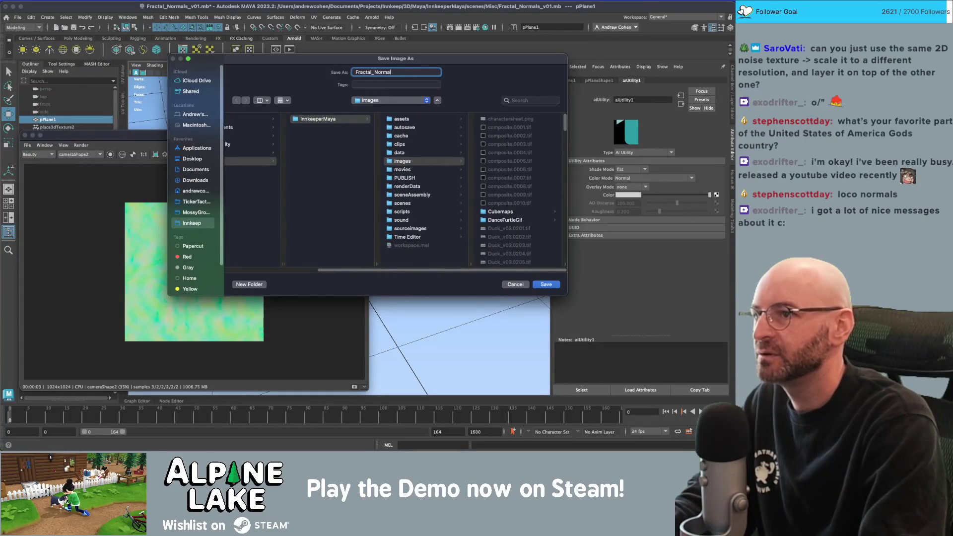
key(BackSpace)
key(BackSpace)
key(BackSpace)
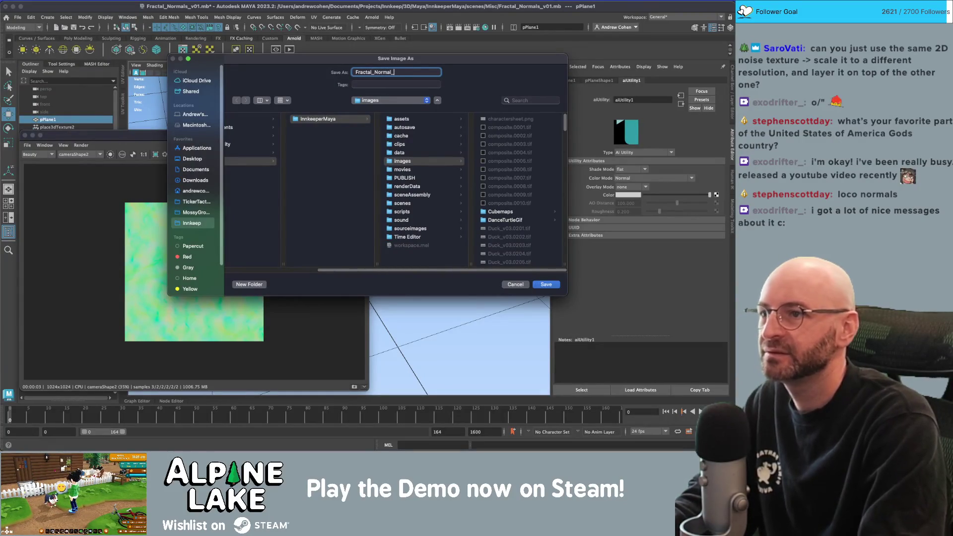
text(v0)
text(_1024)
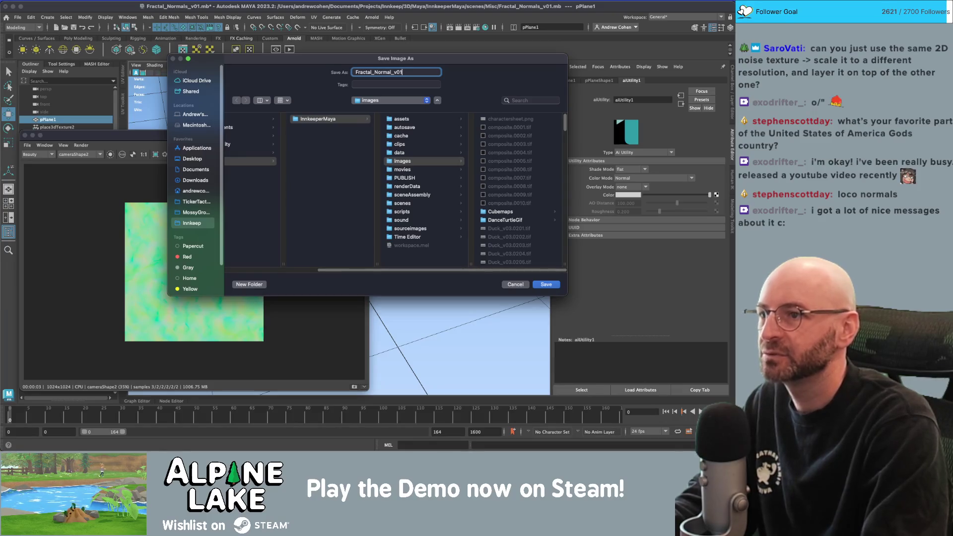
key(Return)
key(super+Tab)
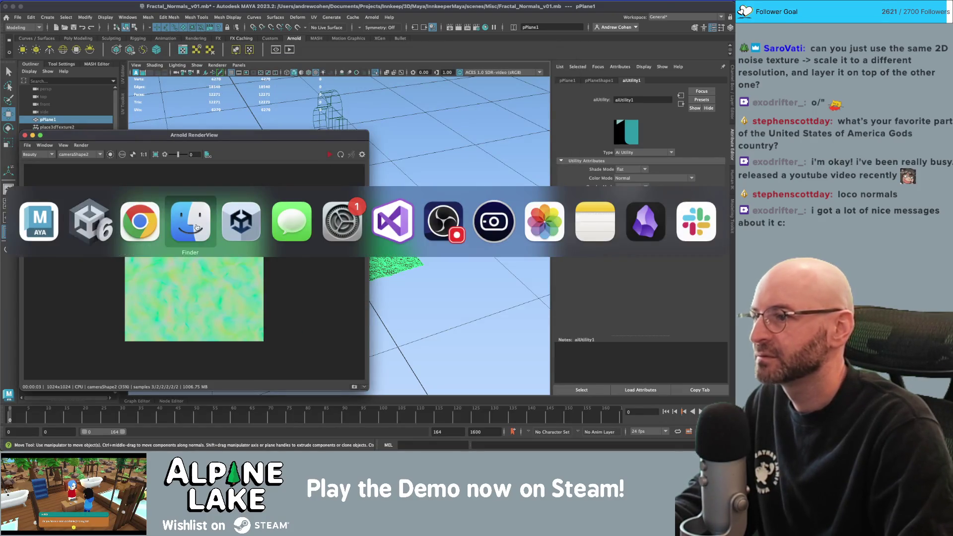
- Search the Unity project for 'normal' textures and inspect FAE_Water_Normals
key(super+Tab)
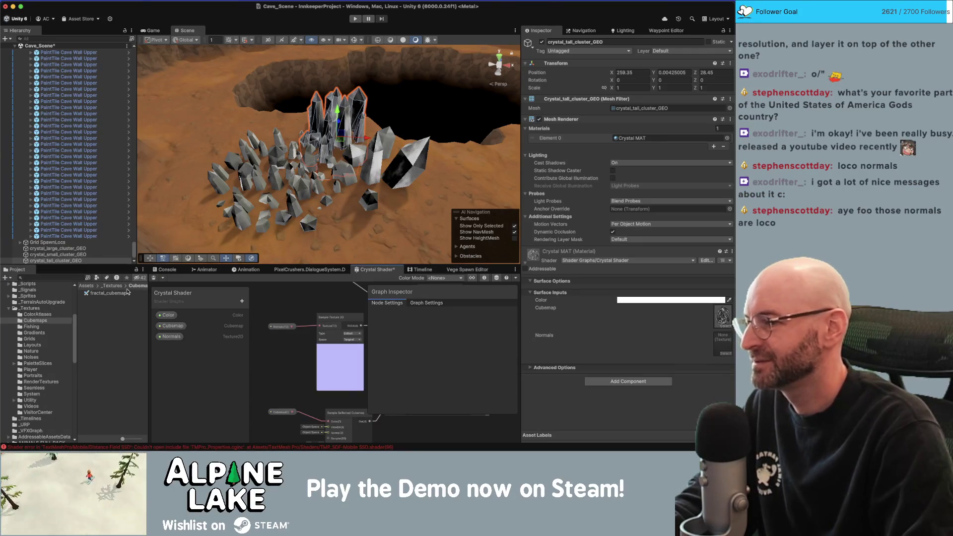
click(50, 316)
click(30, 308)
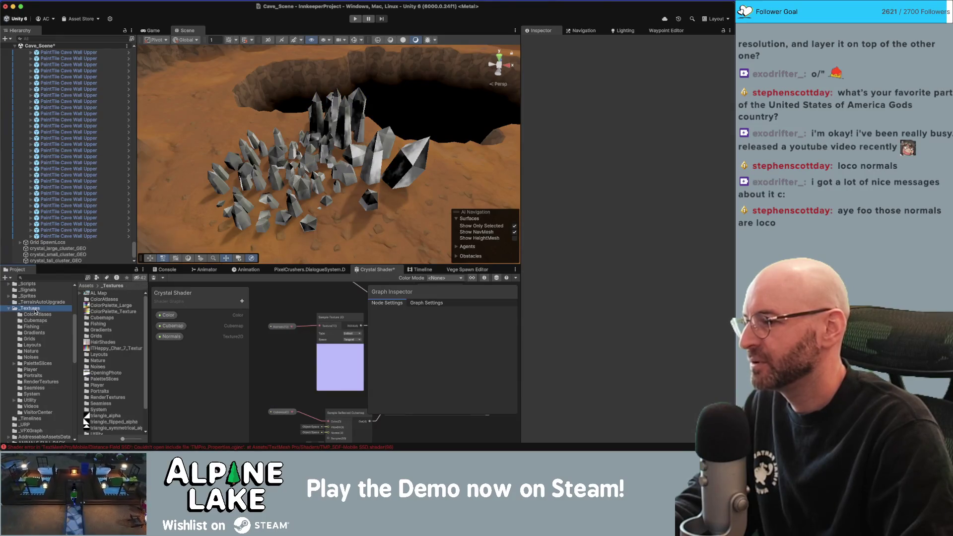
click(54, 277)
text(fractal)
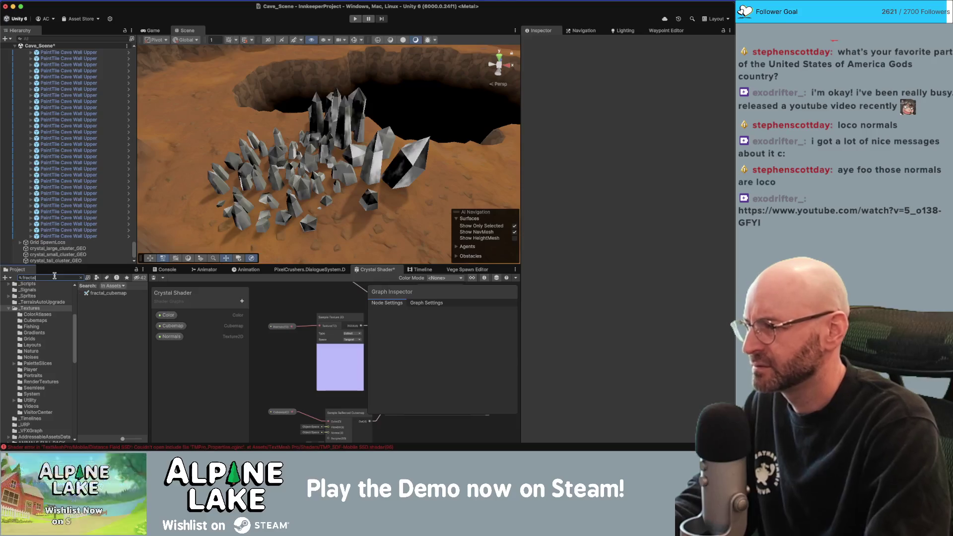
key(BackSpace)
key(BackSpace)
key(BackSpace)
text(normal)
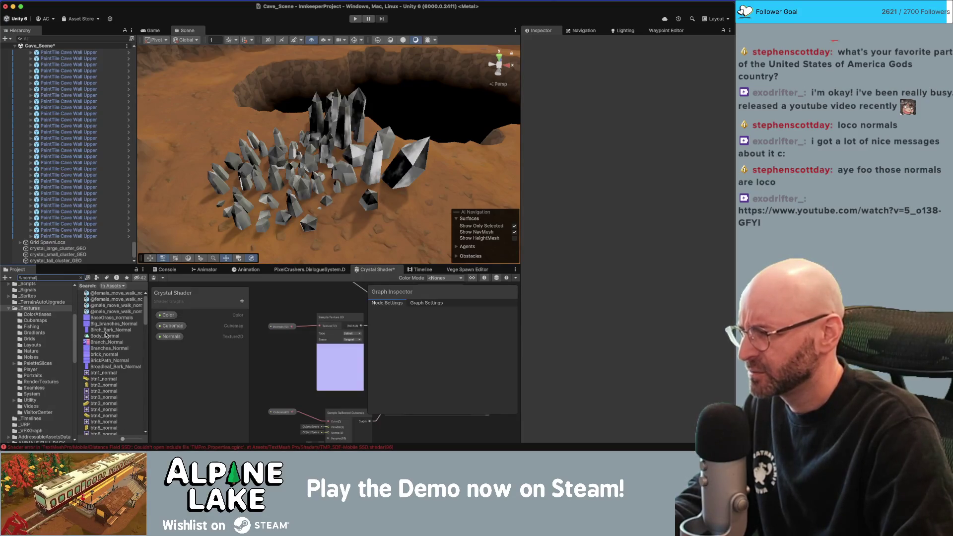
scroll(106, 334, down, 10)
scroll(106, 369, up, 1)
click(102, 340)
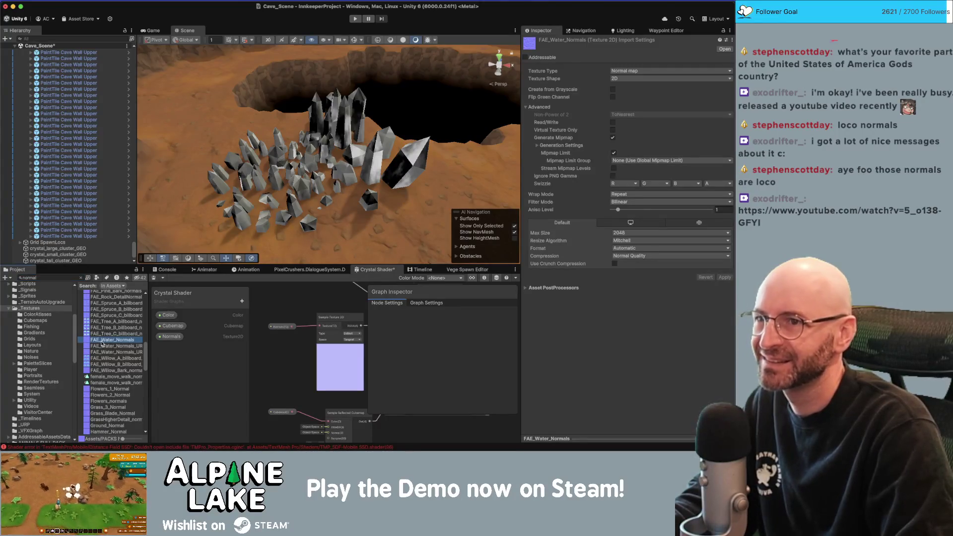
- Assign the URP water normals texture to the tall crystal cluster's Normals slot
click(347, 122)
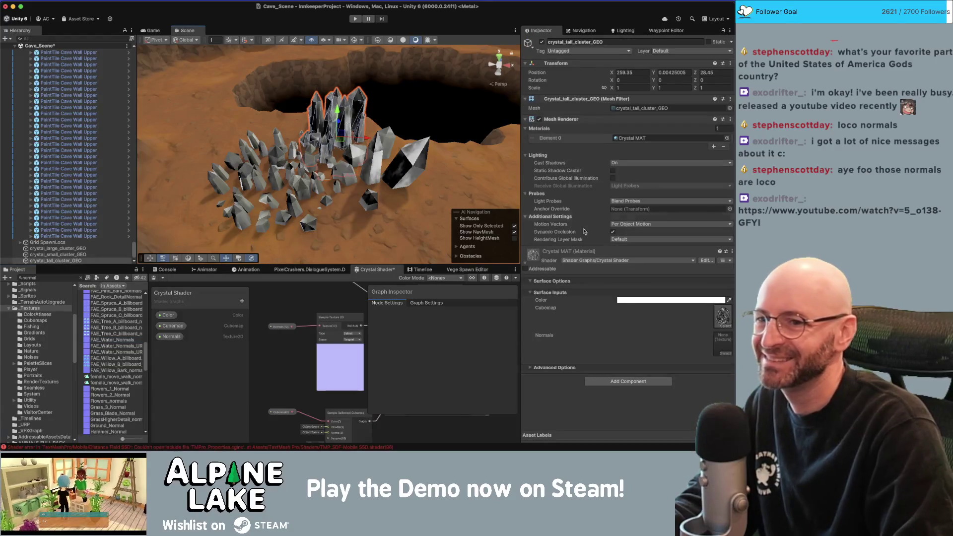
click(722, 352)
text(water)
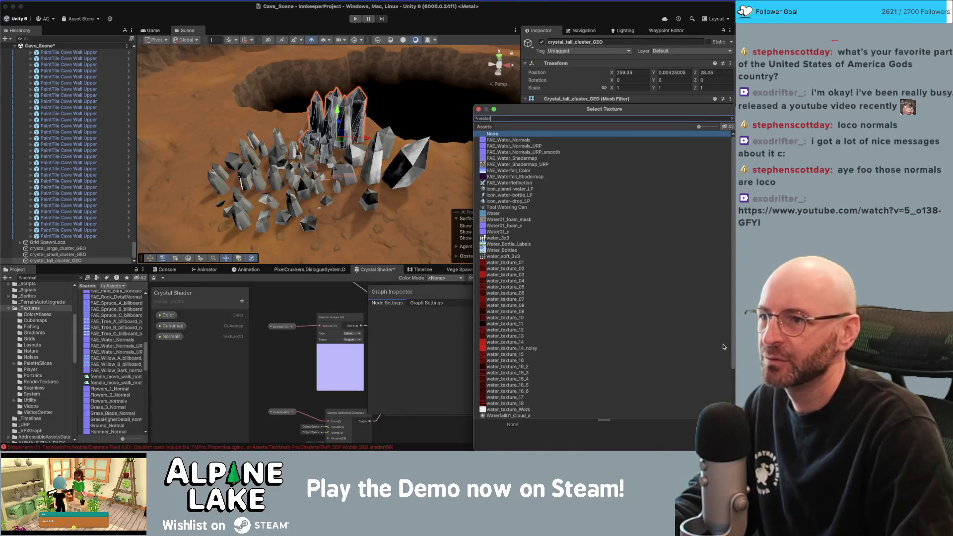
key(Down)
key(Down)
key(Return)
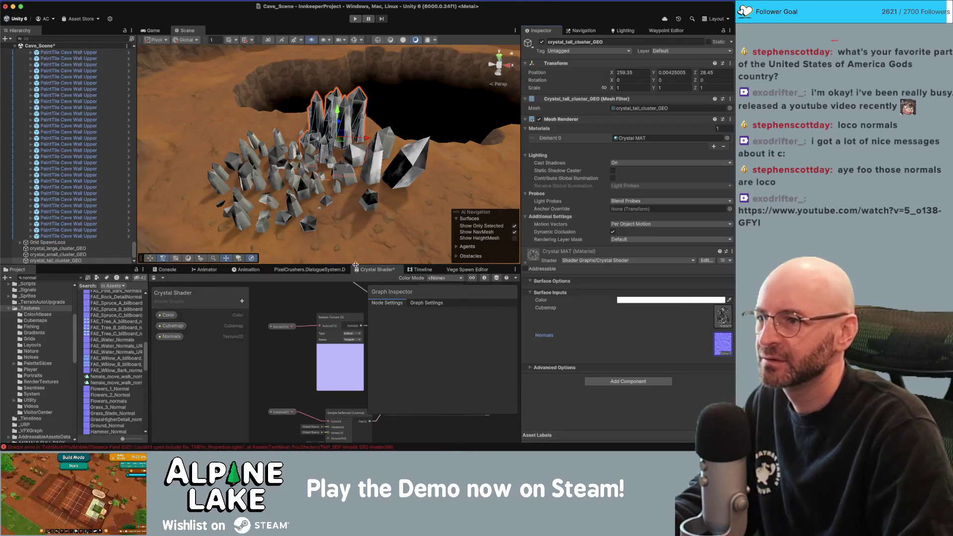
drag(328, 208, 356, 211)
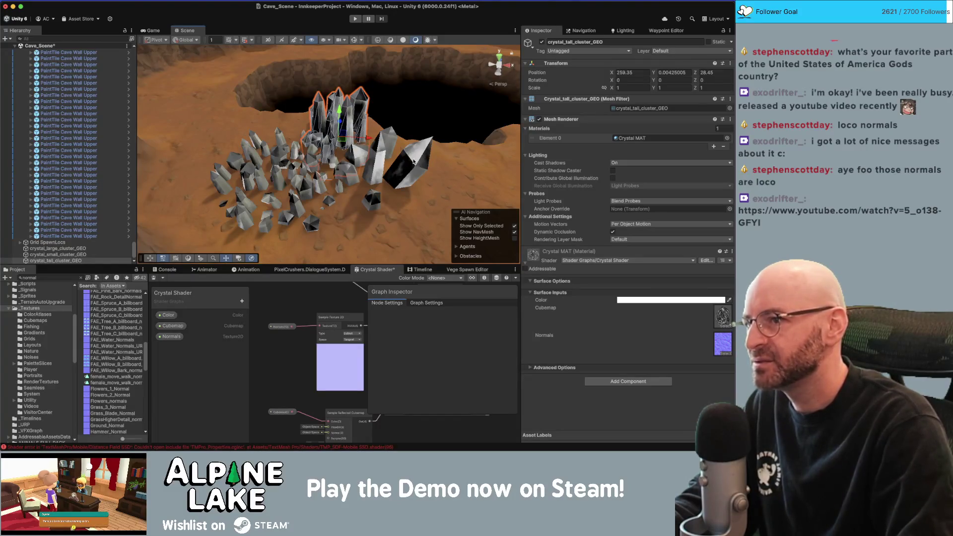
scroll(412, 162, up, 3)
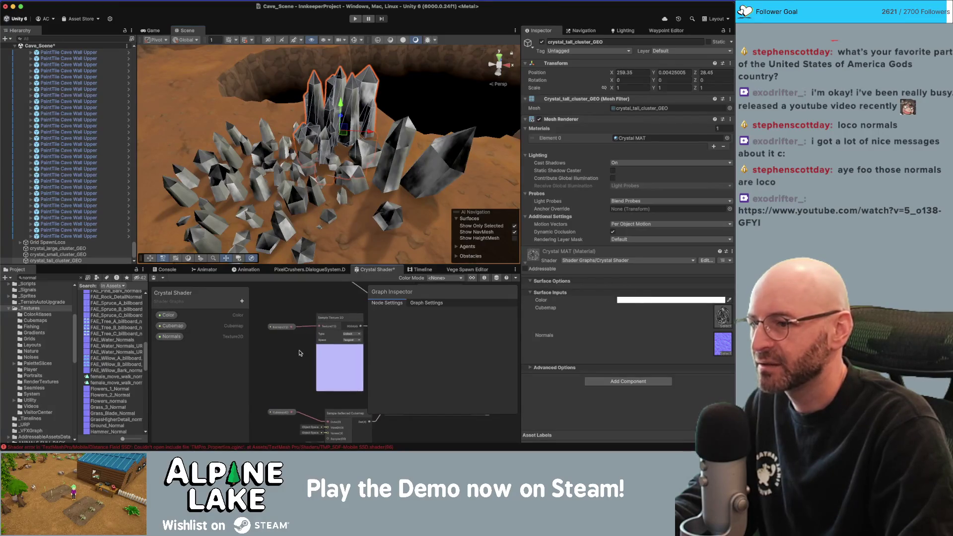
drag(320, 323, 278, 318)
double_click(369, 273)
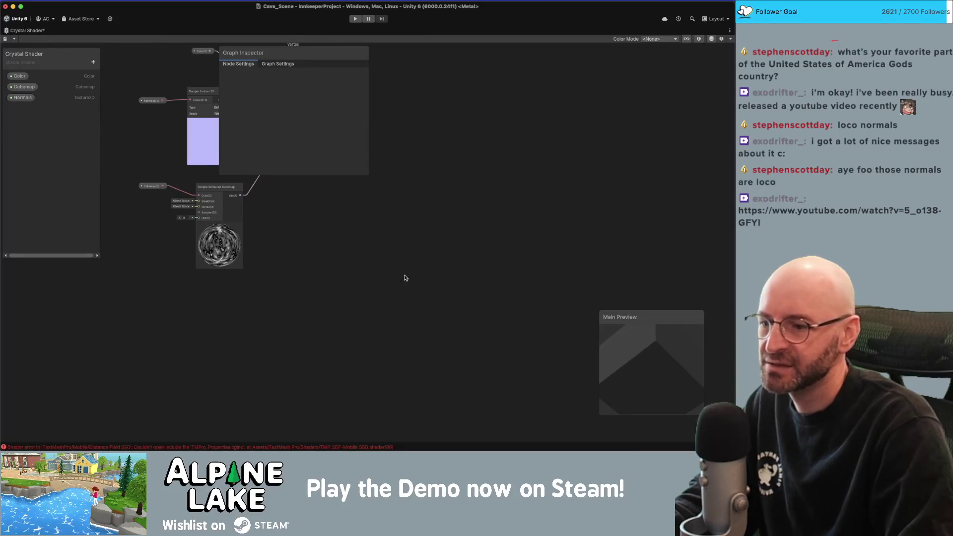
- Keep the node preview shape as a sphere and move the Normals sampling nodes left
right_click(636, 347)
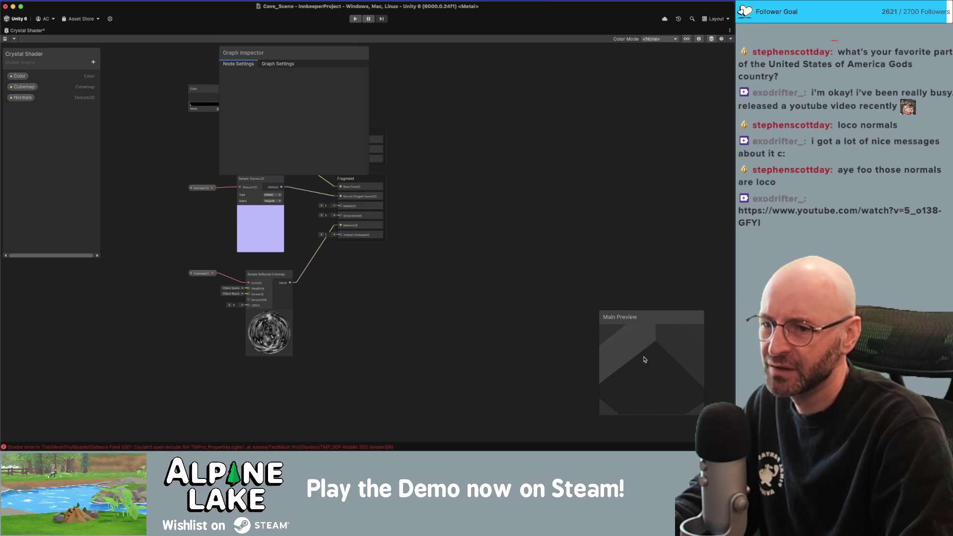
right_click(646, 359)
click(660, 367)
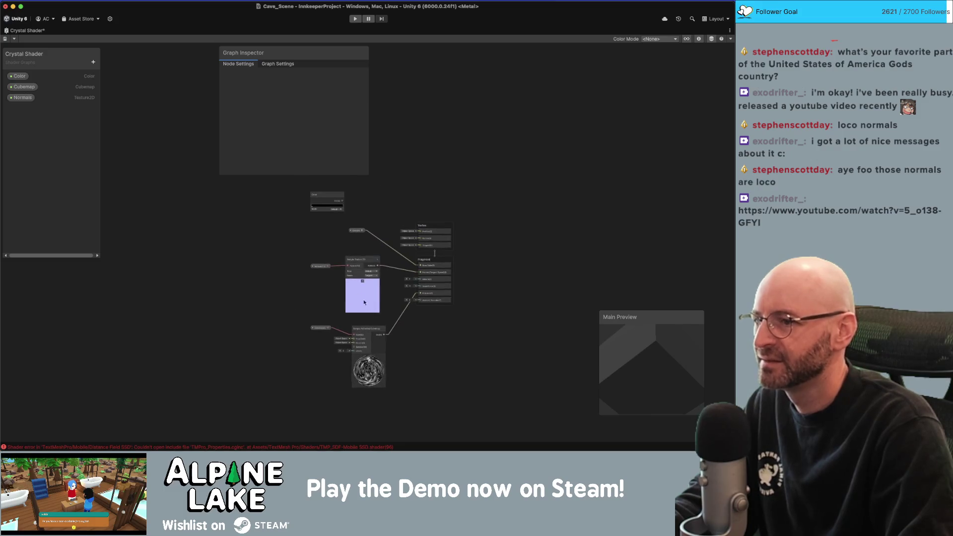
mouse_move(277, 239)
mouse_down()
mouse_move(377, 260)
mouse_move(290, 243)
mouse_up()
scroll(299, 268, up, 3)
- Set the Sample Texture 2D node to Normal type in Tangent space
click(298, 269)
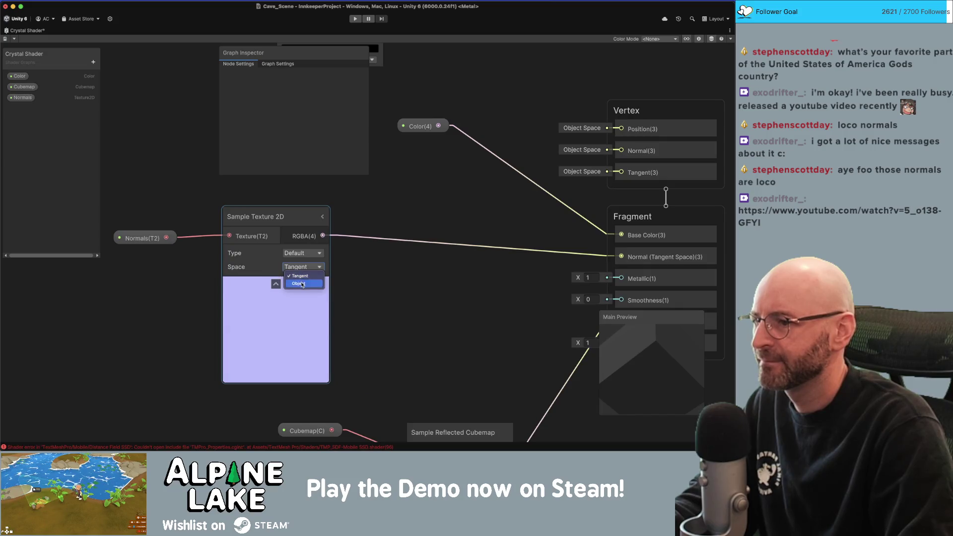
click(298, 283)
click(301, 268)
click(300, 275)
click(302, 253)
click(305, 268)
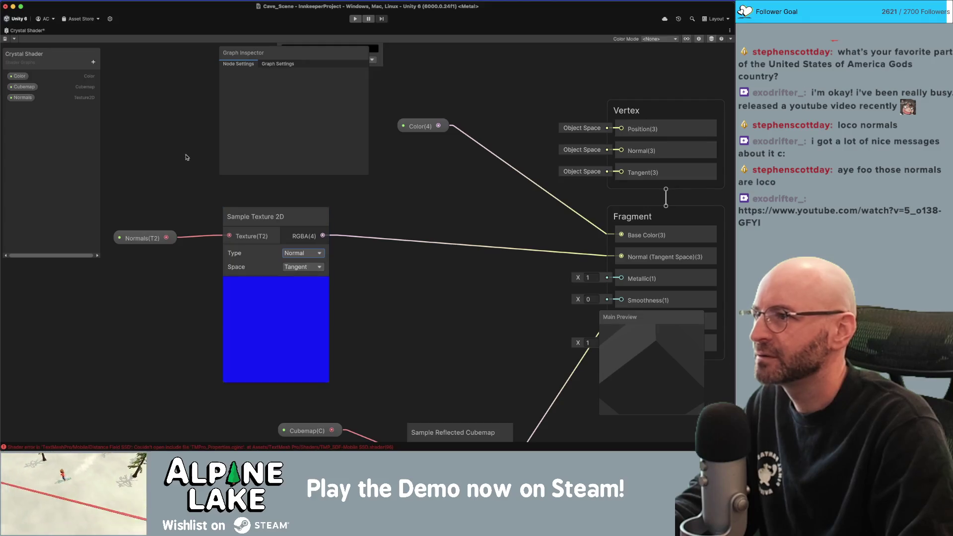
click(149, 239)
drag(150, 239, 155, 235)
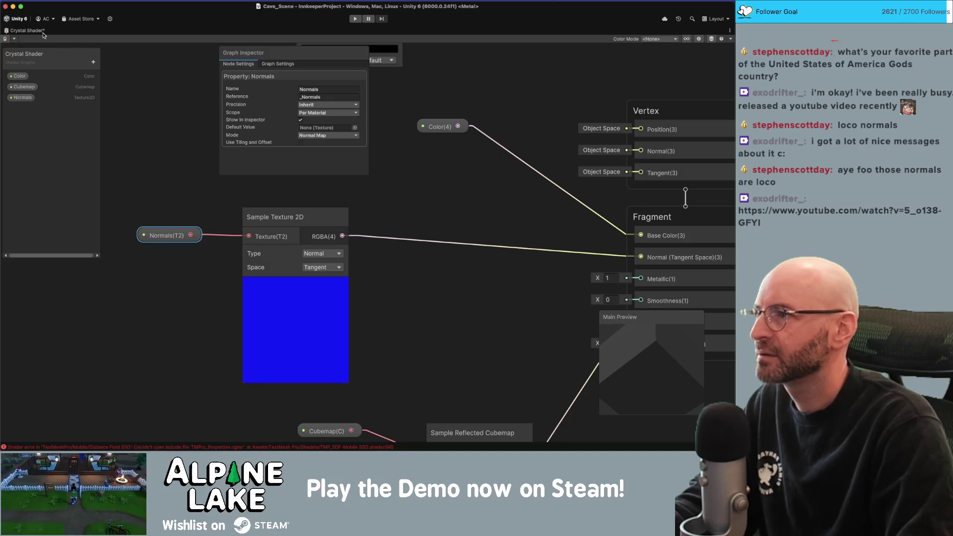
key(shift+space)
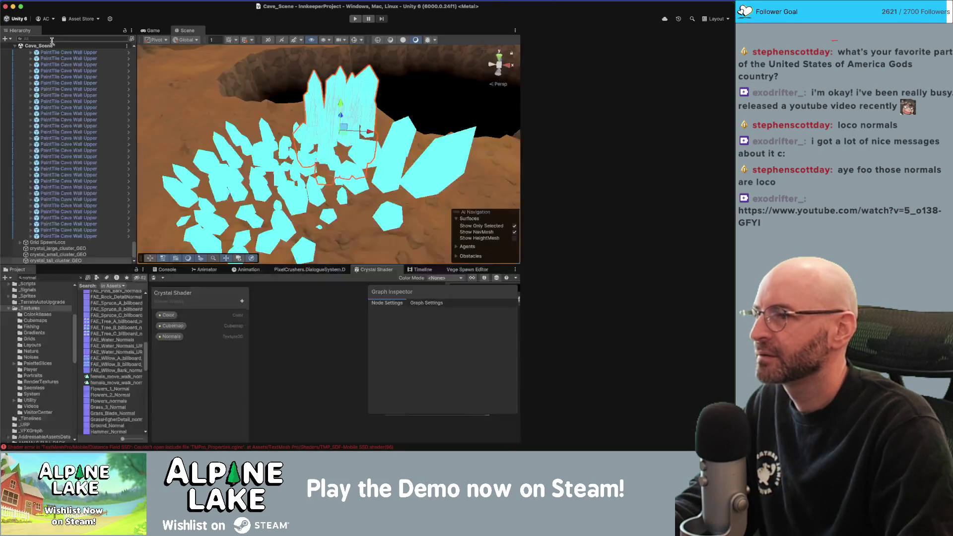
- Orbit the Scene view around the crystal cluster to inspect its normal mapping
right_click(333, 163)
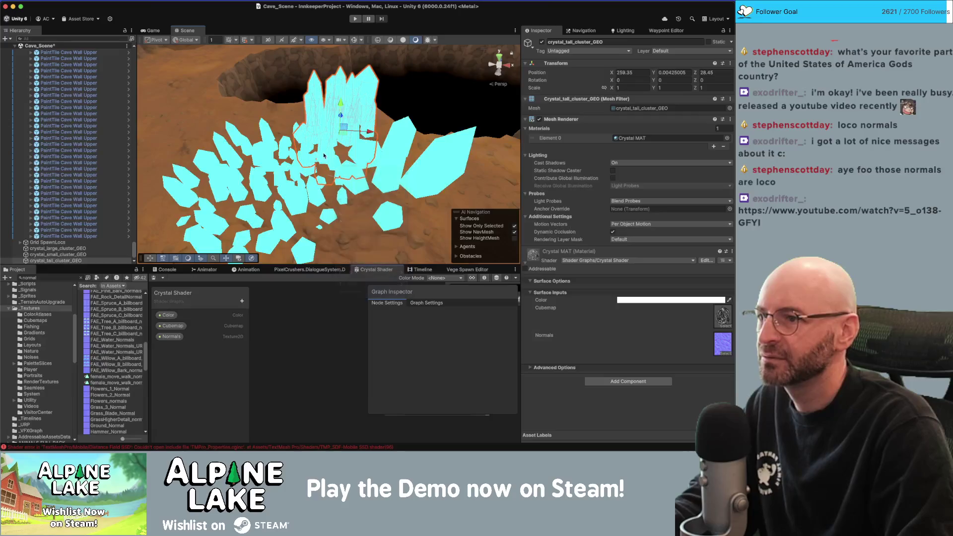
right_click(327, 159)
click(331, 143)
mouse_move(331, 143)
mouse_down()
mouse_move(262, 155)
mouse_move(311, 158)
mouse_move(296, 168)
mouse_move(311, 179)
mouse_move(352, 171)
mouse_up()
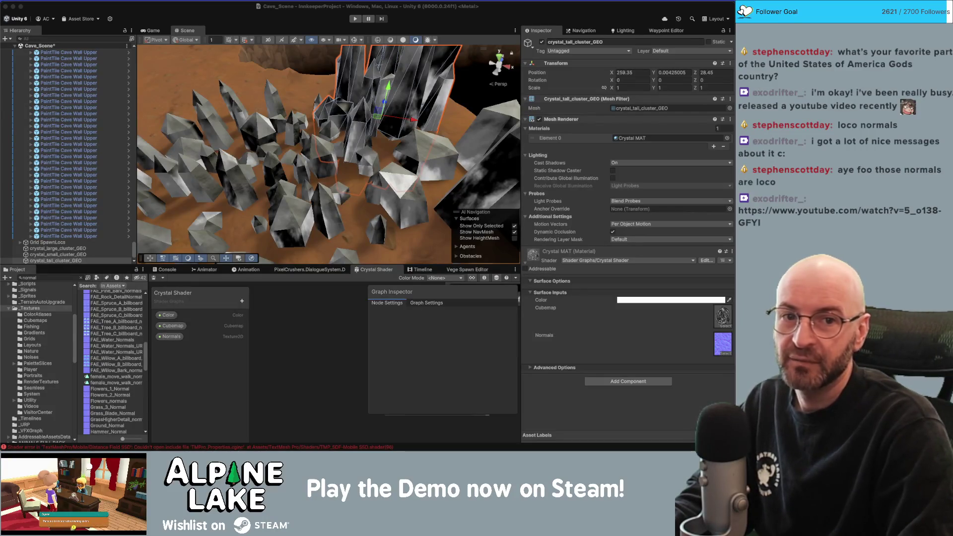
key(super+Tab)
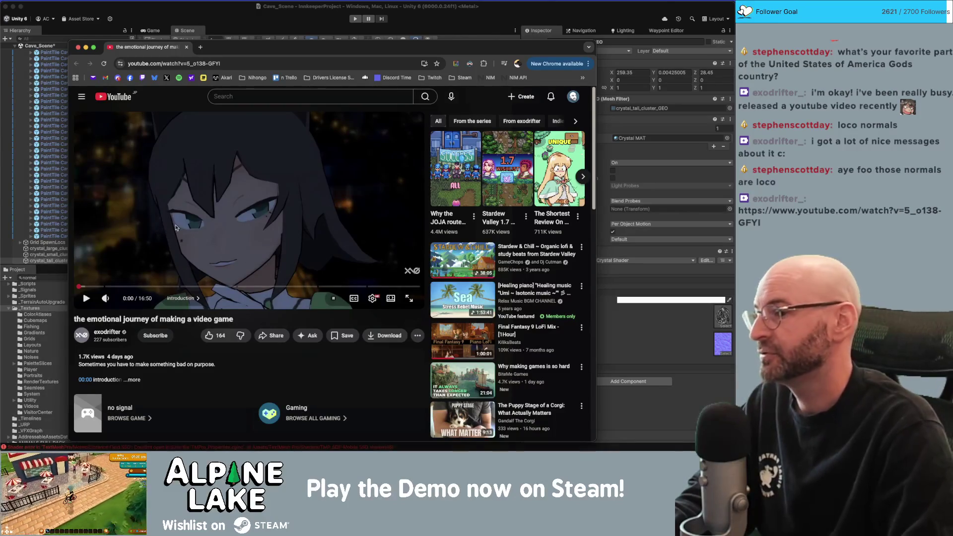
- Like the video and reposition the Chrome window higher on screen
click(209, 336)
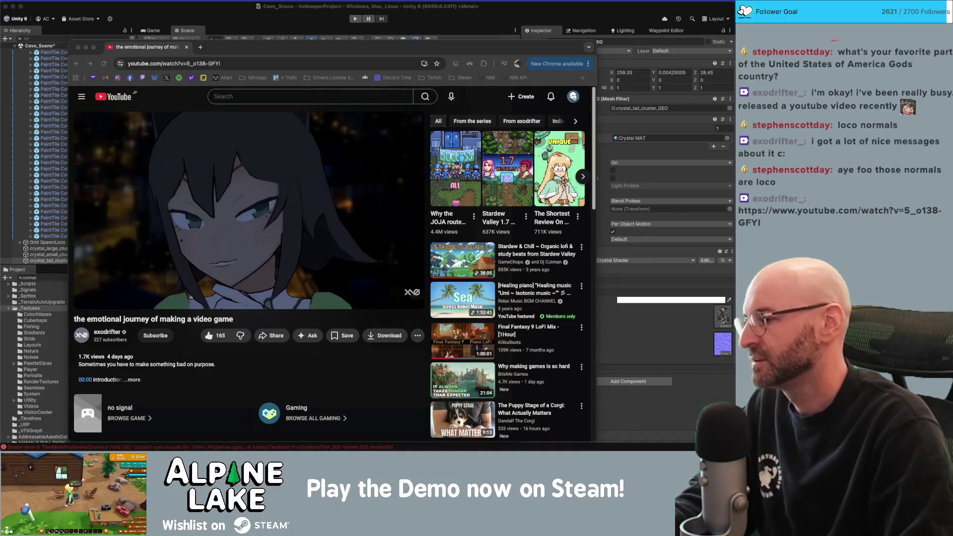
drag(231, 49, 232, 37)
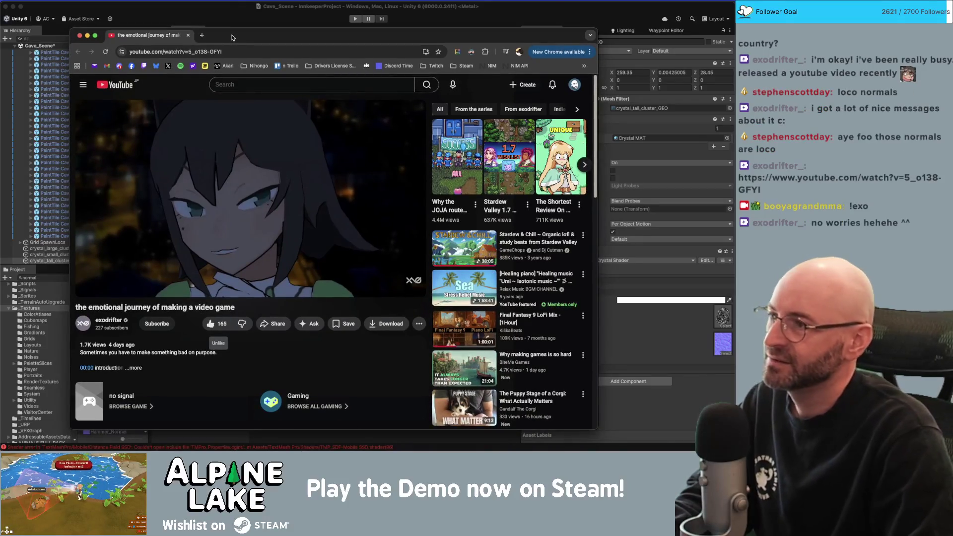
drag(232, 38, 232, 28)
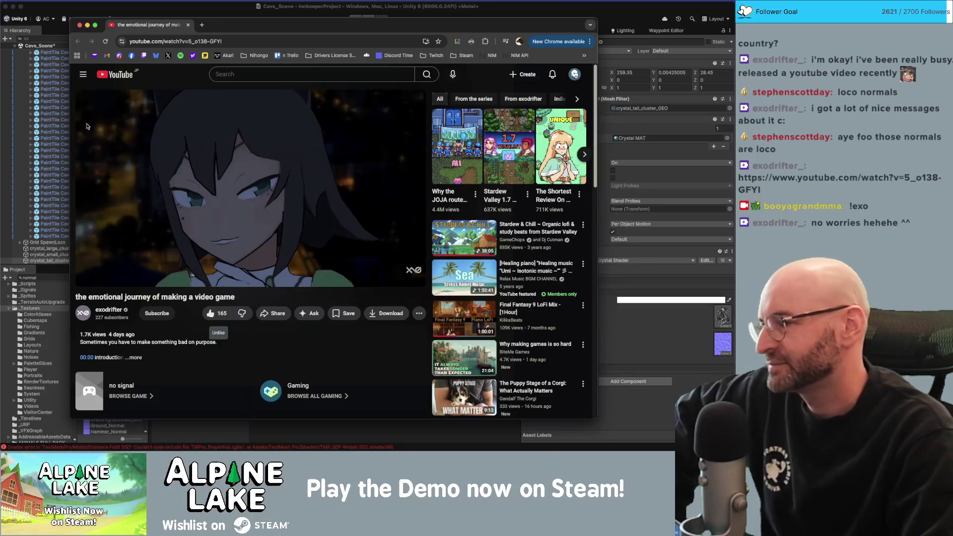
drag(241, 26, 243, 25)
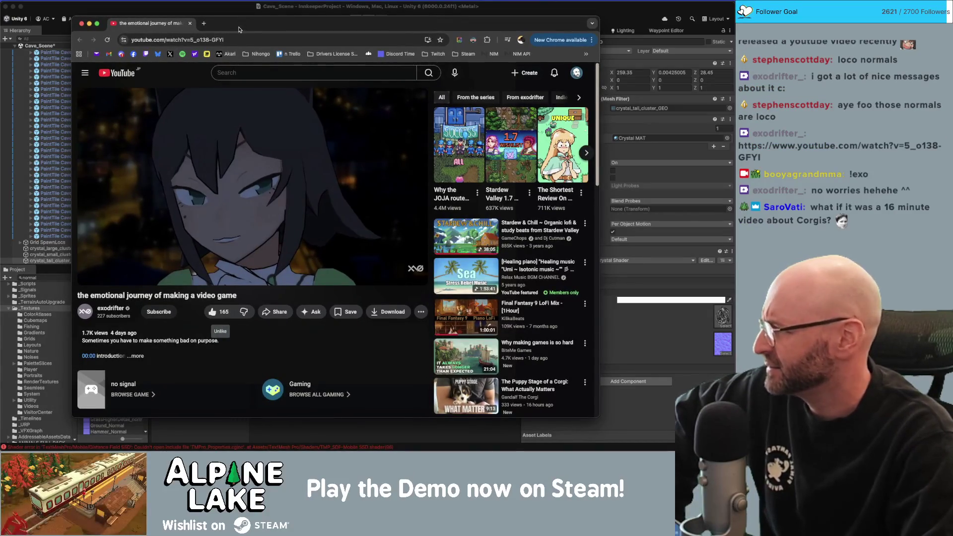
mouse_move(244, 31)
mouse_down()
mouse_move(264, 24)
mouse_move(256, 25)
mouse_up()
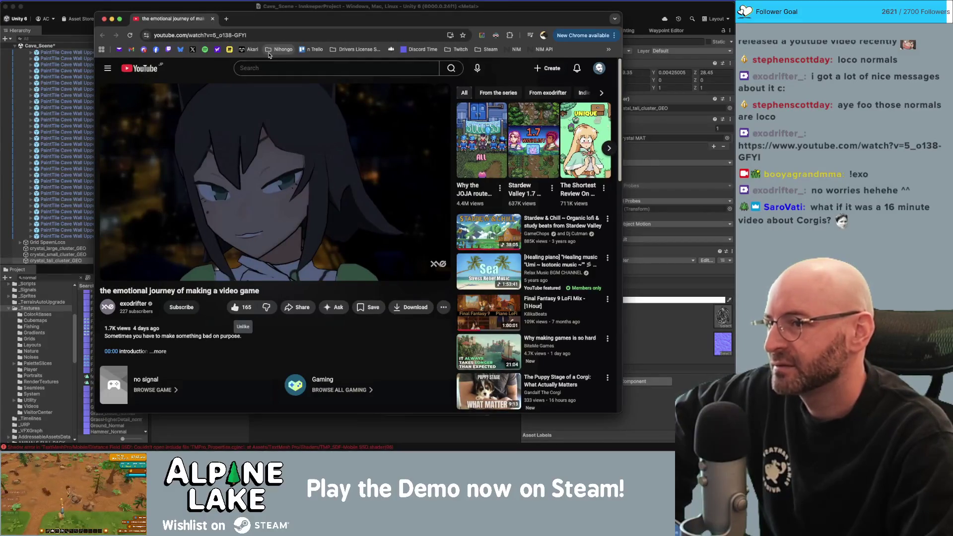
drag(264, 28, 256, 28)
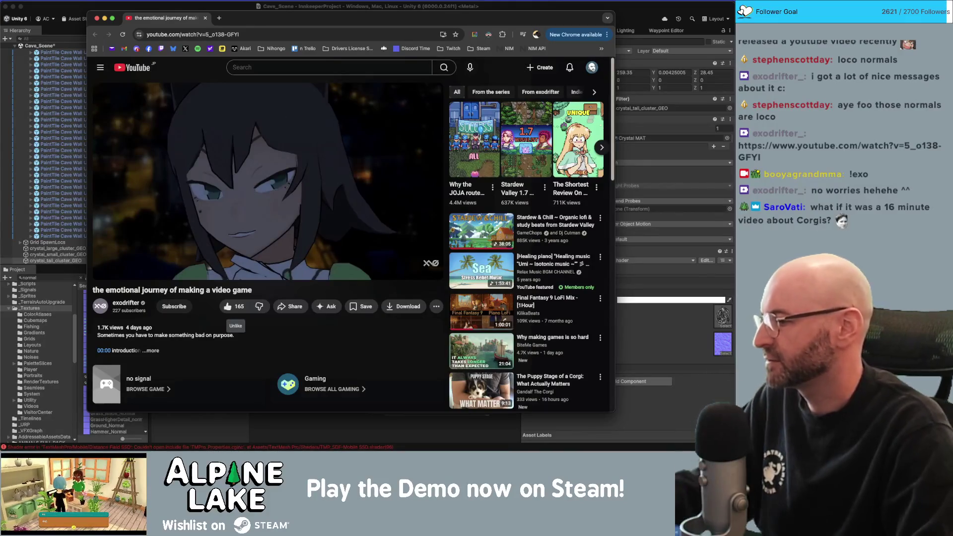
key(super+Tab)
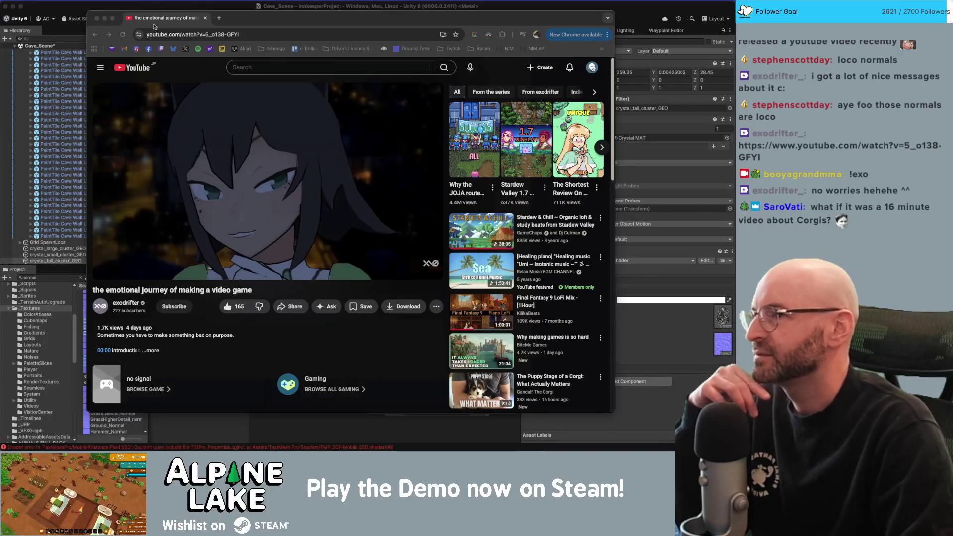
- Reopen the video link in a new tab, close it, and return to Unity's crystal cluster
drag(235, 22, 214, 20)
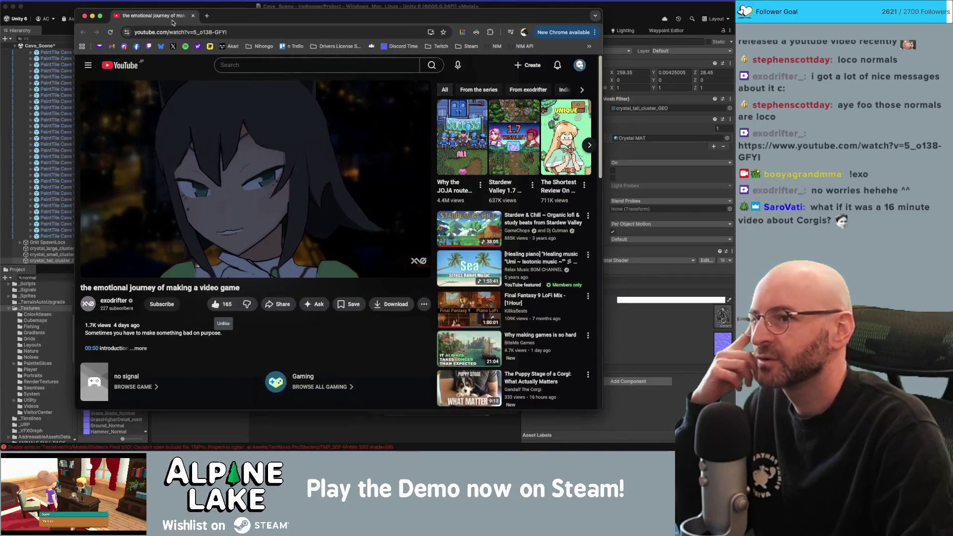
key(super+w)
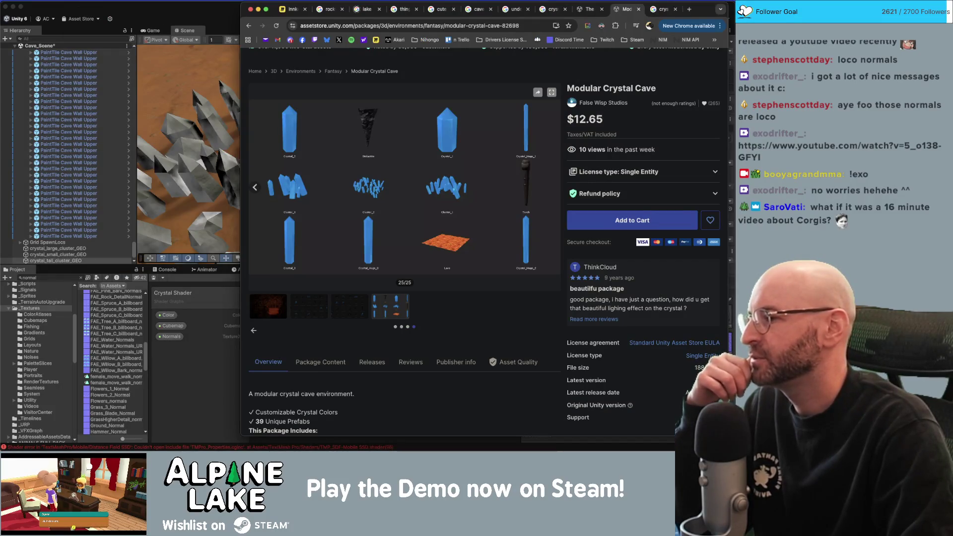
key(super+t)
key(super+v)
key(Return)
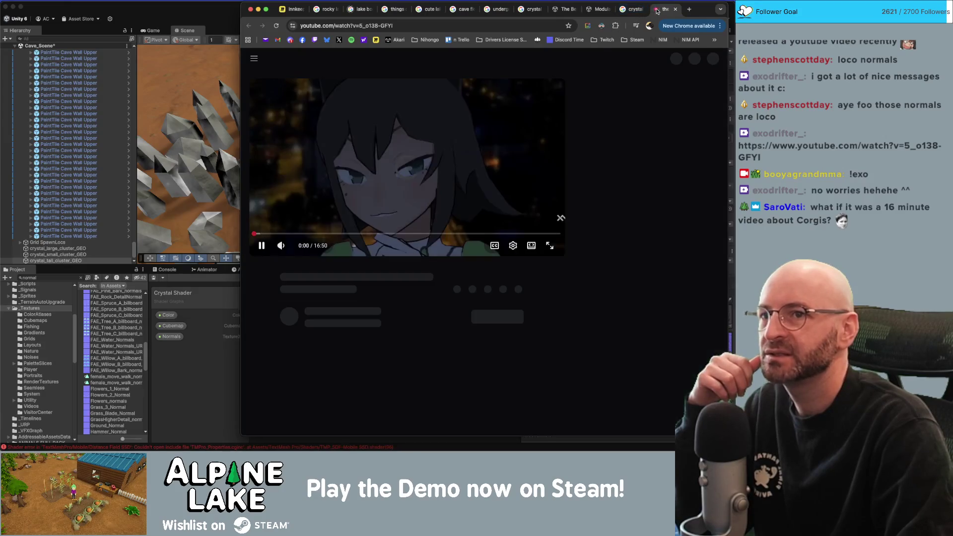
key(super+w)
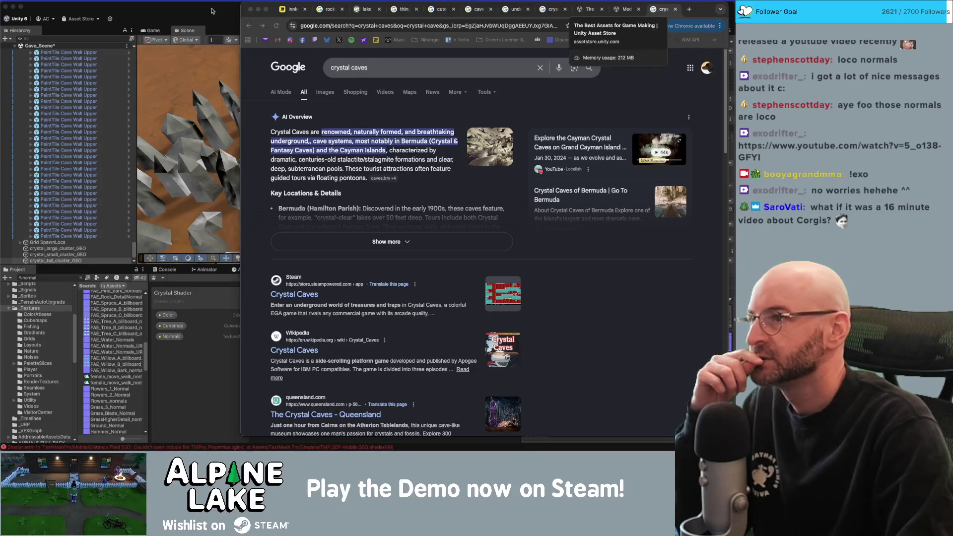
key(super+Tab)
drag(308, 119, 336, 130)
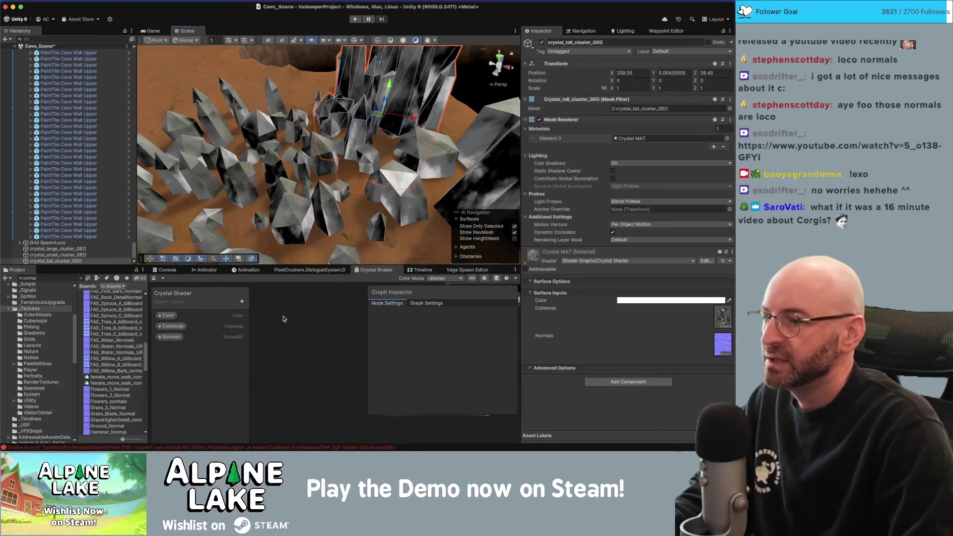
- Inspect the Sample Texture 2D node's UV input and search the project assets for 'normal'
scroll(319, 333, down, 3)
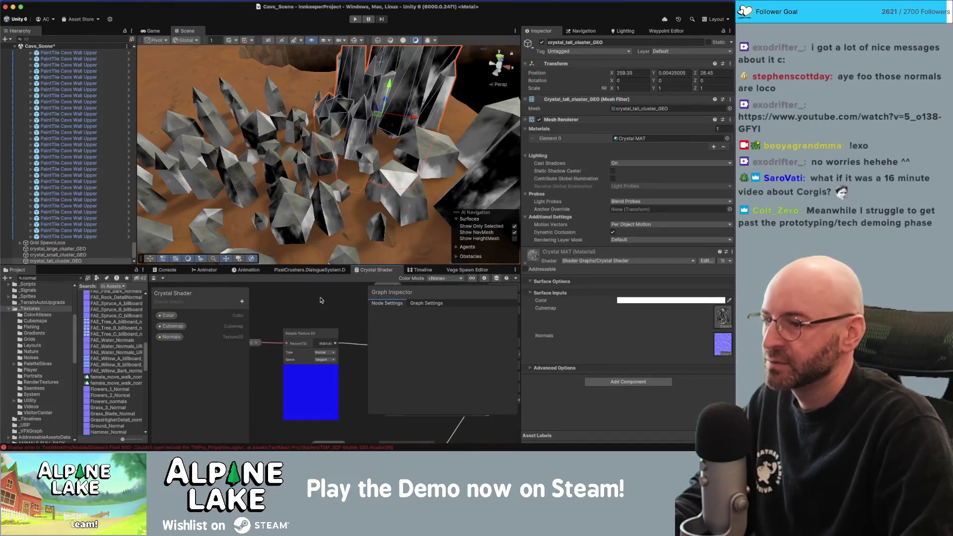
scroll(326, 339, up, 2)
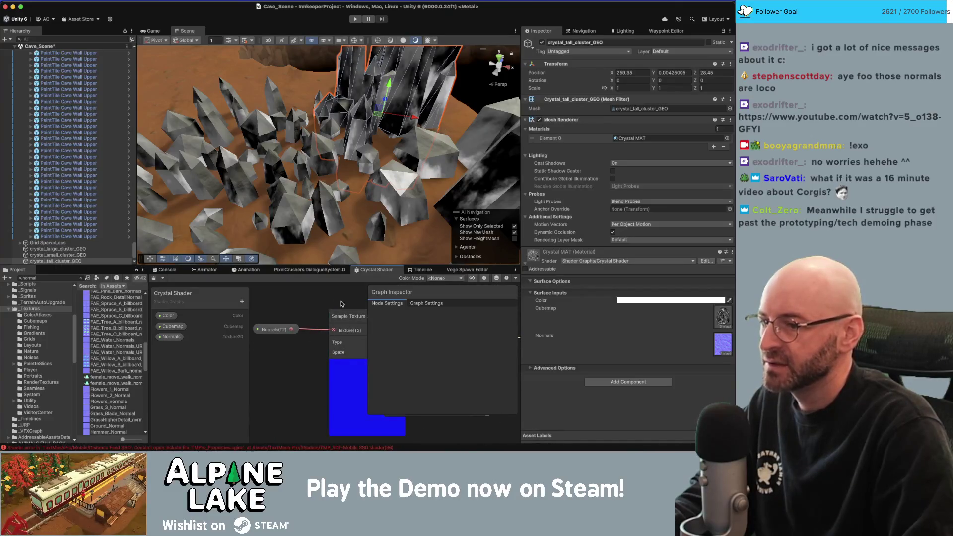
scroll(332, 321, right, 3)
click(353, 314)
scroll(337, 338, left, 2)
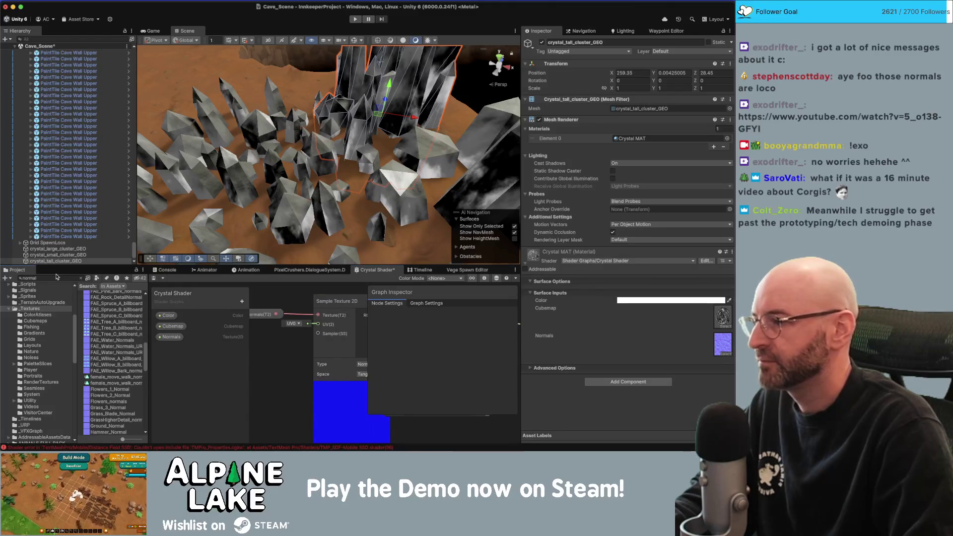
click(30, 277)
scroll(357, 327, down, 3)
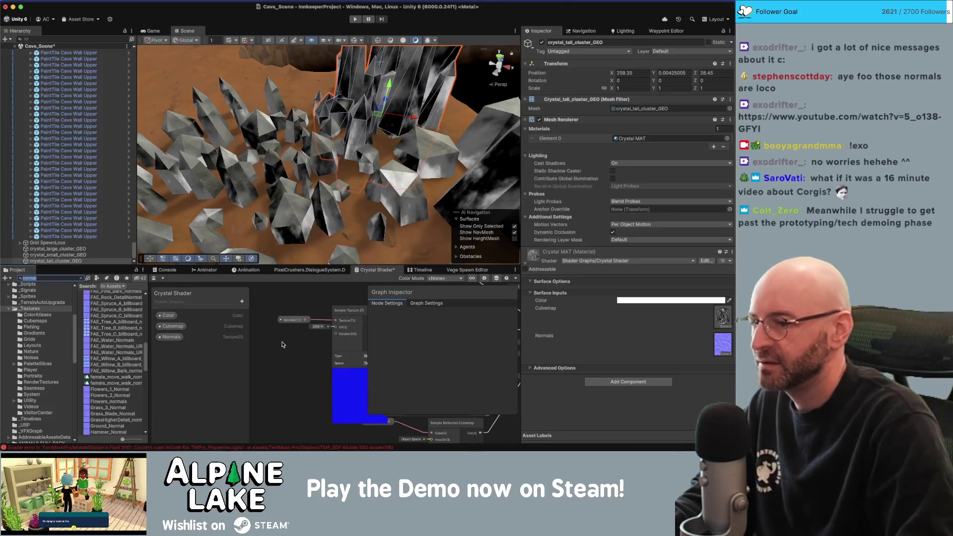
- Add a UV node to the crystal shader graph and move it up beside the texture sample
right_click(286, 342)
scroll(293, 347, down, 2)
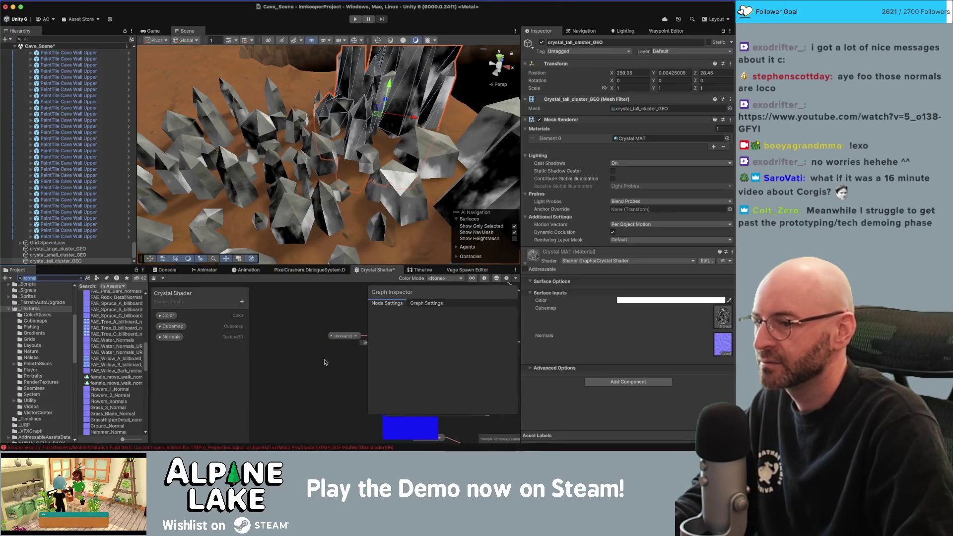
right_click(296, 341)
click(305, 343)
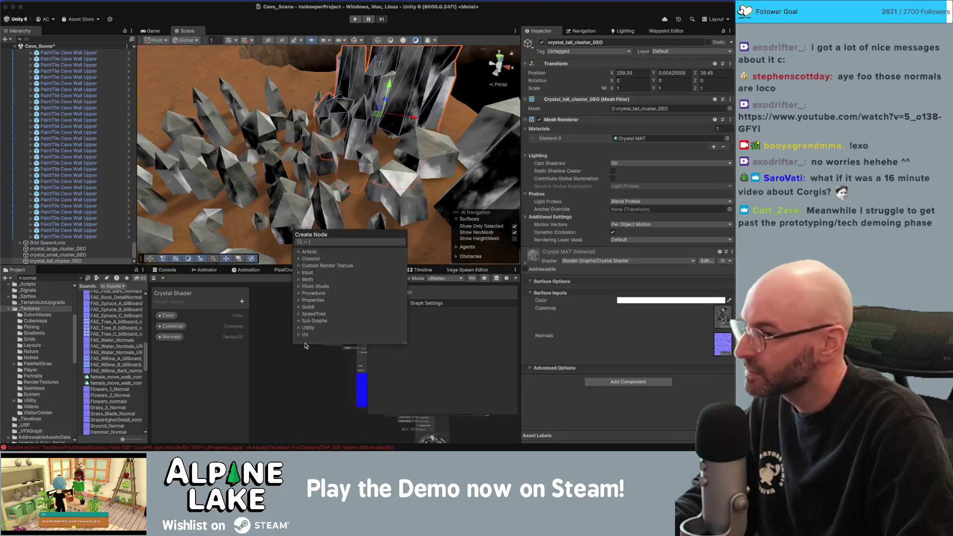
text(uv)
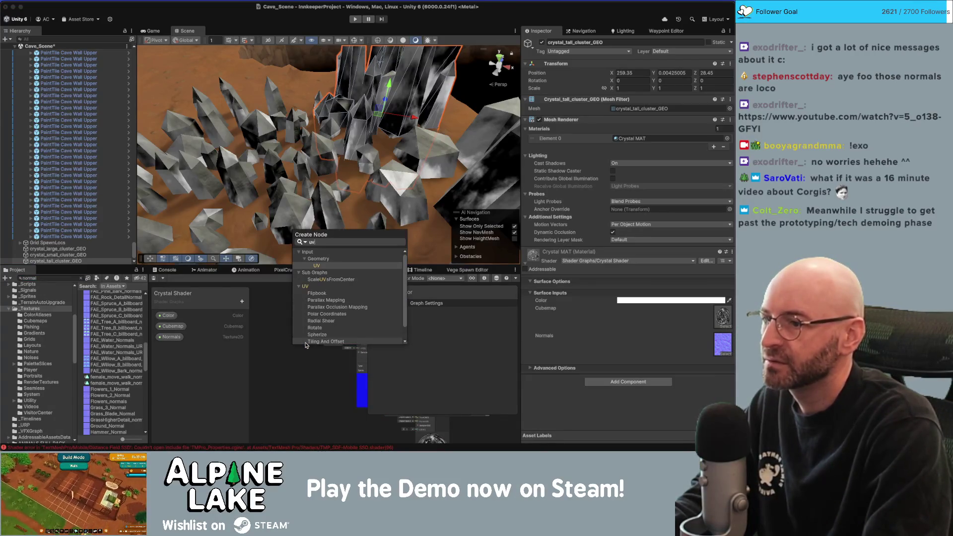
key(Return)
drag(309, 372, 284, 360)
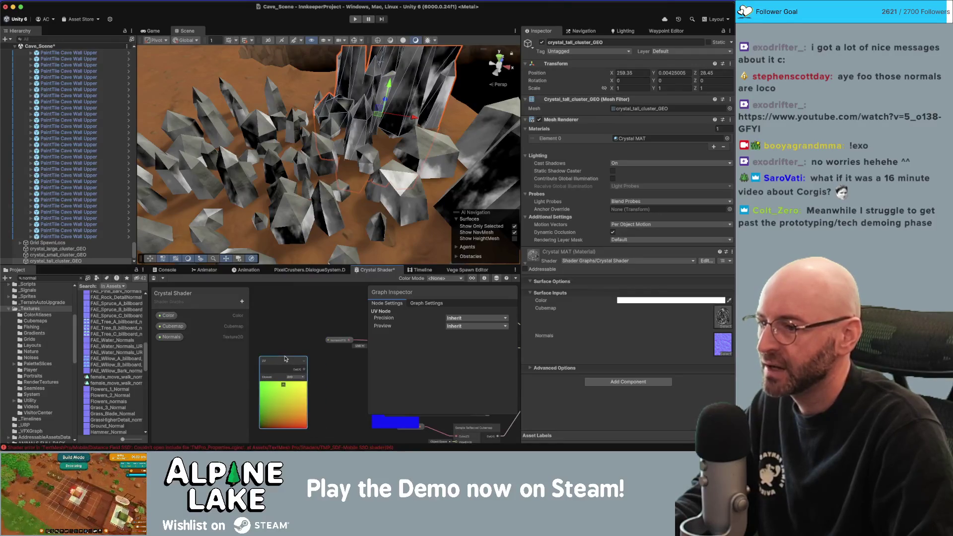
- Add a Tiling And Offset node beside UV and delete the old UV node
right_click(259, 304)
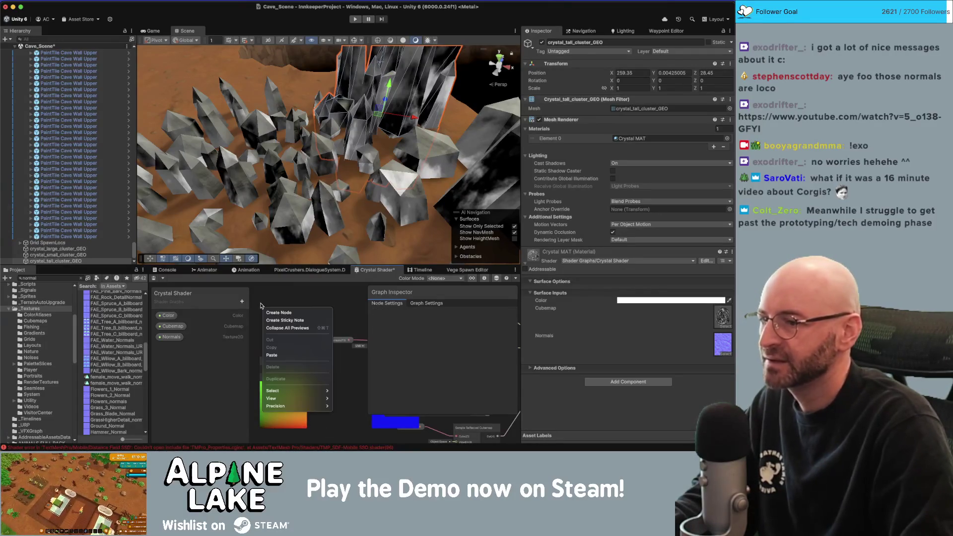
click(270, 309)
text(tile)
key(BackSpace)
drag(269, 314, 320, 356)
click(282, 364)
key(Delete)
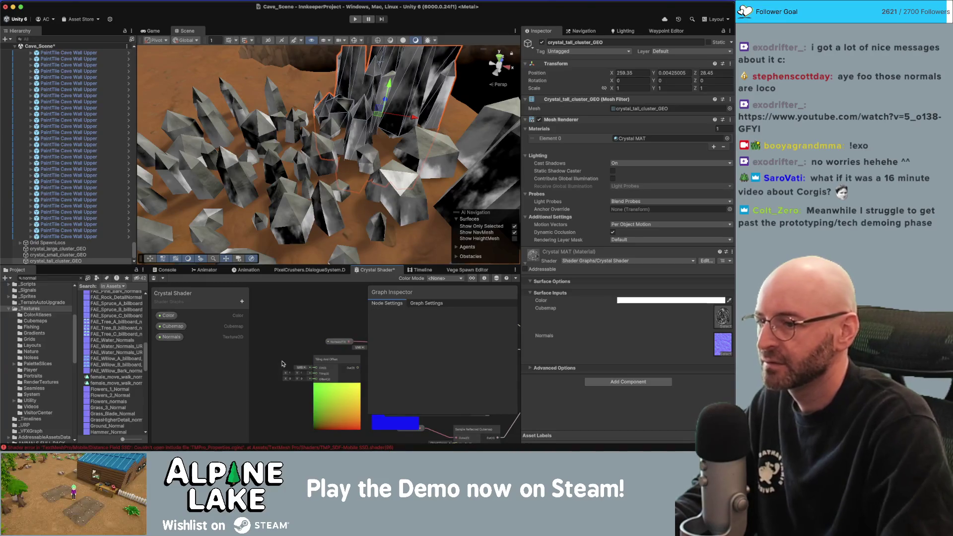
- Set the Tiling And Offset node's X tiling to 0.1 and check the crystals
scroll(336, 353, up, 2)
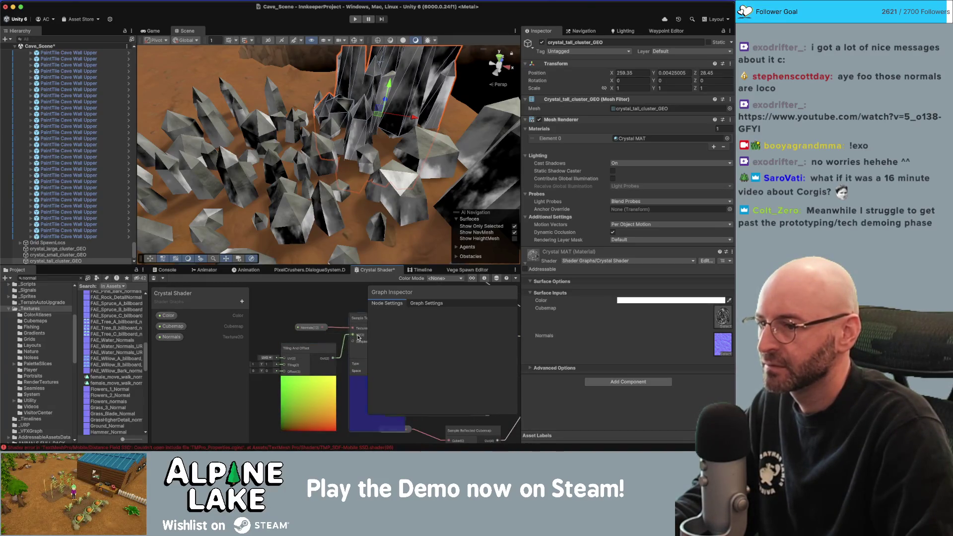
drag(258, 364, 305, 353)
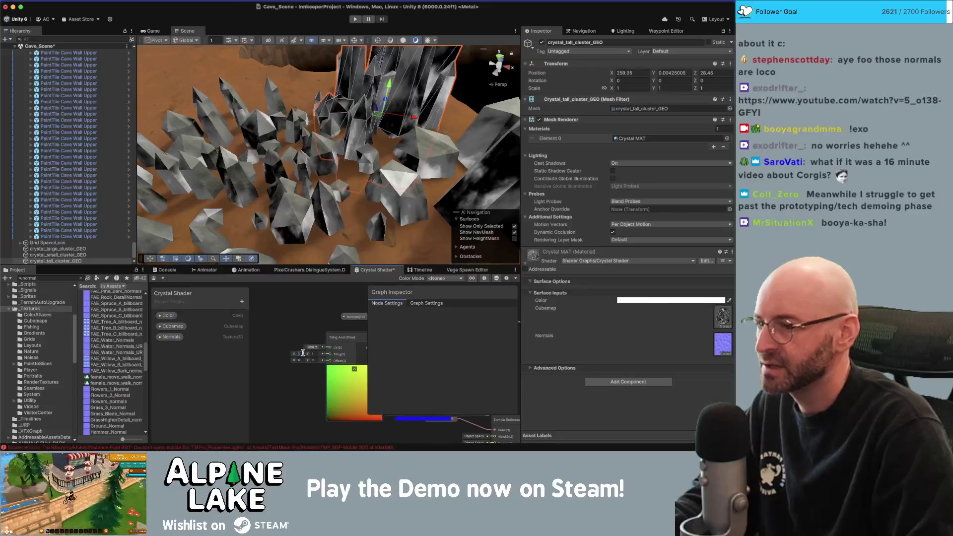
click(299, 353)
text(0.1)
key(Tab)
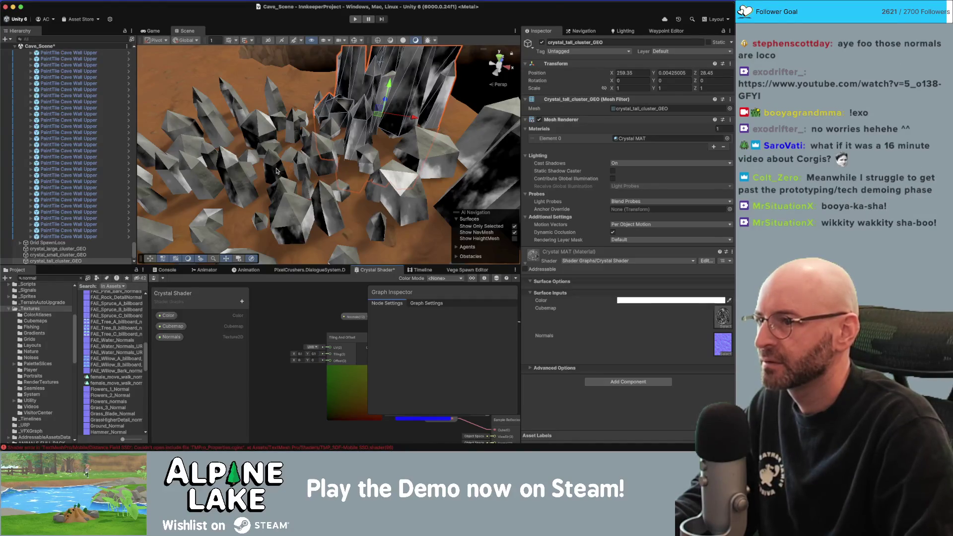
drag(282, 174, 307, 196)
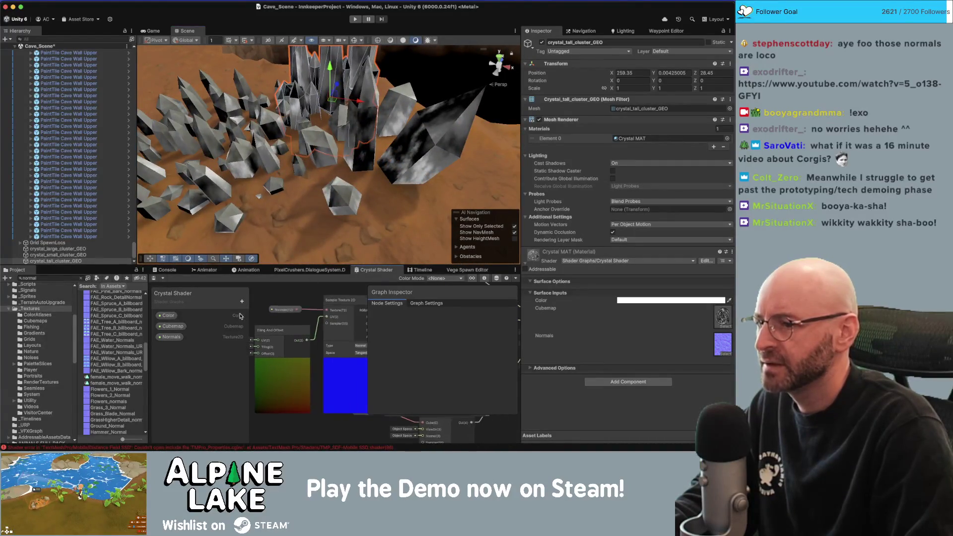
- Add a Normal Strength node fed by the Sample Texture 2D output
click(346, 337)
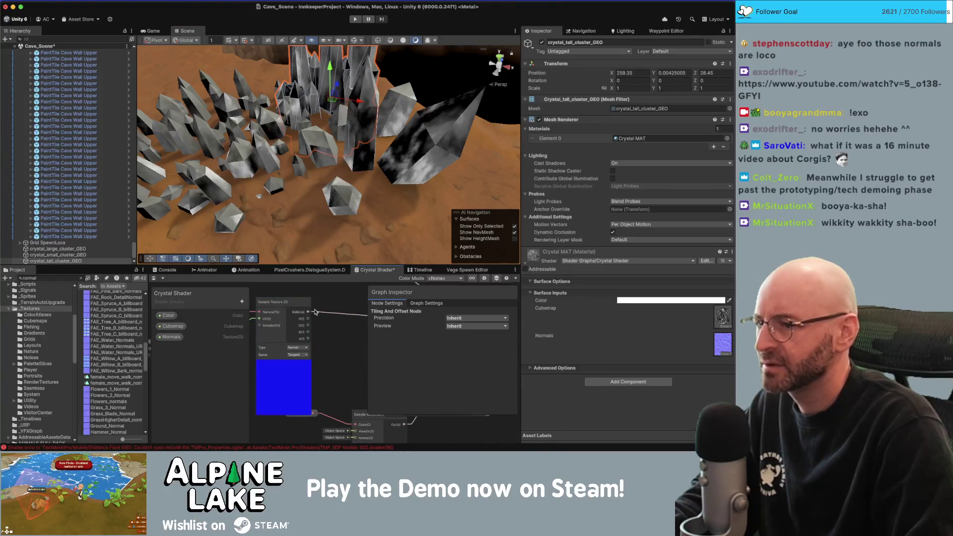
right_click(323, 304)
click(338, 309)
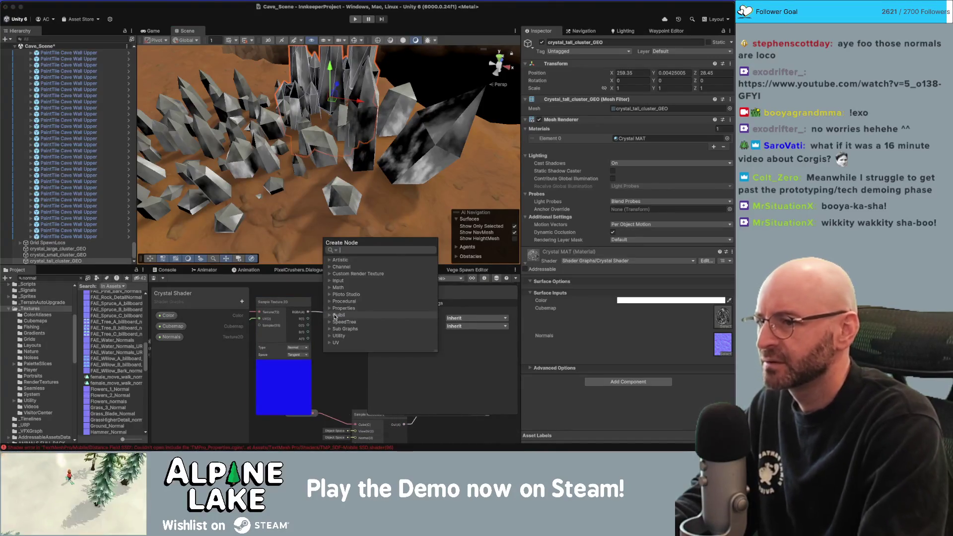
text(normal)
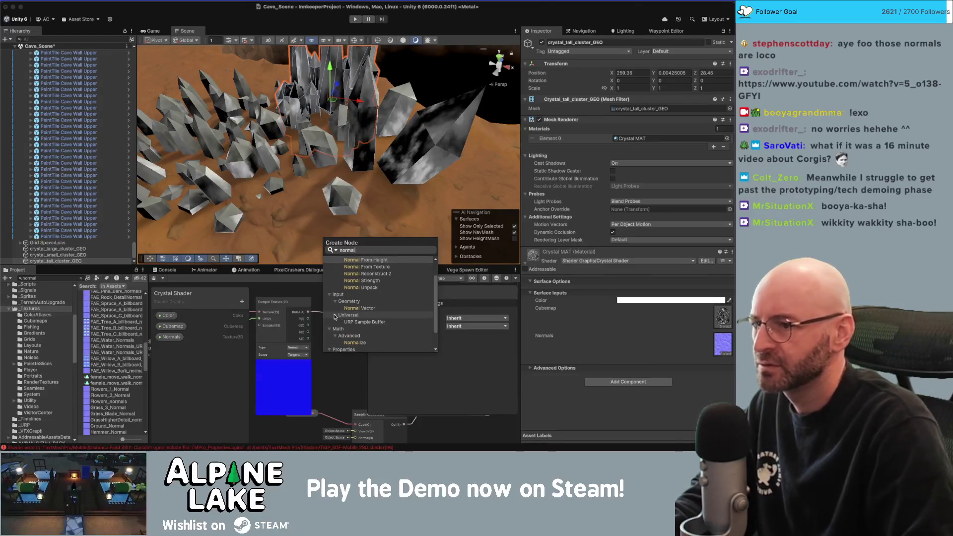
click(359, 282)
mouse_move(307, 312)
mouse_down()
mouse_move(328, 335)
mouse_move(302, 330)
mouse_move(326, 344)
mouse_move(310, 342)
mouse_move(358, 325)
mouse_up()
- Set Normal Strength to 50 and save the crystal shader
drag(297, 315, 296, 336)
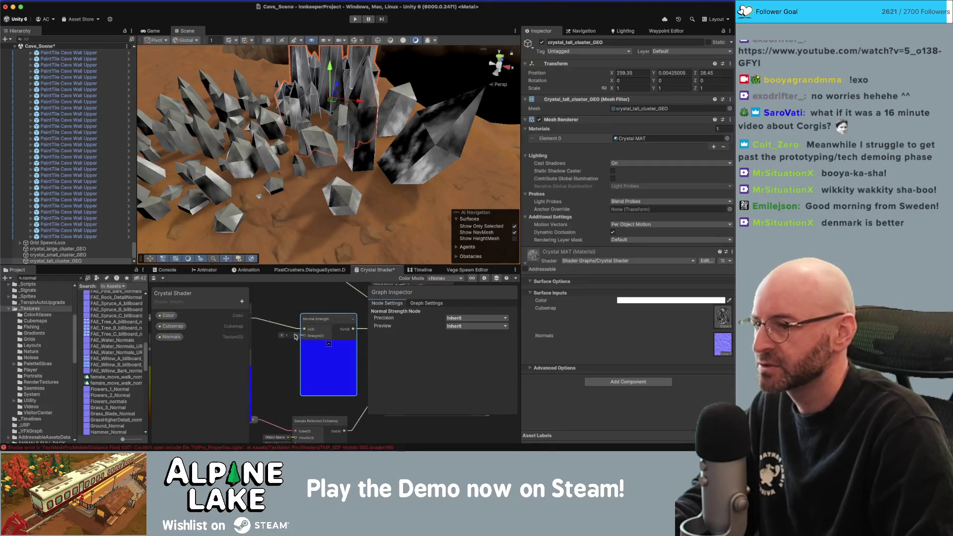
text(50)
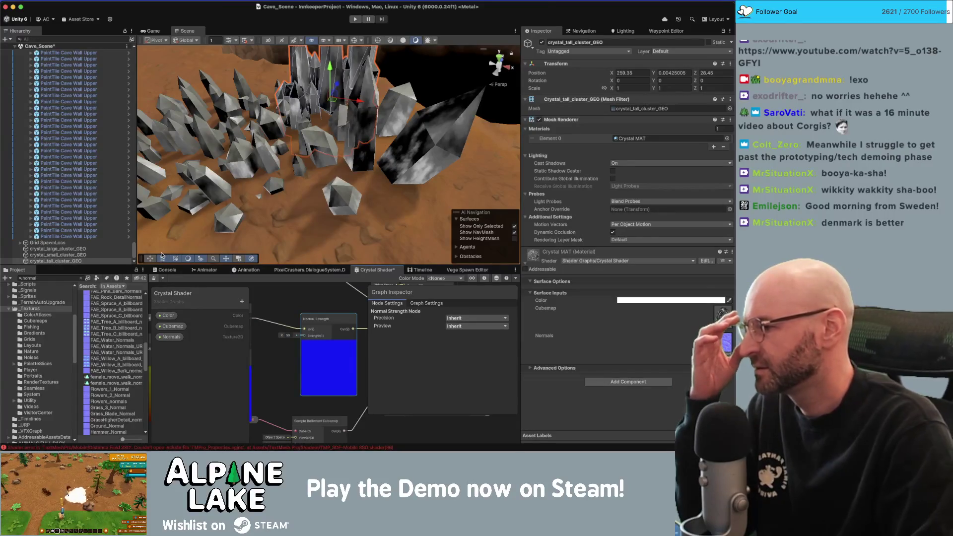
key(super+s)
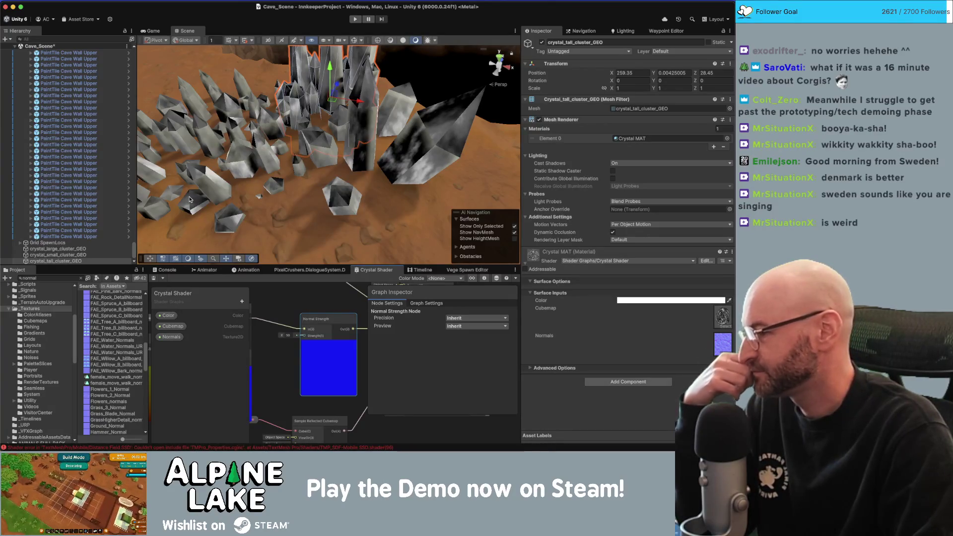
drag(322, 145, 341, 140)
drag(241, 352, 320, 352)
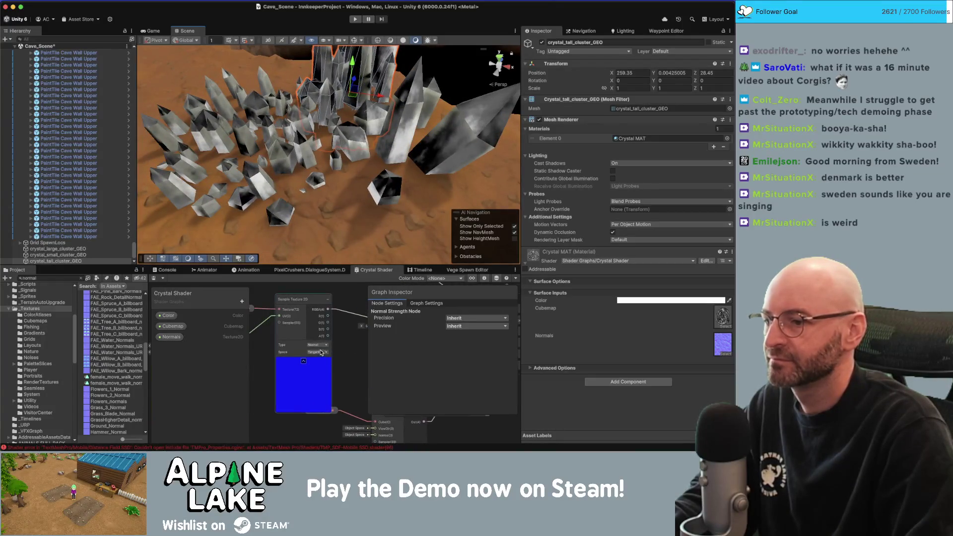
- Add a Float Blackboard property named 'normal strength' and drag it toward the Normal Strength node
drag(191, 297, 255, 323)
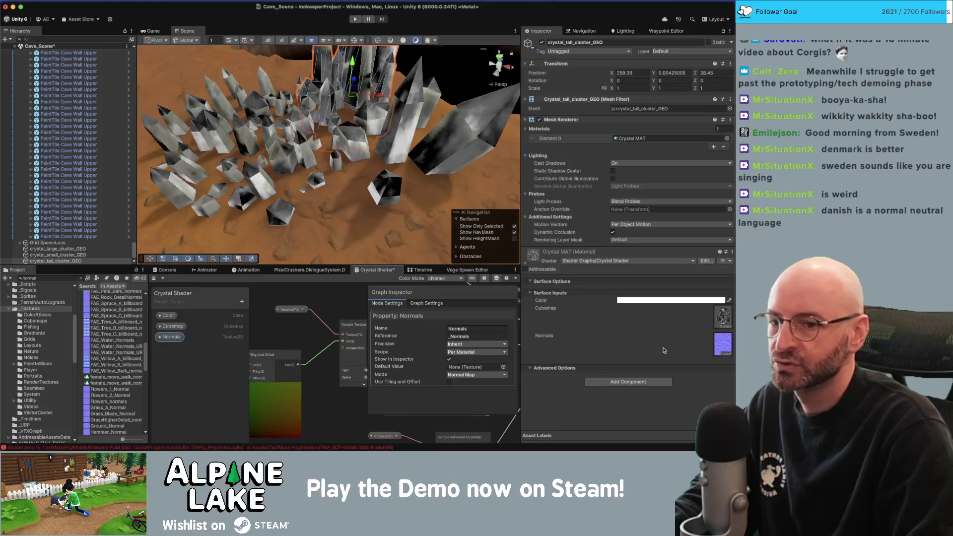
click(714, 345)
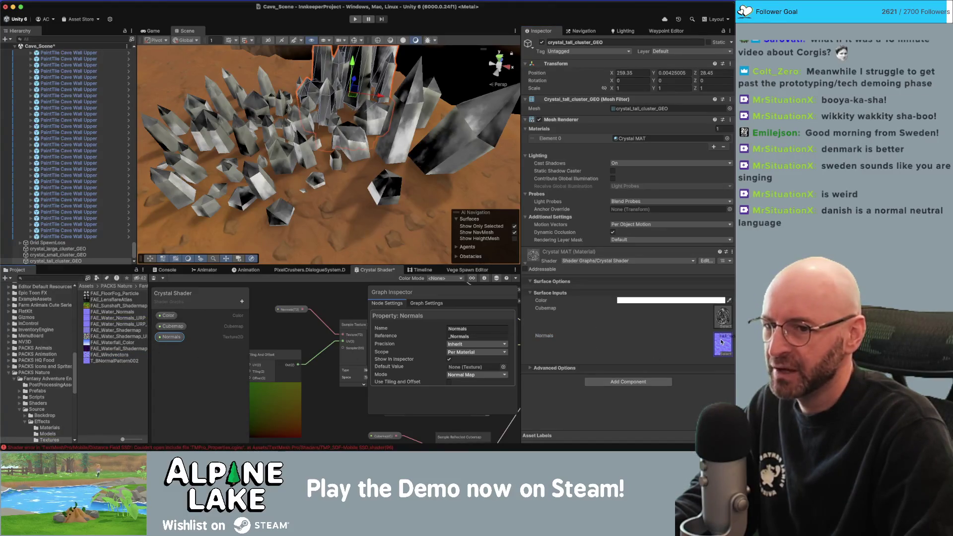
drag(289, 159, 572, 236)
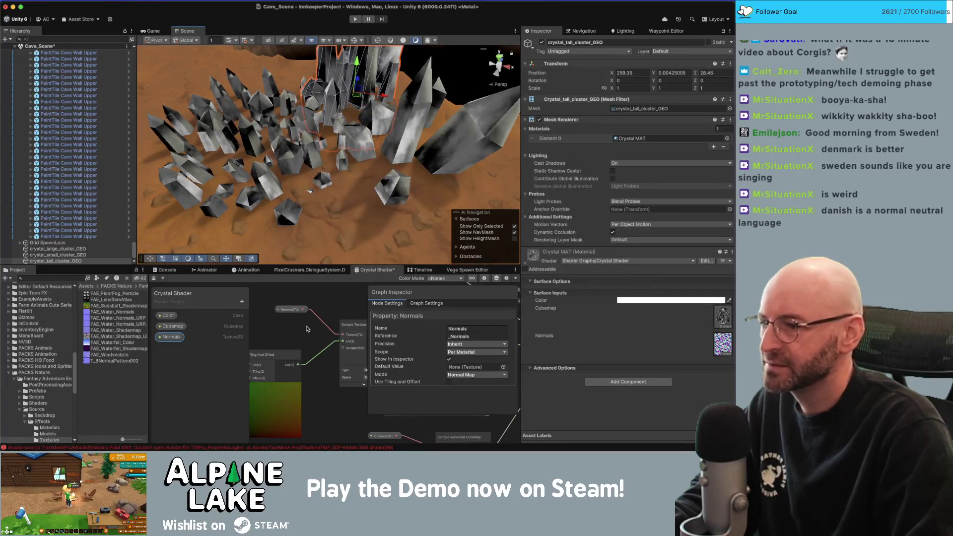
click(242, 301)
click(198, 341)
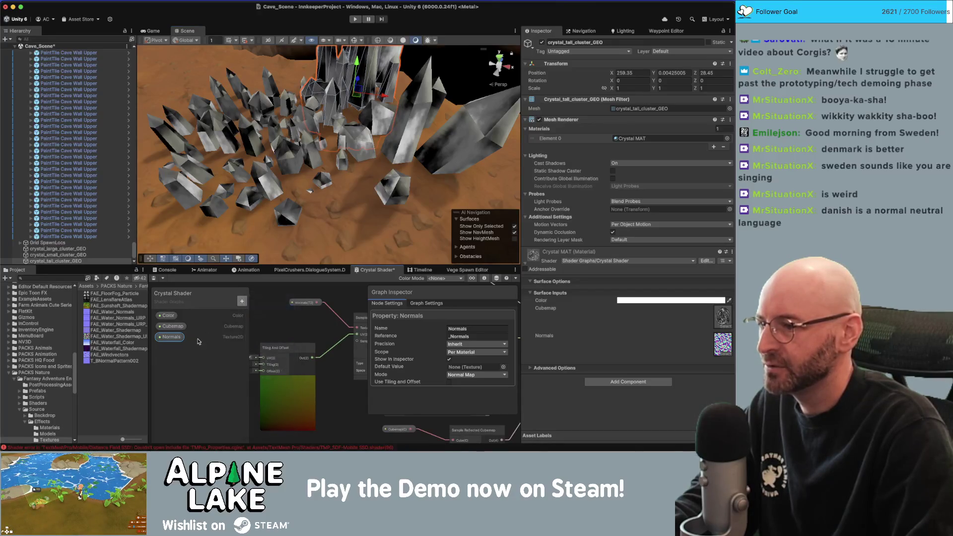
text(ngth)
key(Return)
mouse_move(400, 373)
mouse_down()
mouse_move(314, 374)
mouse_move(270, 350)
mouse_up()
drag(179, 347, 304, 364)
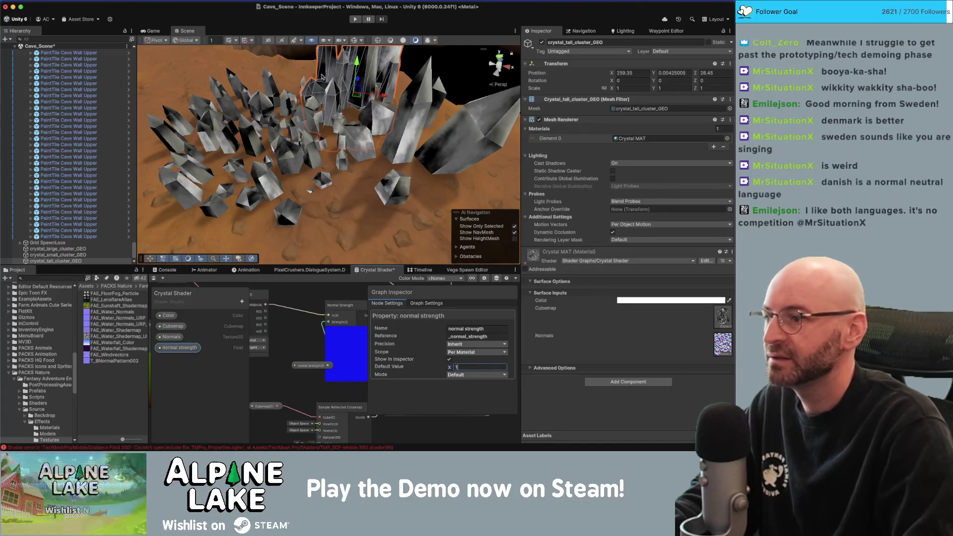
- Save the shader, set Crystal MAT's normal strength to 4.12, and place the property node in the graph
click(187, 272)
key(super+s)
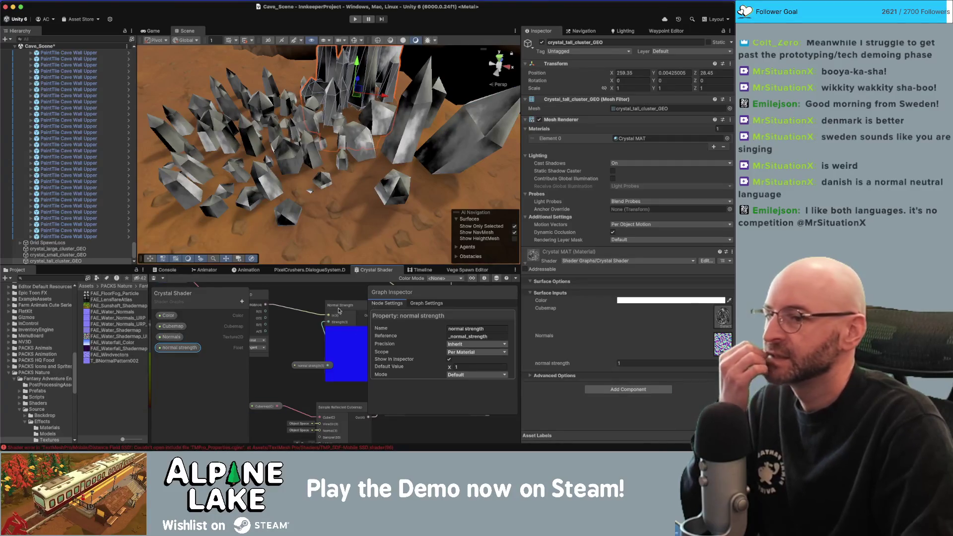
mouse_move(592, 365)
mouse_down()
mouse_move(676, 351)
mouse_move(619, 355)
mouse_up()
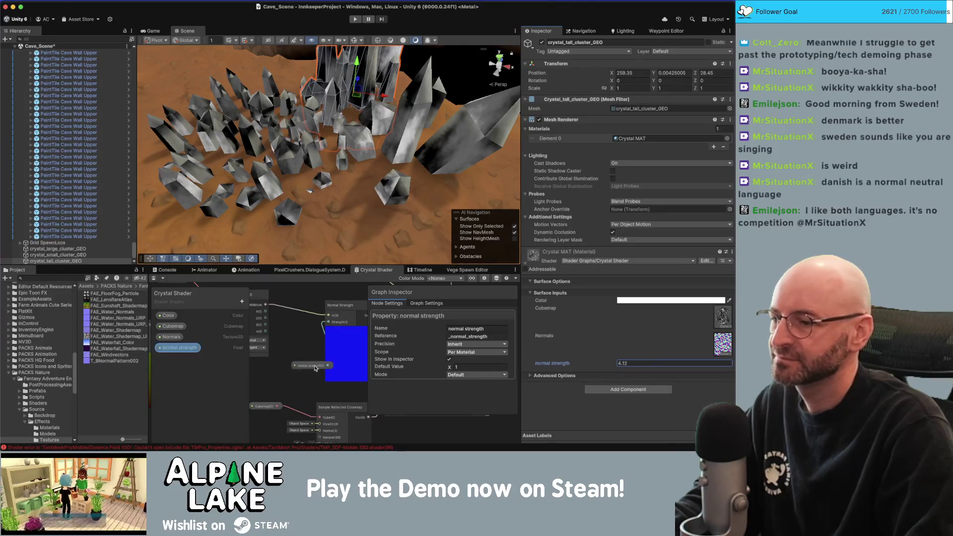
drag(315, 367, 295, 368)
- Set the Tiling And Offset tiling to 50 for both X and Y
scroll(294, 350, left, 8)
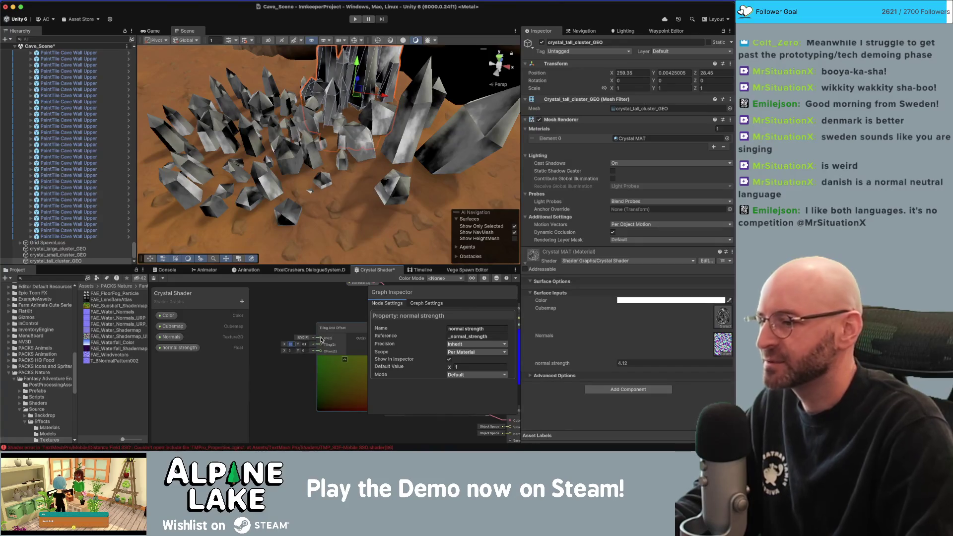
text(50)
key(Tab)
text(50)
key(Return)
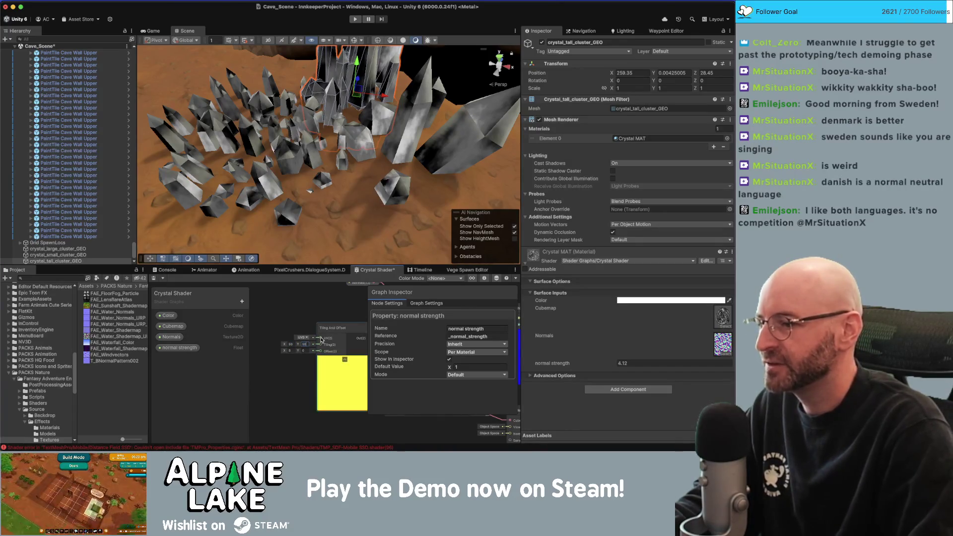
- Add a Float property named 'normal repeats' and place its node in the graph
click(241, 302)
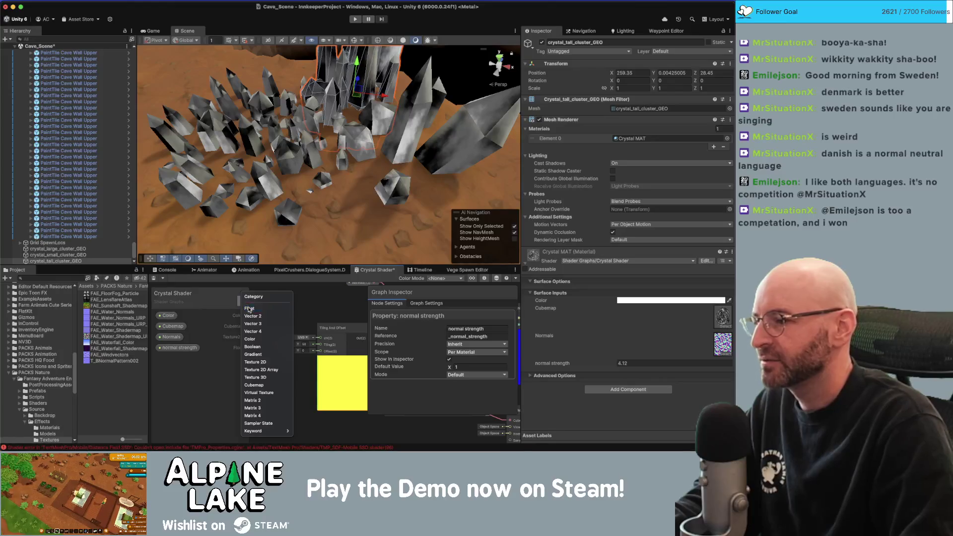
click(250, 307)
text(f)
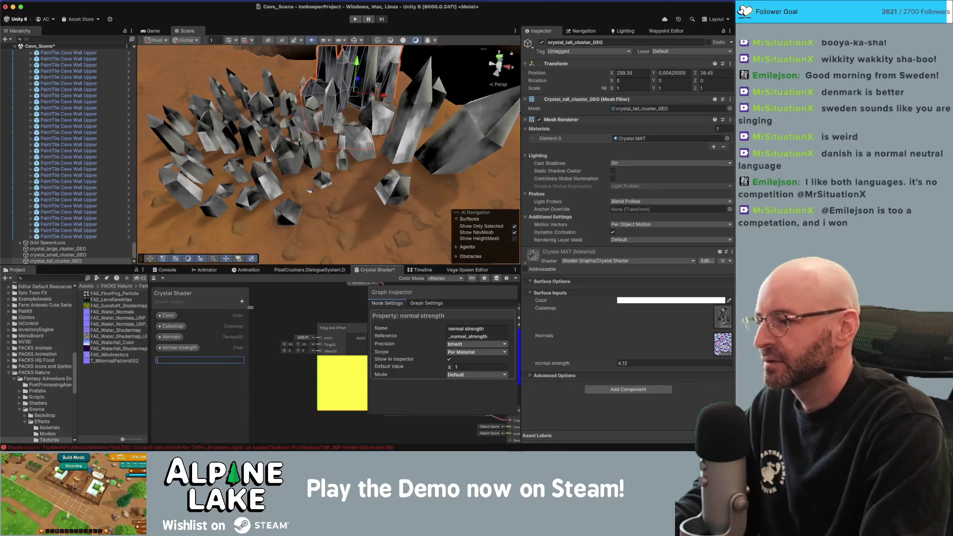
text(peats)
key(Return)
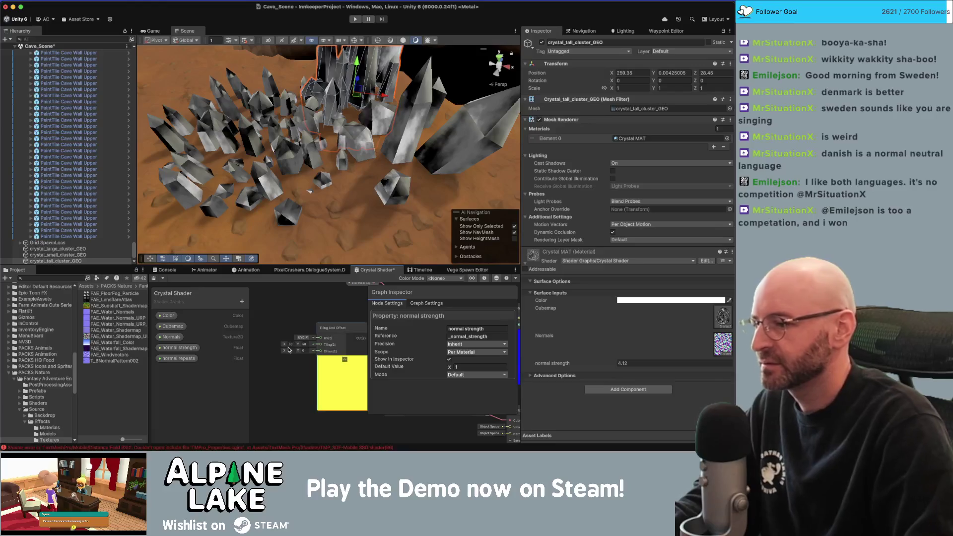
mouse_move(187, 357)
mouse_down()
mouse_move(273, 316)
mouse_move(326, 342)
mouse_up()
click(280, 326)
- Add a Vector 2 node for tiling and save the crystal shader
right_click(283, 347)
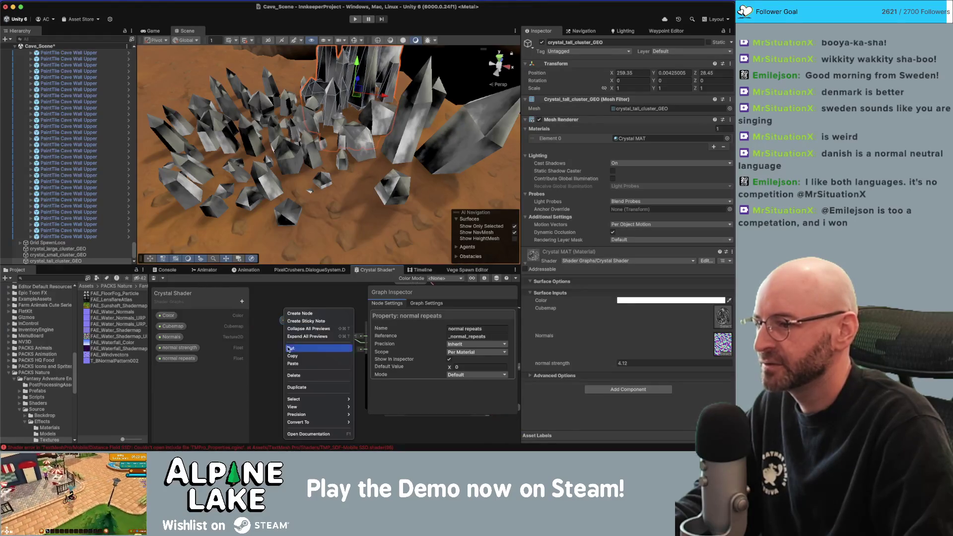
click(297, 314)
text(vector2)
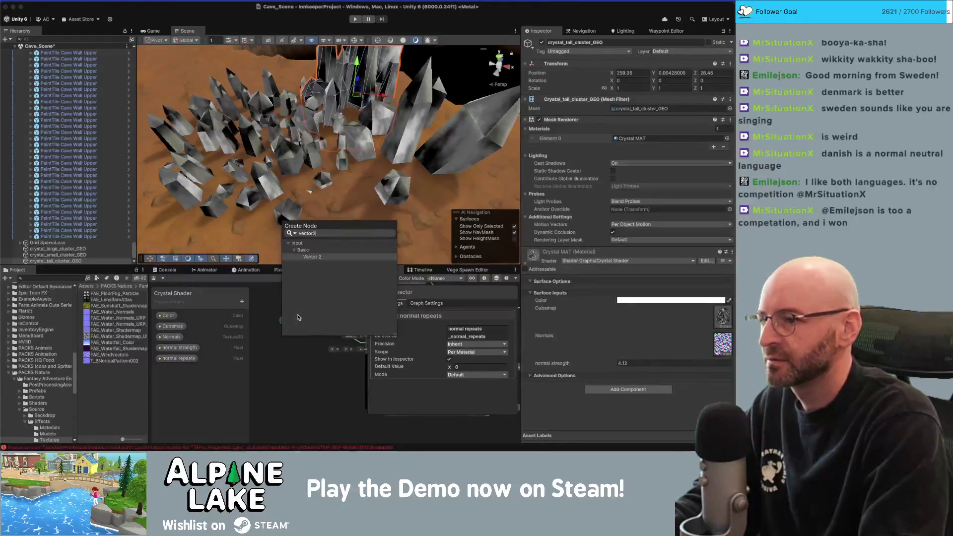
click(312, 271)
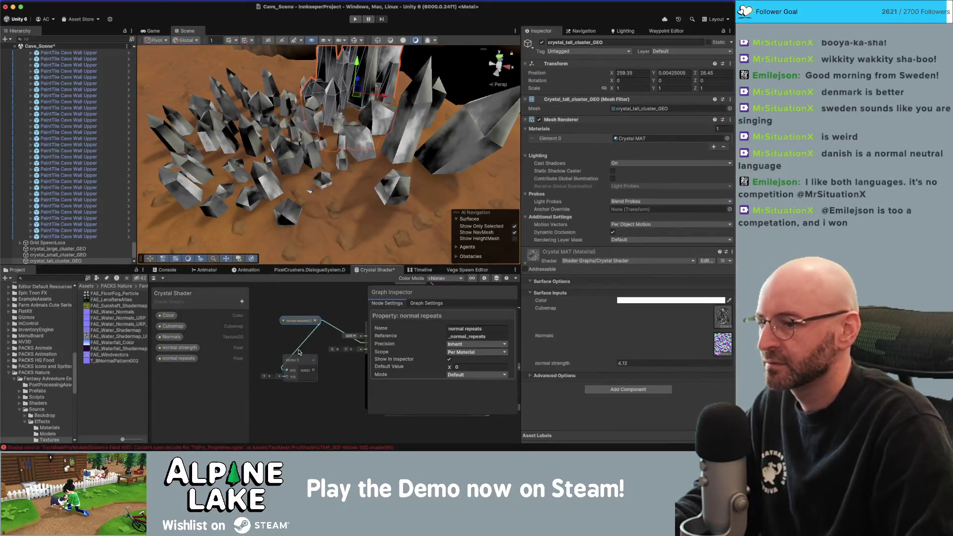
click(287, 373)
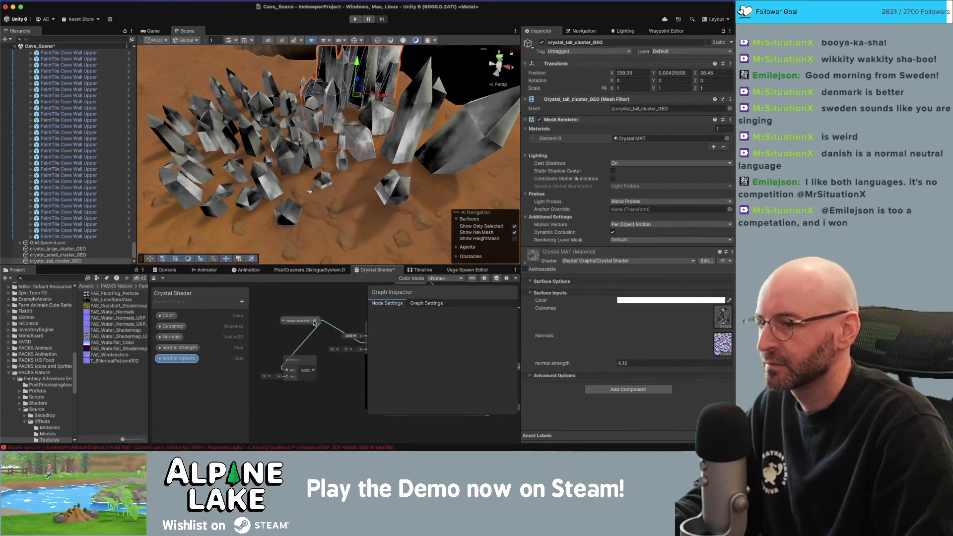
scroll(288, 375, right, 3)
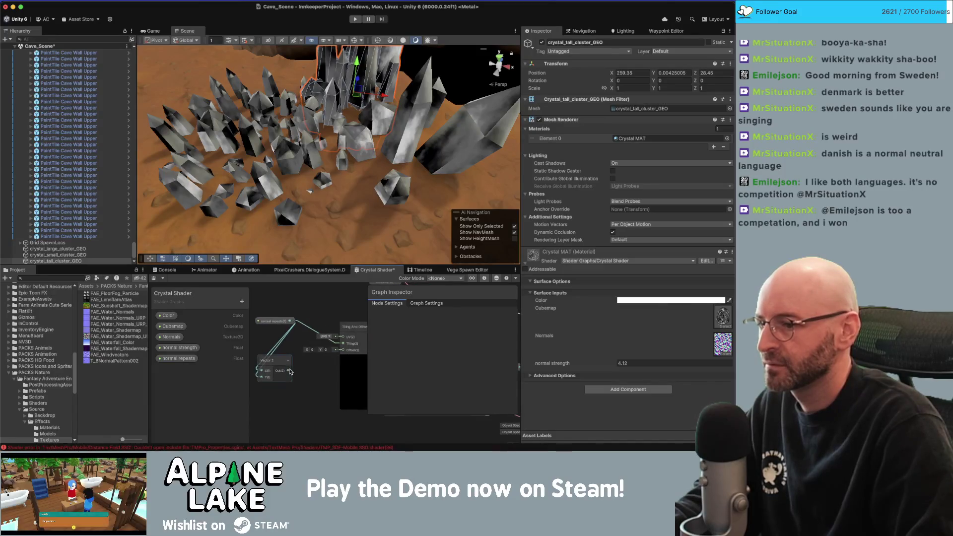
click(269, 321)
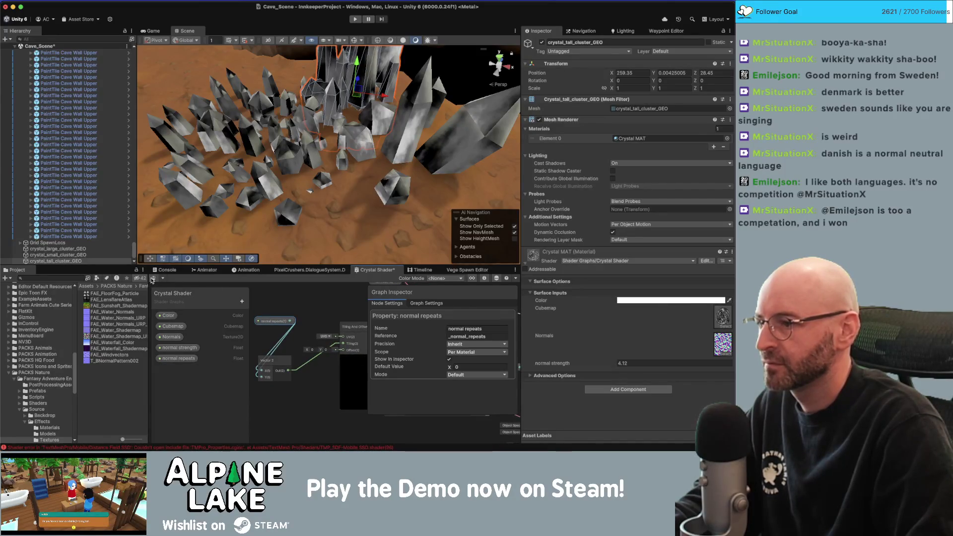
click(156, 280)
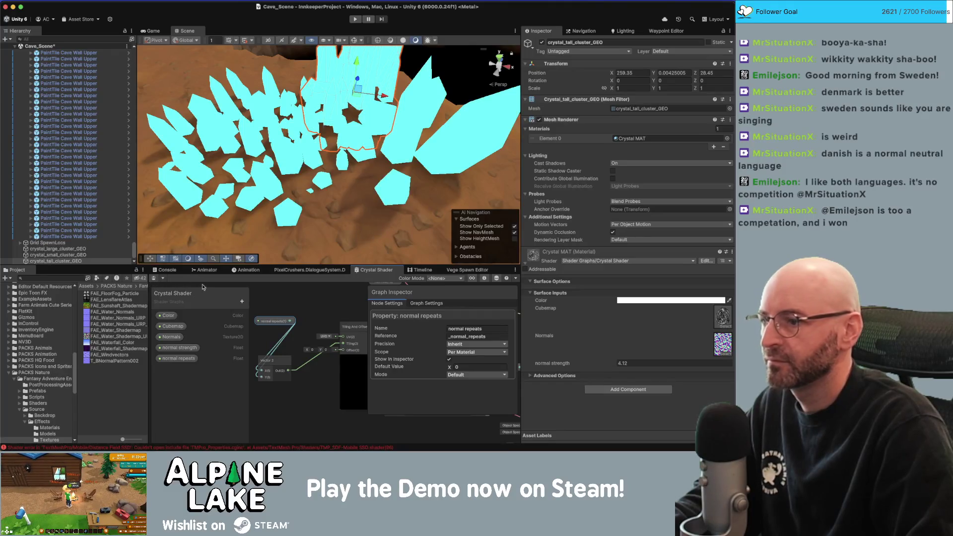
- Give the normal repeats property a default value of 1
click(178, 359)
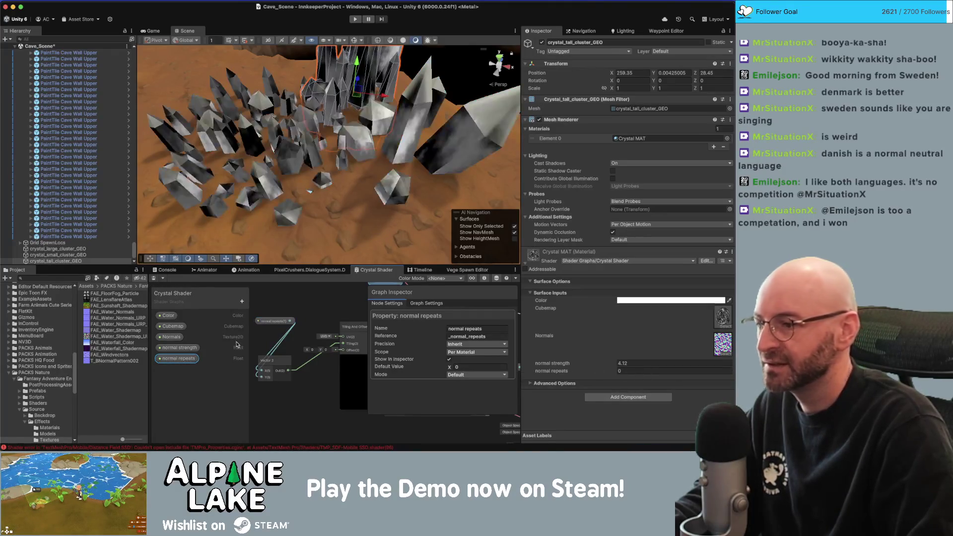
click(476, 366)
text(1)
key(Tab)
- Set Crystal MAT's normal repeats and normal strength both to 1, then tidy the graph nodes
click(582, 370)
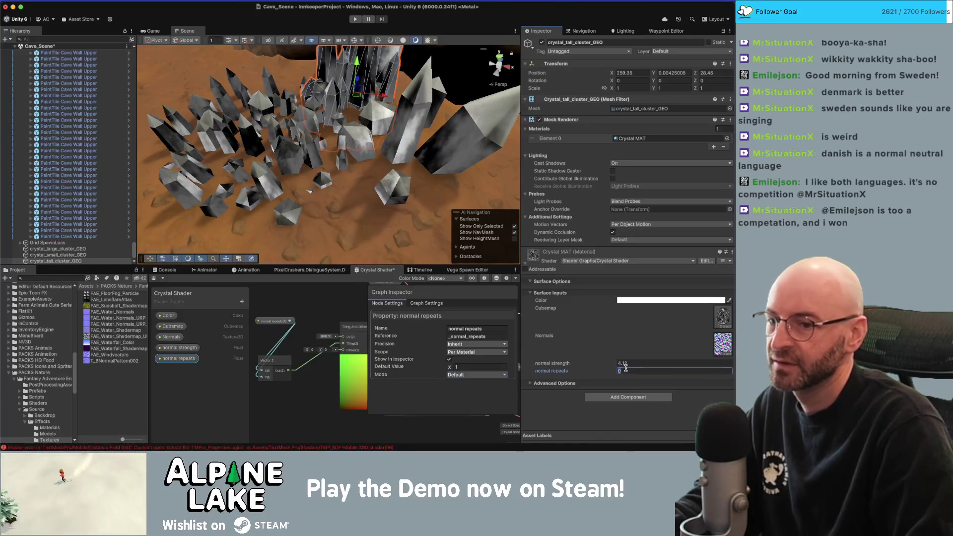
text(3)
mouse_move(422, 164)
mouse_down()
mouse_move(414, 159)
mouse_move(429, 154)
mouse_move(392, 97)
mouse_move(401, 125)
mouse_move(672, 135)
mouse_move(396, 130)
mouse_up()
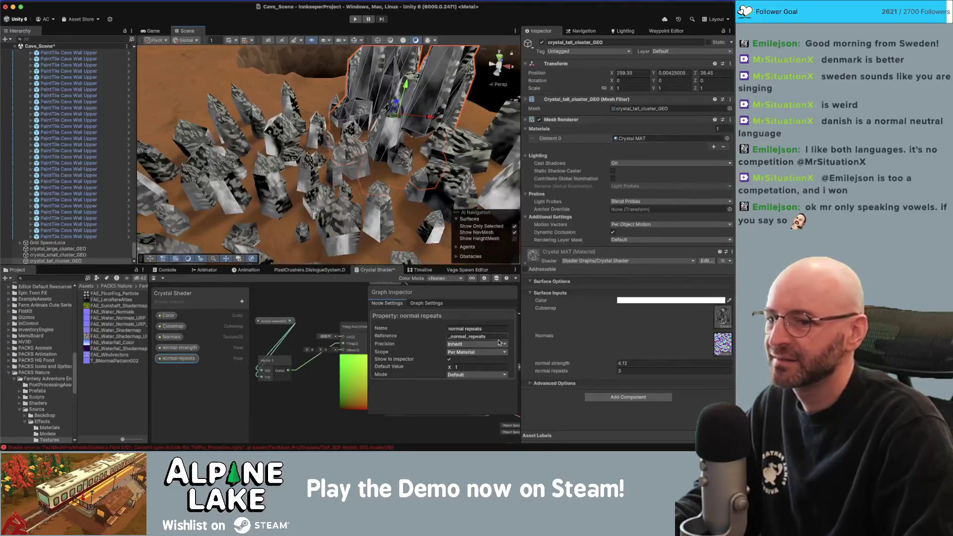
double_click(626, 370)
text(1)
drag(358, 181, 540, 286)
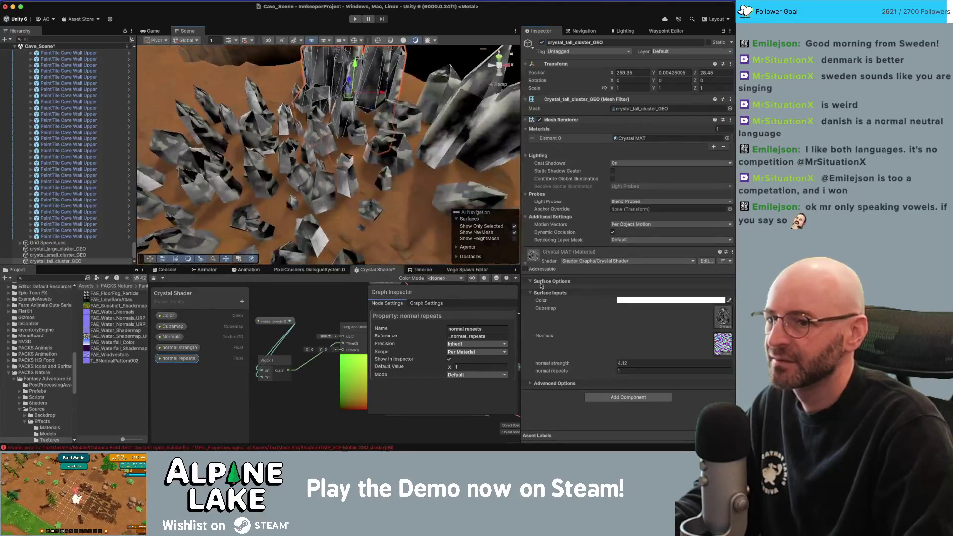
click(643, 361)
text(1)
key(Tab)
drag(421, 198, 402, 218)
drag(281, 358, 300, 353)
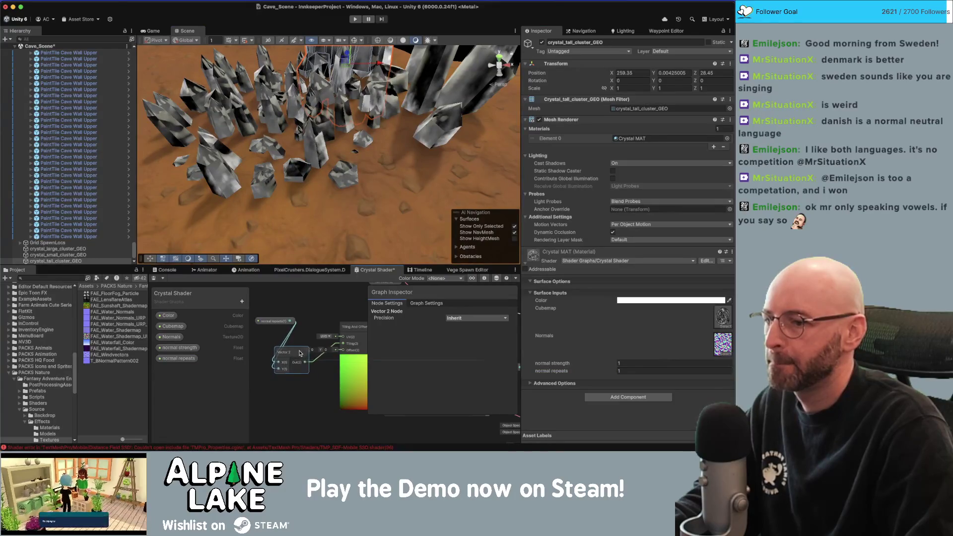
mouse_move(276, 324)
mouse_down()
mouse_move(254, 334)
mouse_move(295, 346)
mouse_move(298, 333)
mouse_up()
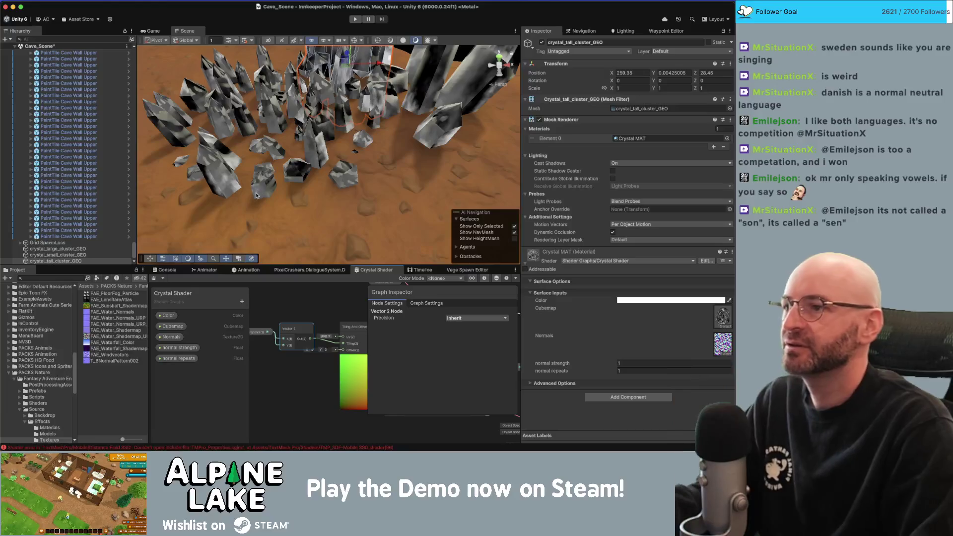
- Scrub the crystal material's normal repeats to about 2.98
drag(293, 148, 293, 138)
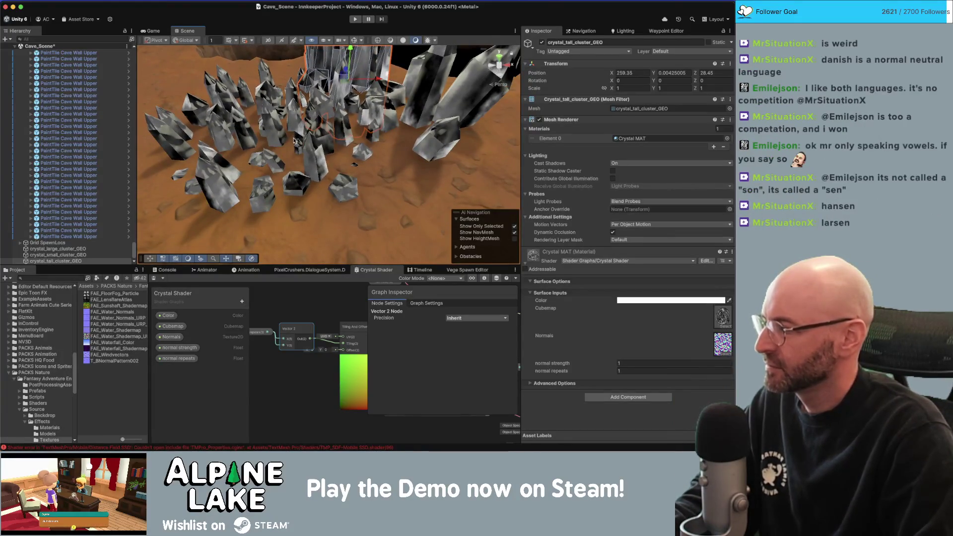
drag(316, 149, 315, 156)
mouse_move(600, 371)
mouse_down()
mouse_move(590, 373)
mouse_move(623, 370)
mouse_up()
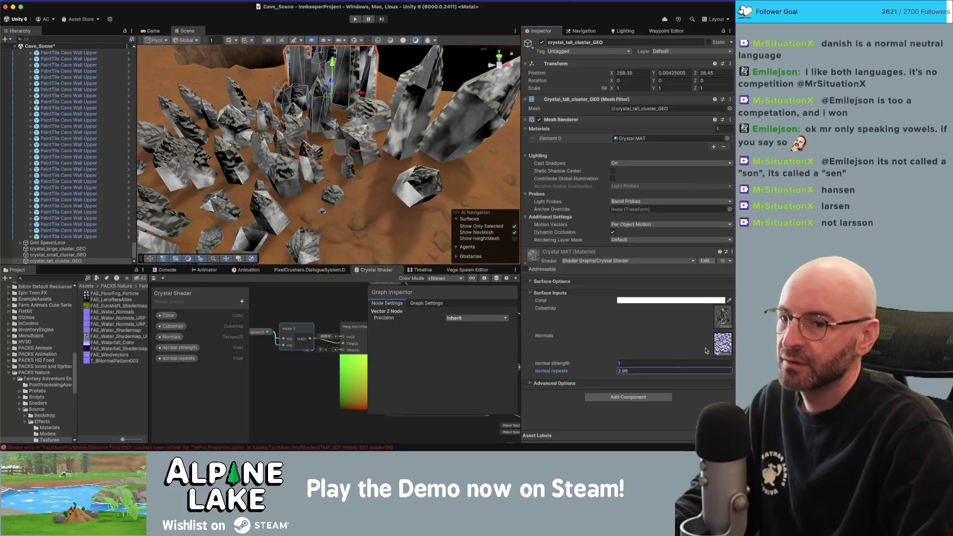
- Assign FAE_Water_Normals as the Normals texture and raise normal strength to 4.14
click(726, 354)
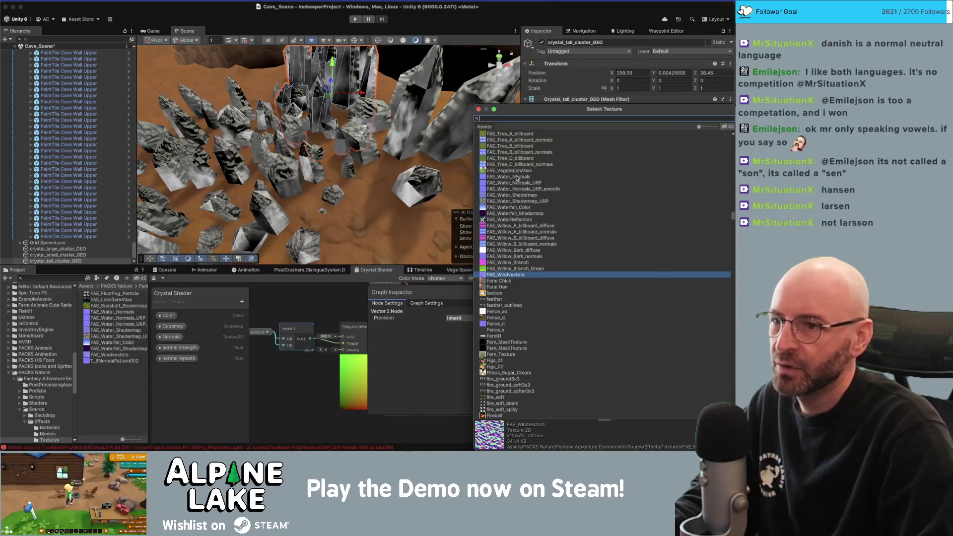
click(516, 177)
double_click(516, 177)
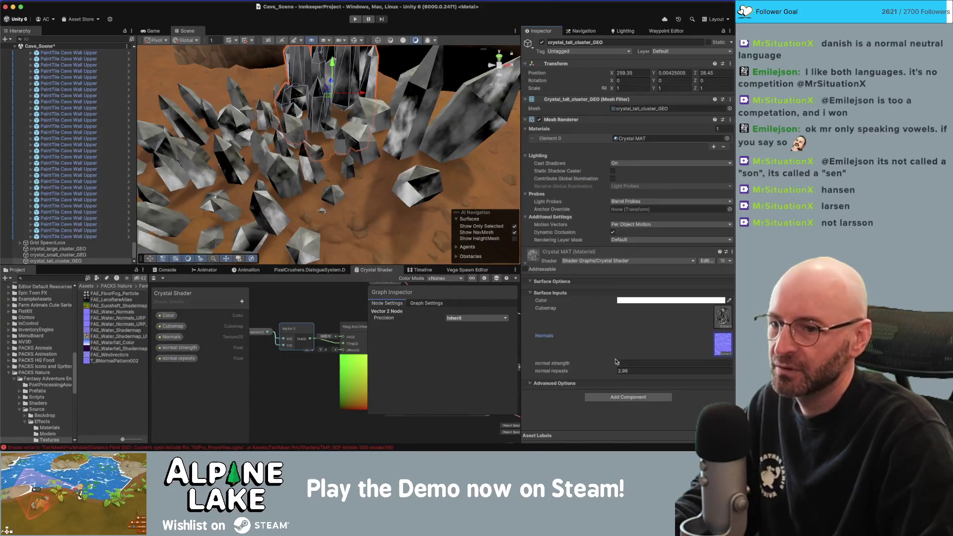
mouse_move(607, 366)
mouse_down()
mouse_move(651, 362)
mouse_move(616, 372)
mouse_up()
key(super+Tab)
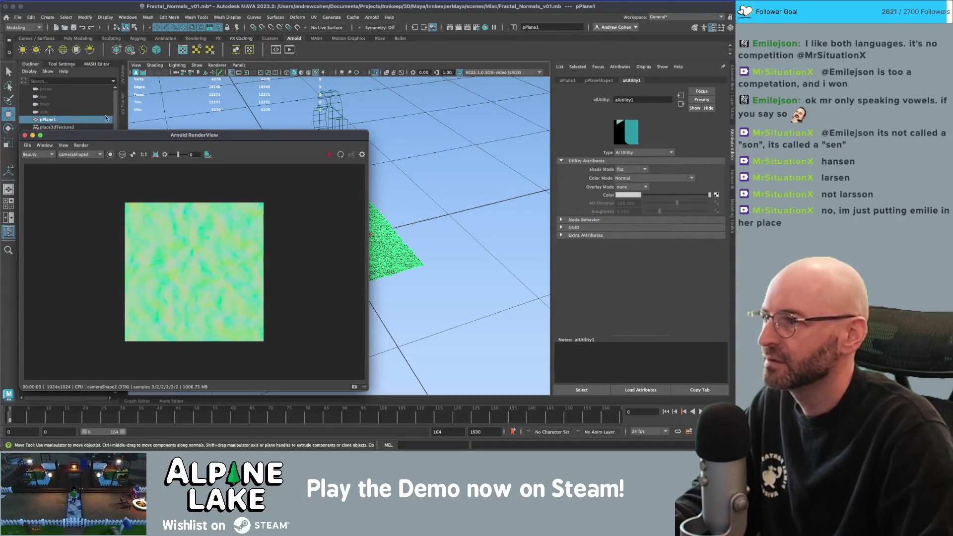
- Close the Arnold RenderView, deselect the plane, and open Cave_Decorations_v04.mb from Recent Files
click(25, 135)
click(208, 118)
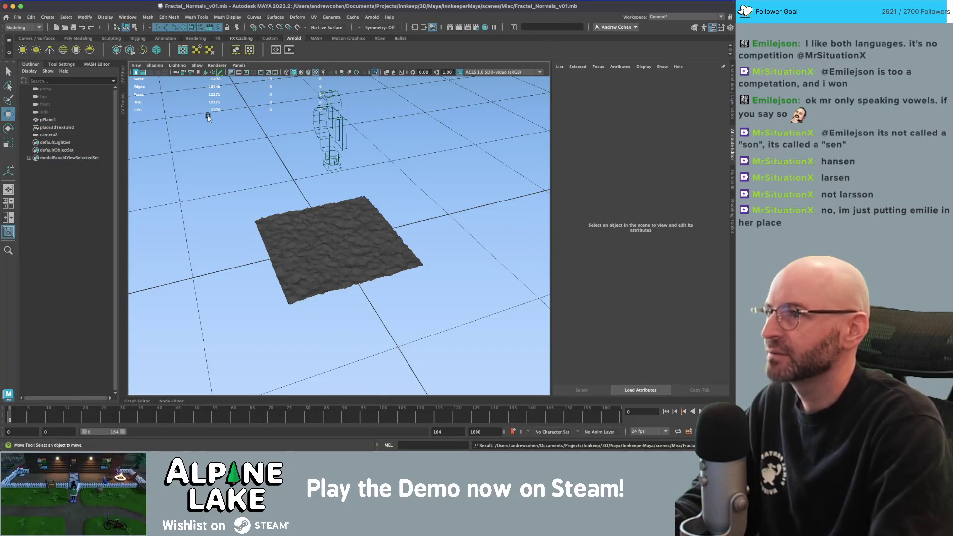
click(17, 17)
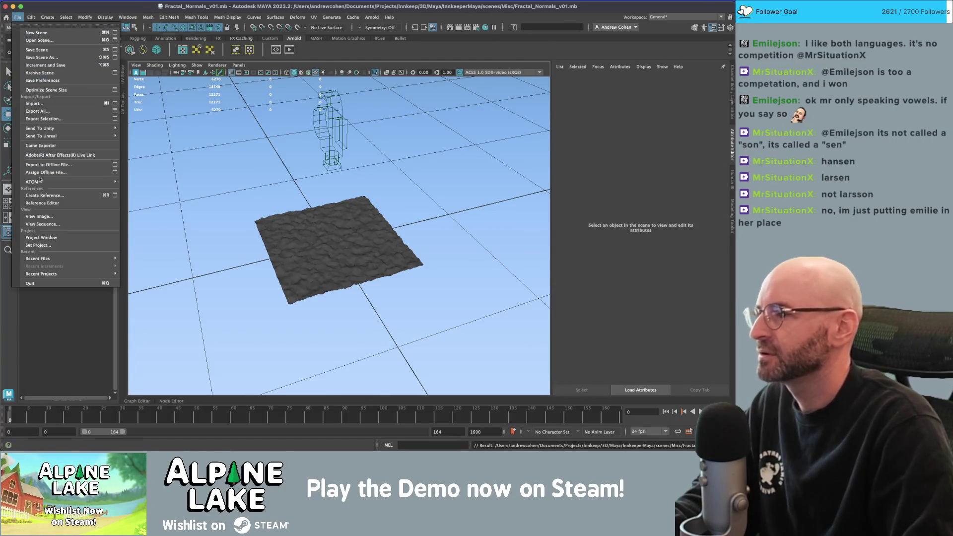
mouse_move(70, 274)
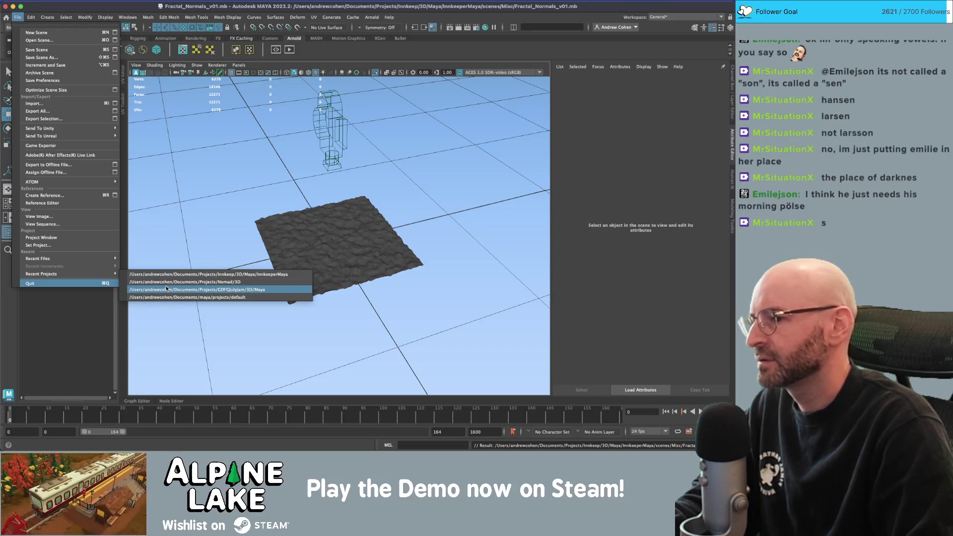
mouse_move(92, 264)
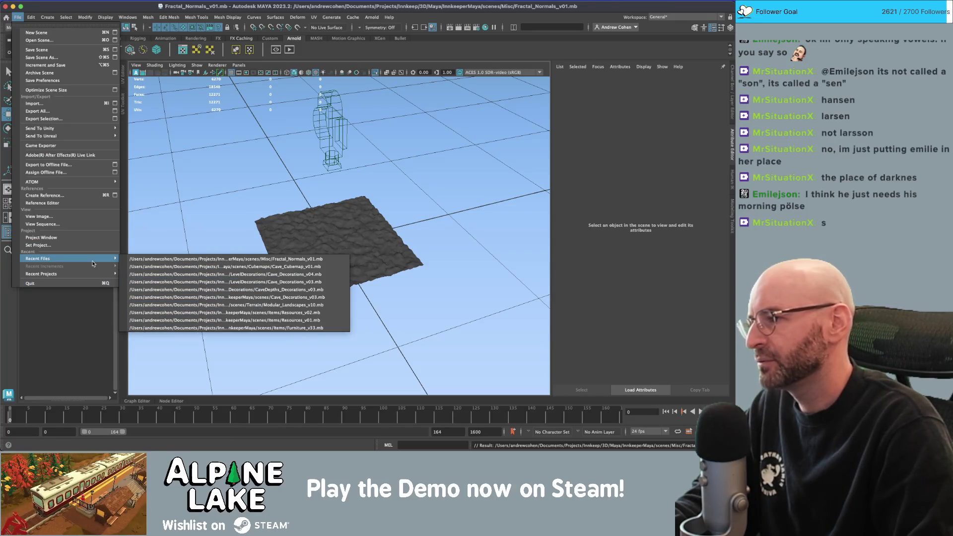
click(153, 272)
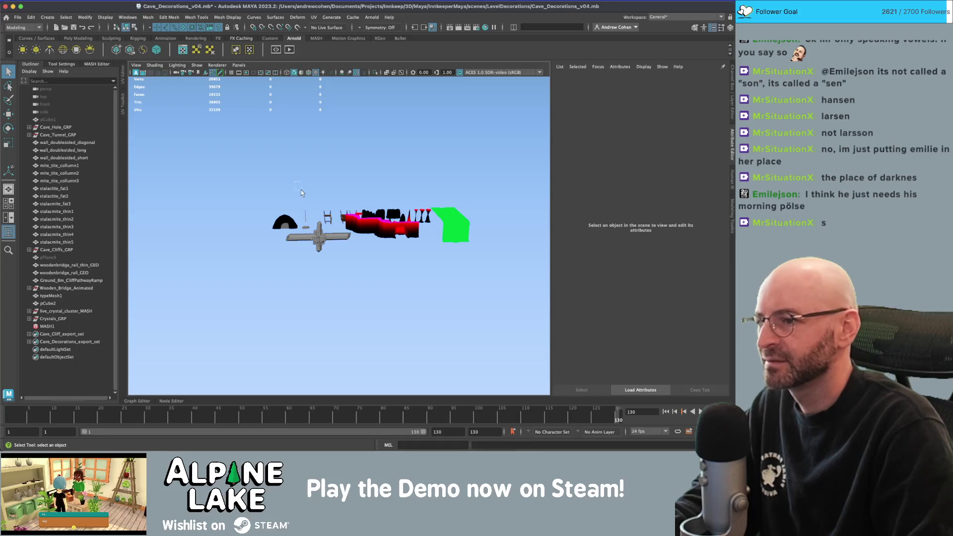
- Frame the crystals, inspect crystal_single_tall_GEO's UVs, then select crystal_large_cluster_GEO
click(318, 235)
key(f)
click(332, 179)
drag(332, 179, 341, 183)
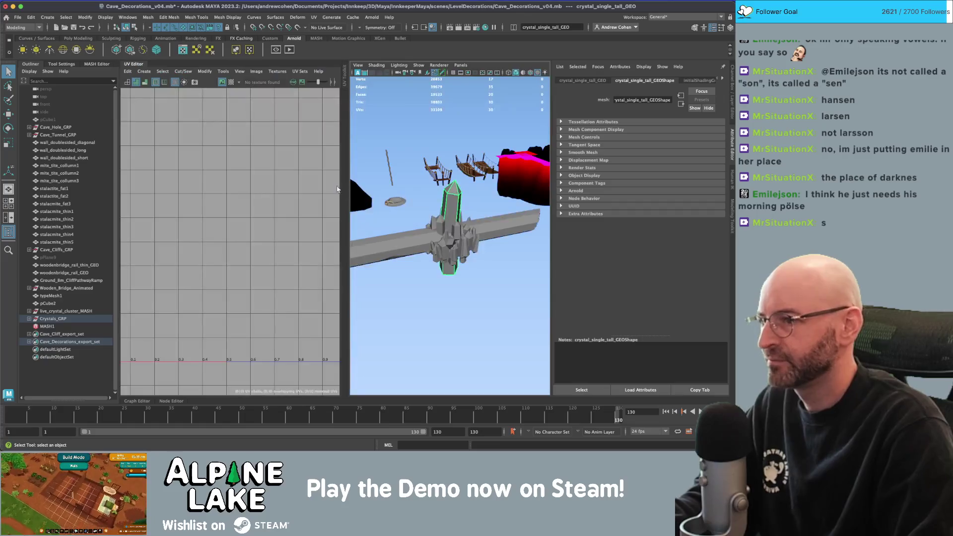
right_click(240, 220)
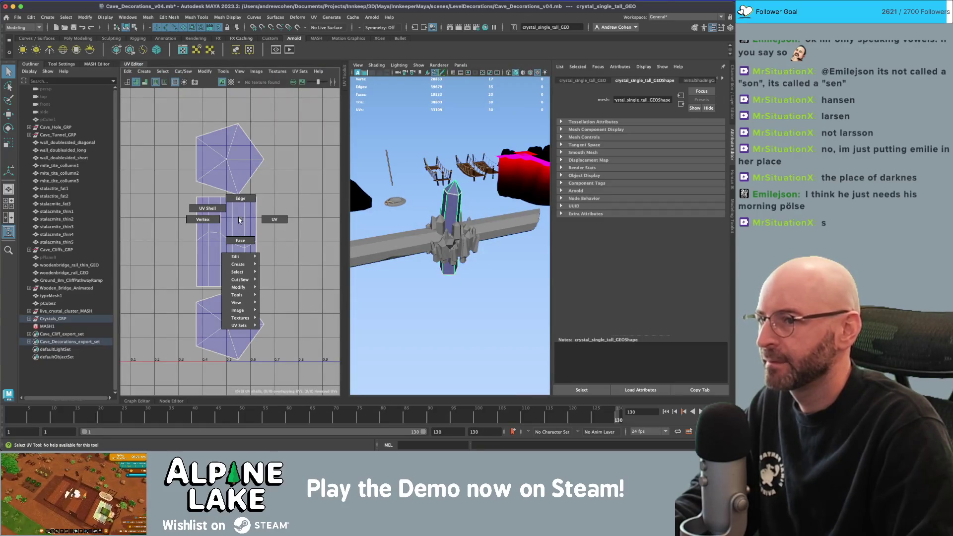
key(f)
mouse_move(464, 189)
alt+mouse_down()
mouse_move(459, 228)
mouse_move(458, 194)
alt+mouse_up()
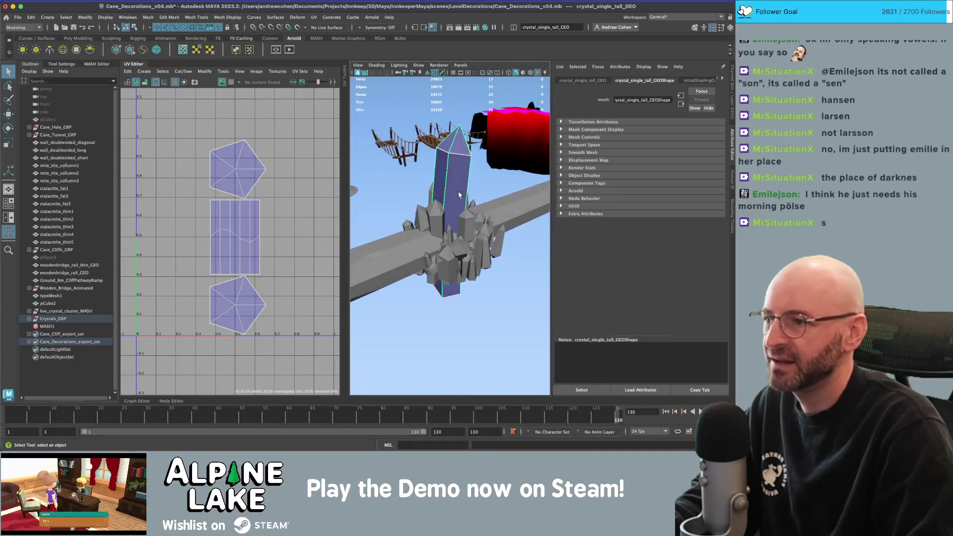
mouse_move(436, 239)
alt+mouse_down()
mouse_move(424, 258)
mouse_move(488, 233)
mouse_move(439, 246)
mouse_move(443, 260)
mouse_move(411, 248)
alt+mouse_up()
click(423, 260)
- Compare against the crystals in Unity's scene view, then return to Maya
key(super+Tab)
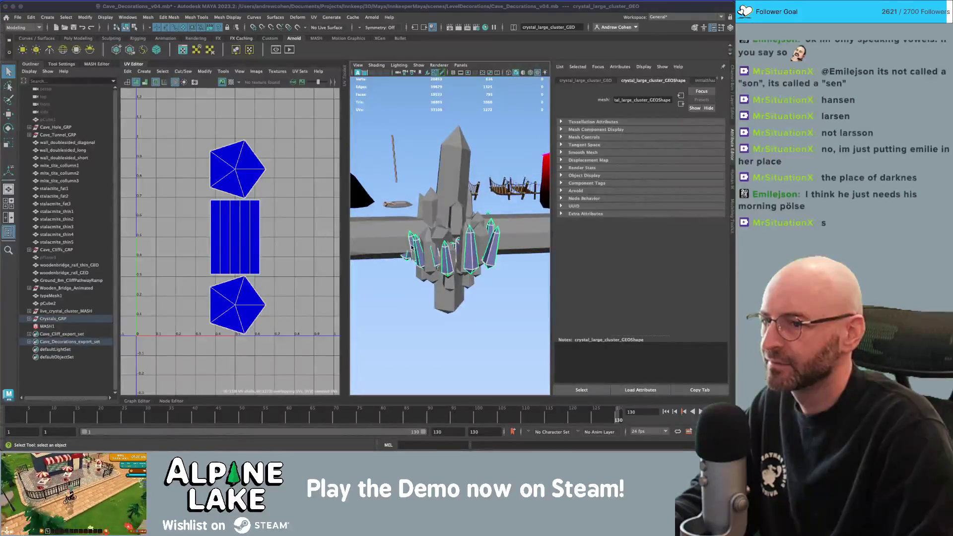
mouse_move(434, 156)
alt+mouse_down()
mouse_move(281, 151)
mouse_move(435, 170)
alt+mouse_up()
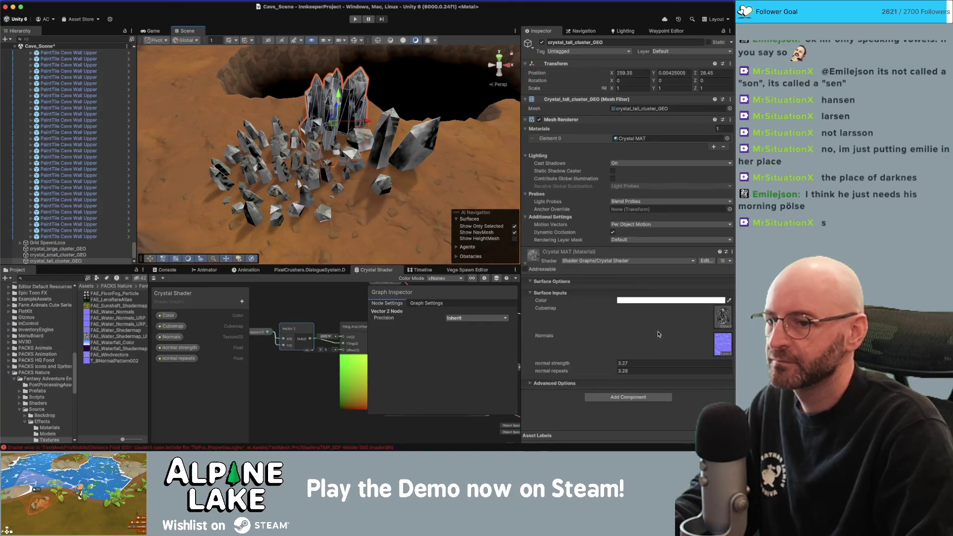
key(super+Tab)
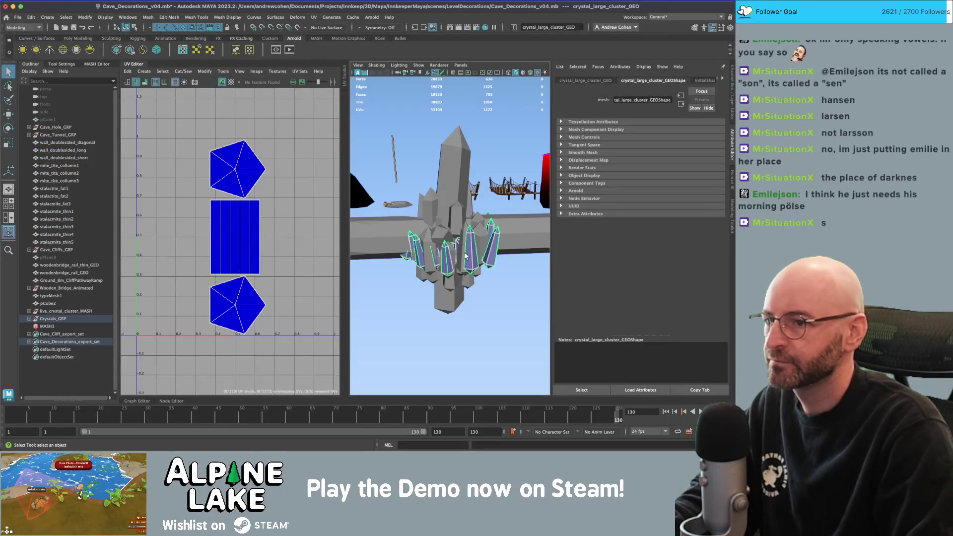
- Select all of crystal_large_cluster_GEO's UV shells and open the UV Toolkit
right_click(183, 222)
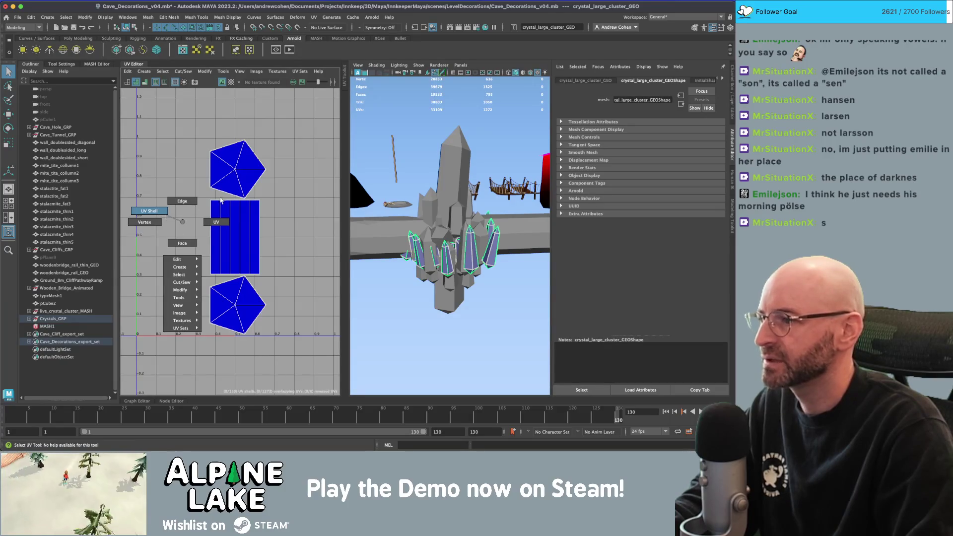
right_click(189, 204)
drag(198, 139, 311, 344)
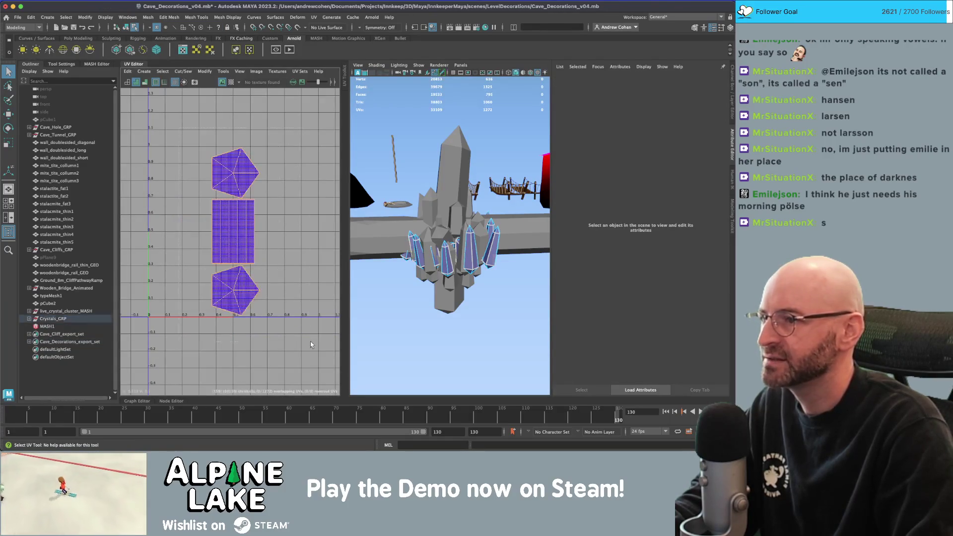
click(344, 80)
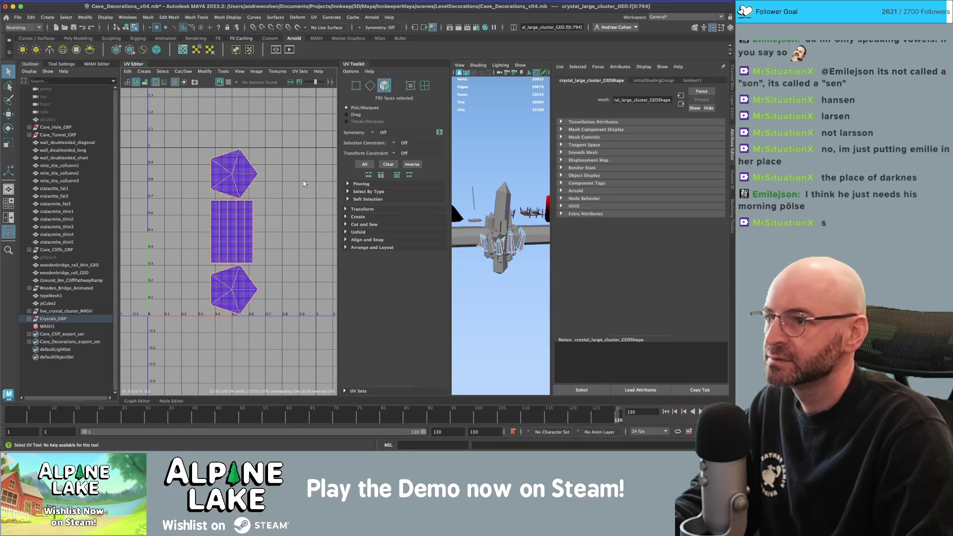
key(F8)
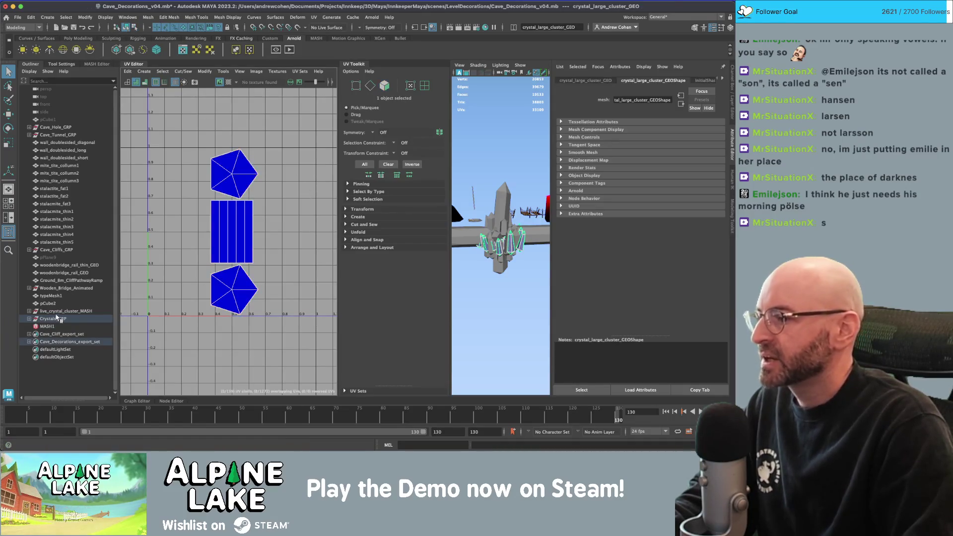
- Duplicate crystal_large_cluster_GEO as a backup and optimize the original's UV shells
click(30, 319)
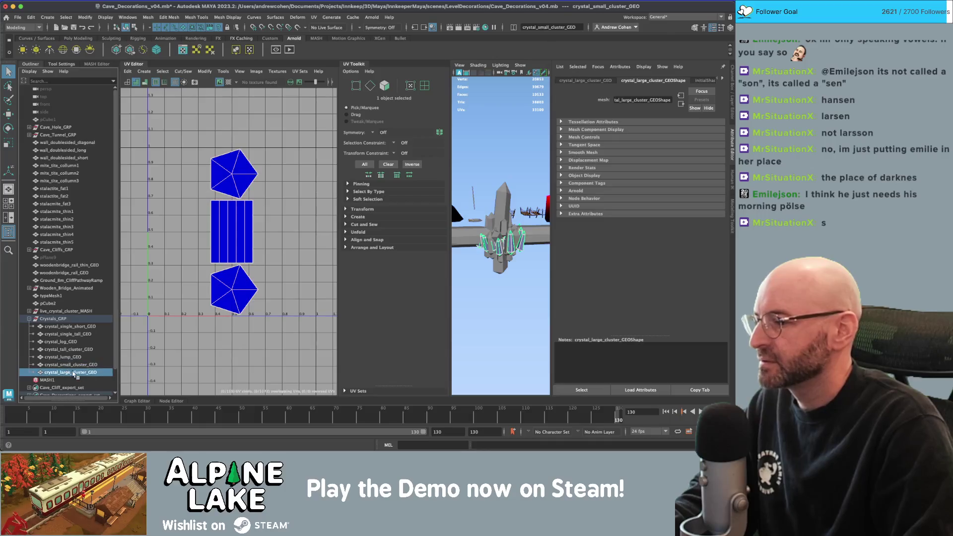
key(ctrl+d)
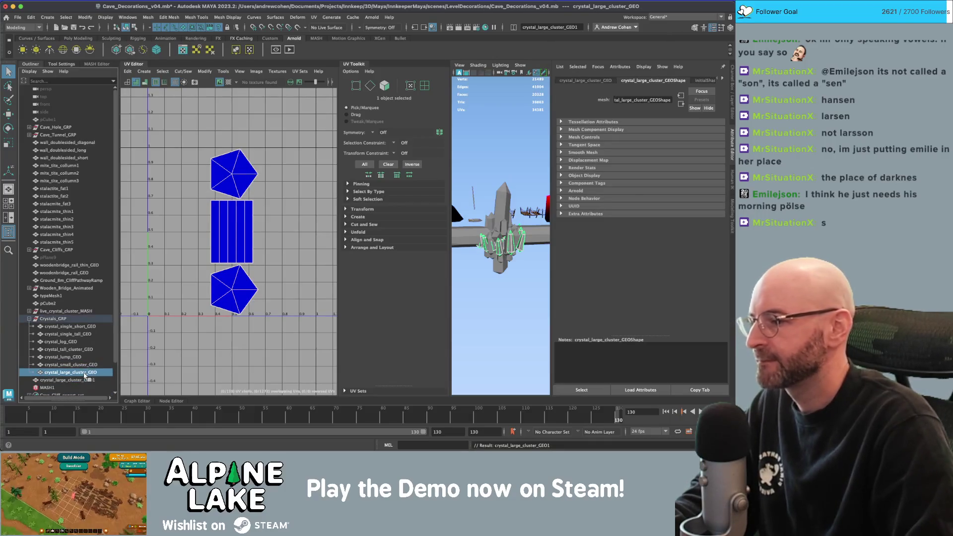
click(87, 372)
right_click(216, 177)
click(182, 165)
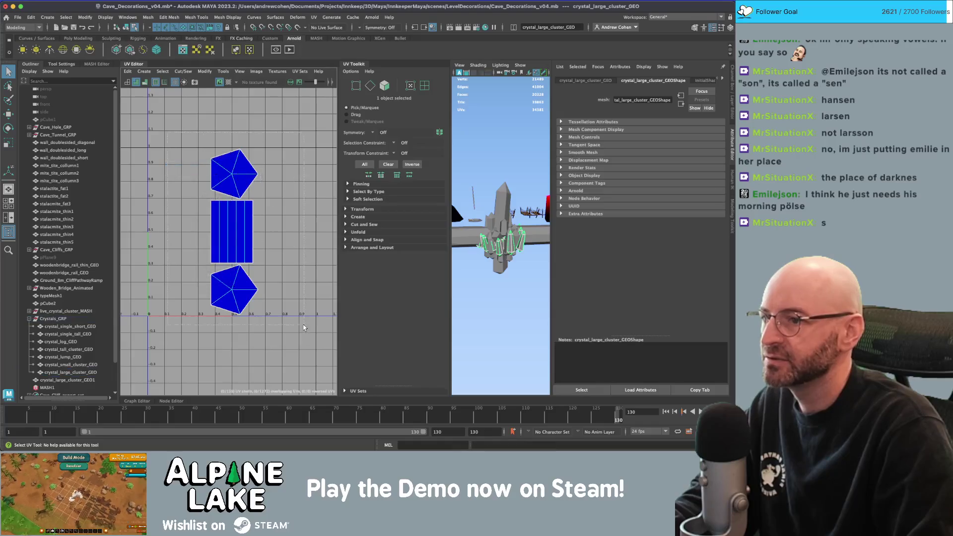
click(346, 232)
click(349, 242)
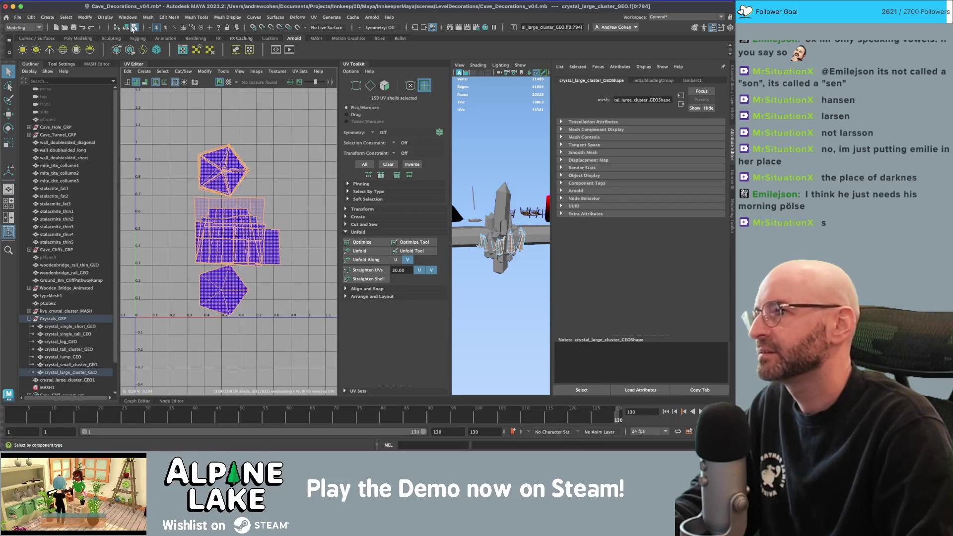
click(127, 28)
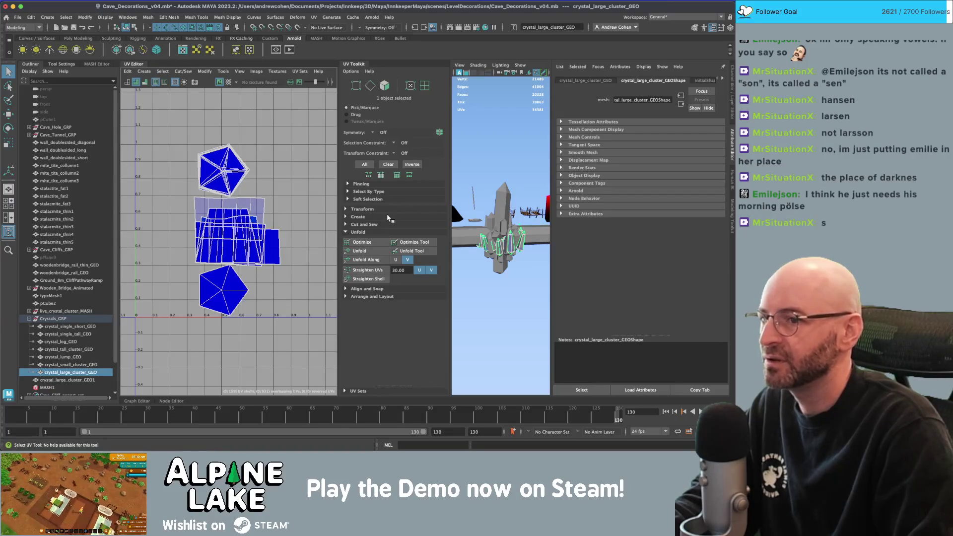
- Compare the tall crystal's UVs, then select Crystals_GRP to show every crystal's UVs
click(498, 206)
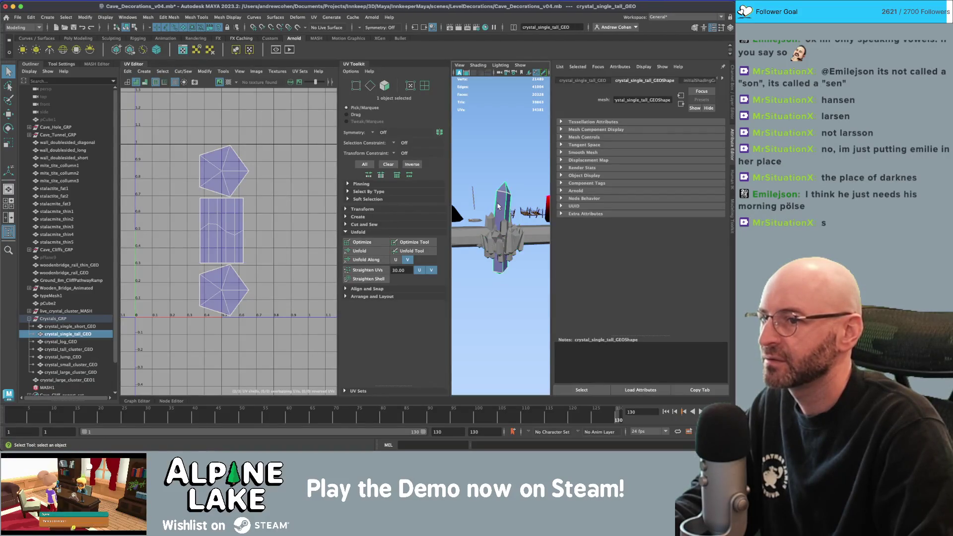
click(69, 372)
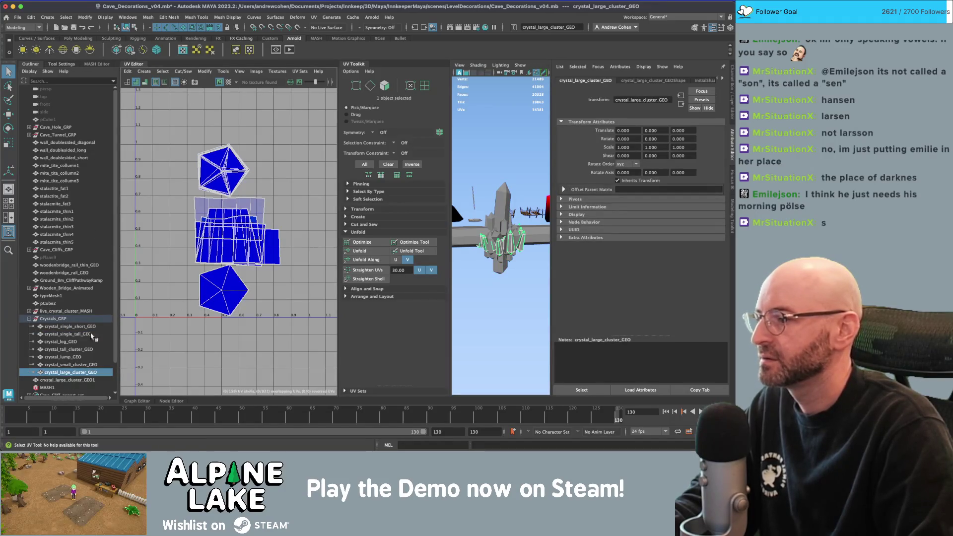
click(84, 318)
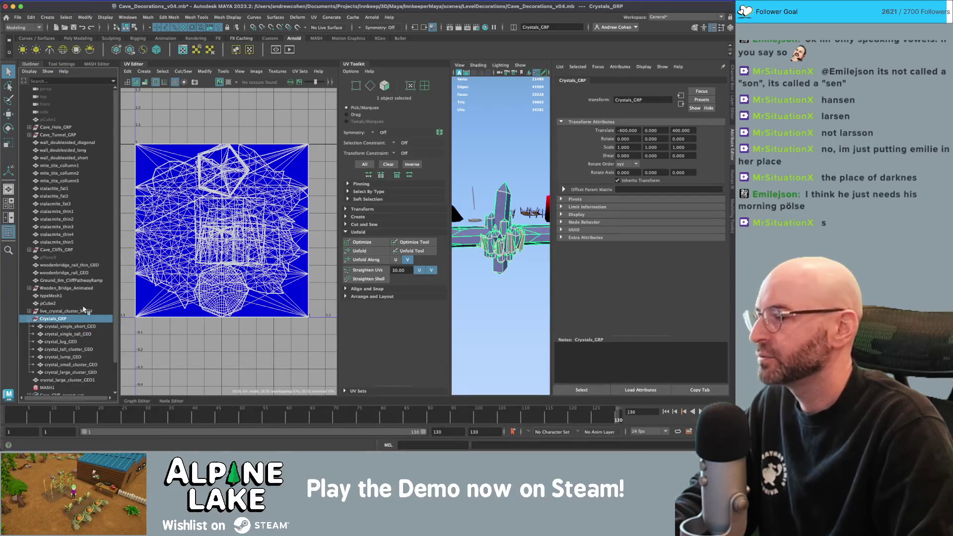
- Select the 26 ColorPalette-textured objects and export them over Cave_Decorations.fbx
key(ctrl+shift+a)
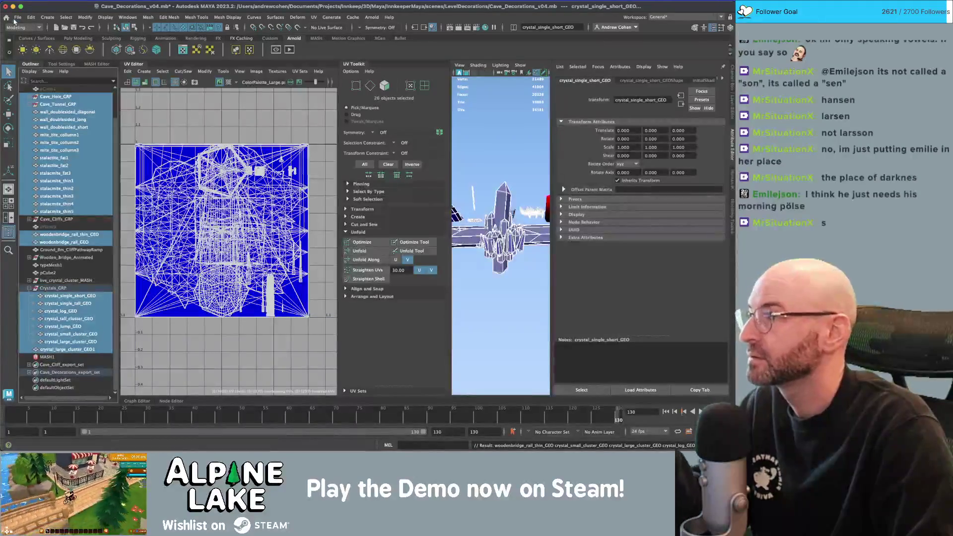
click(16, 18)
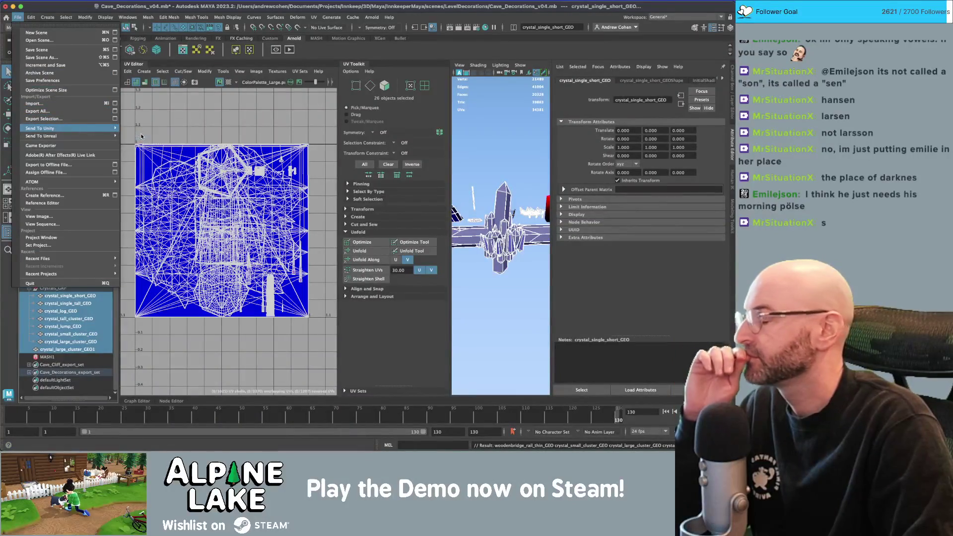
click(44, 118)
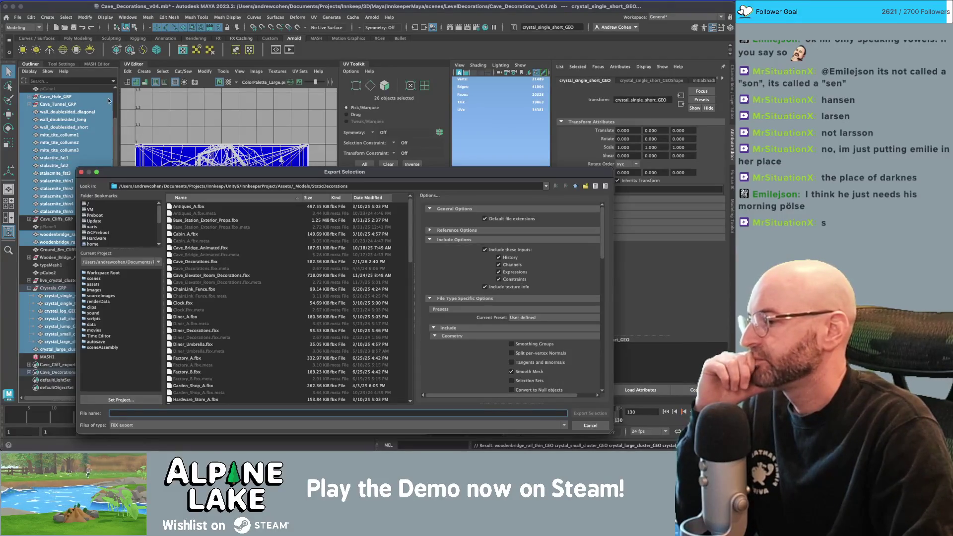
double_click(199, 261)
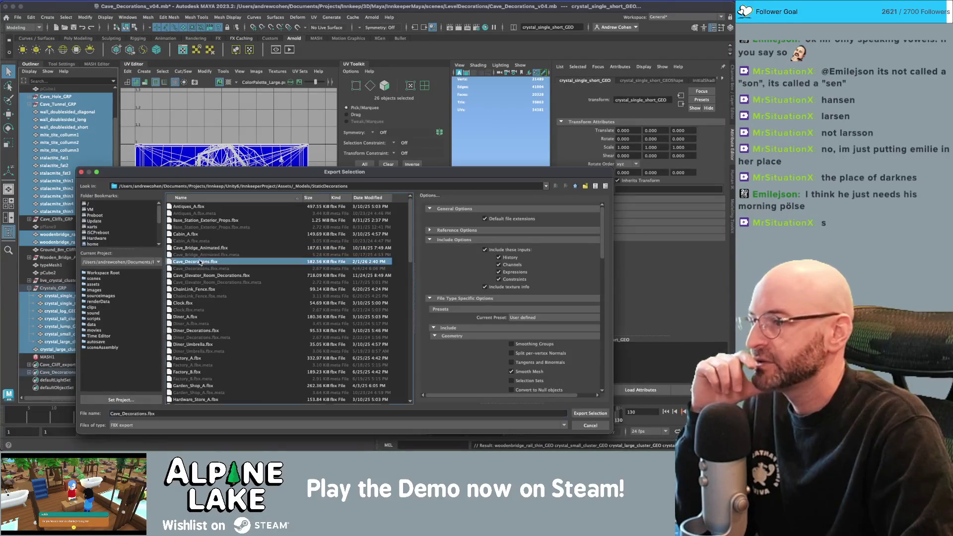
key(Return)
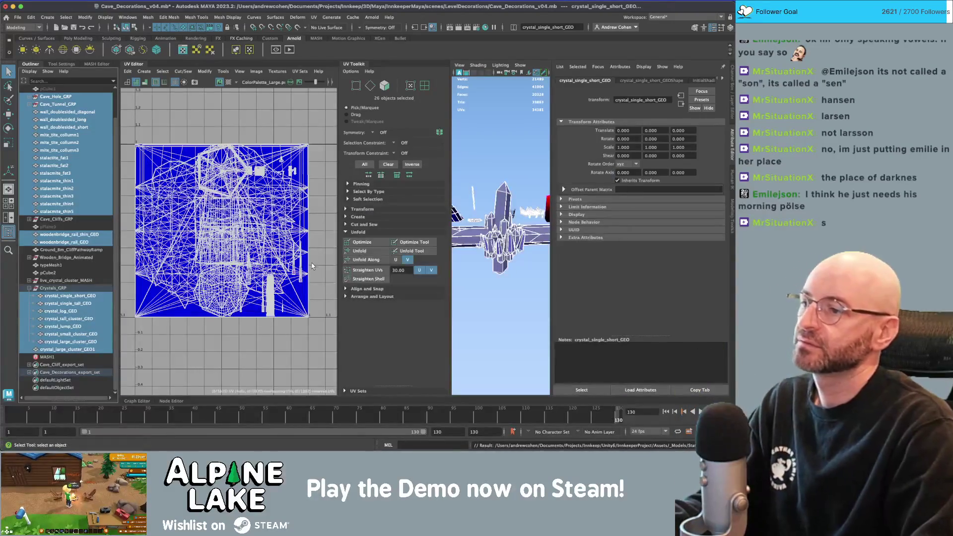
key(super+Tab)
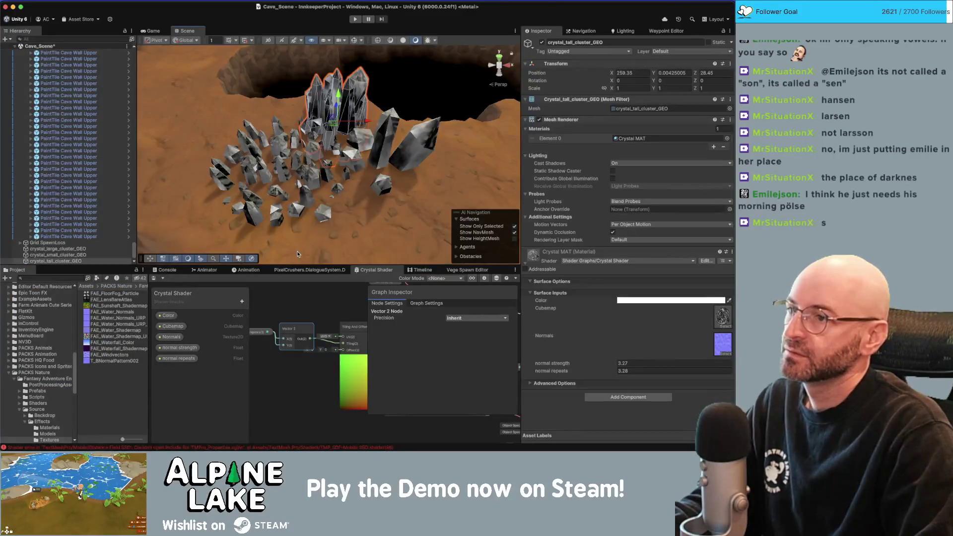
- Orbit in on the crystals and raise crystal_large_cluster_GEO slightly with the move gizmo
mouse_move(307, 200)
mouse_down()
mouse_move(254, 167)
mouse_move(258, 145)
mouse_move(329, 145)
mouse_move(284, 187)
mouse_move(231, 171)
mouse_up()
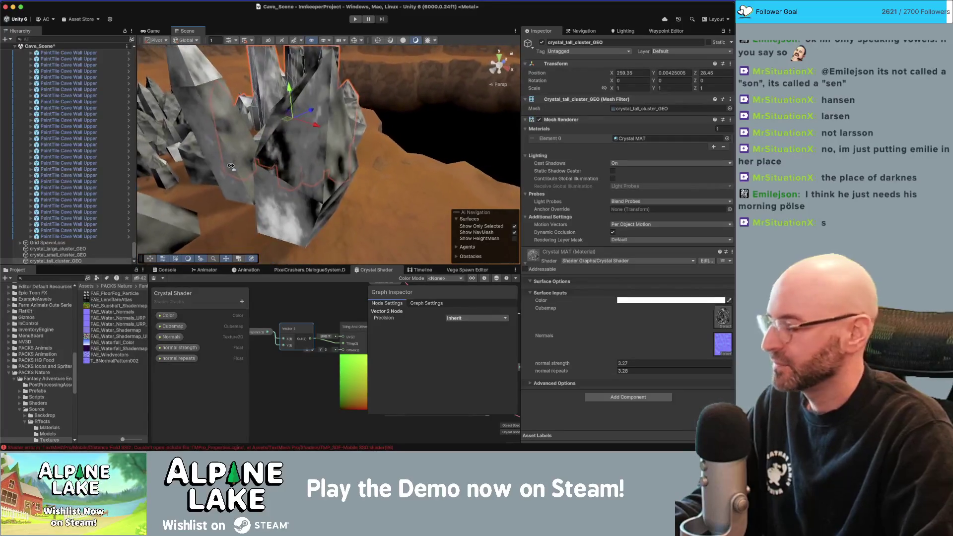
scroll(377, 164, down, 5)
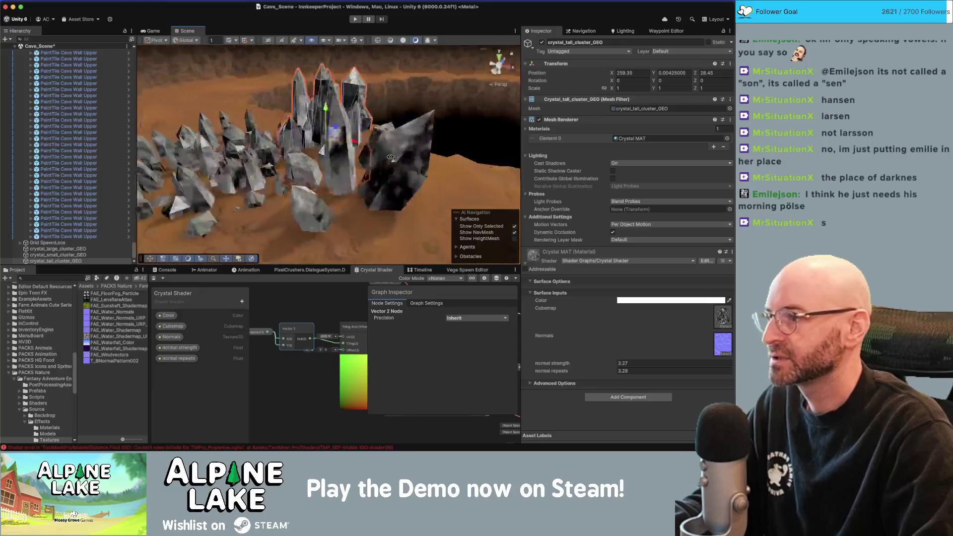
click(385, 171)
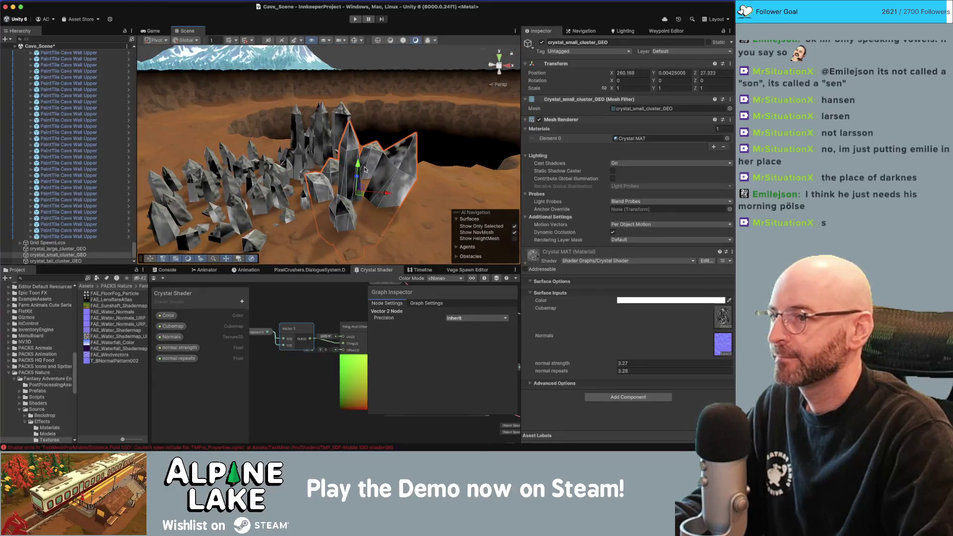
click(257, 201)
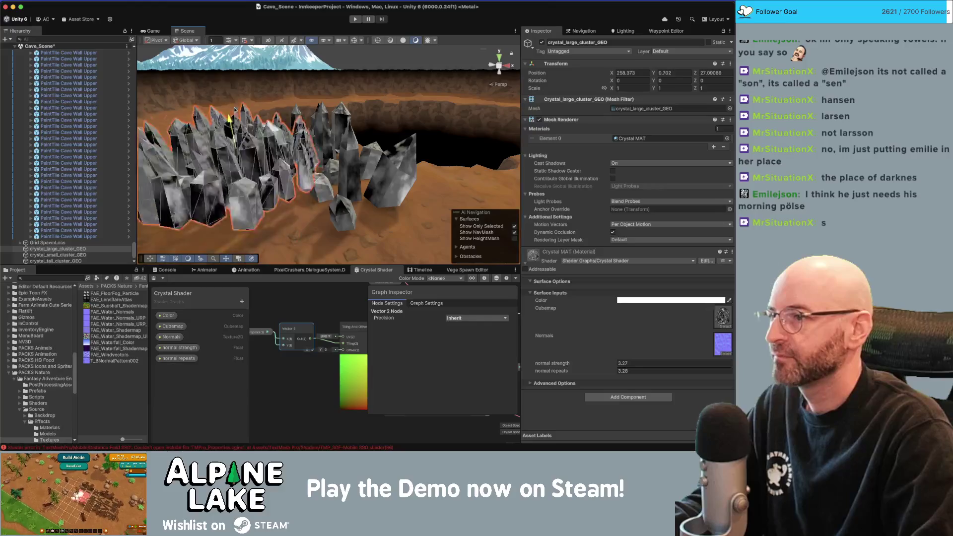
drag(229, 119, 229, 113)
key(f)
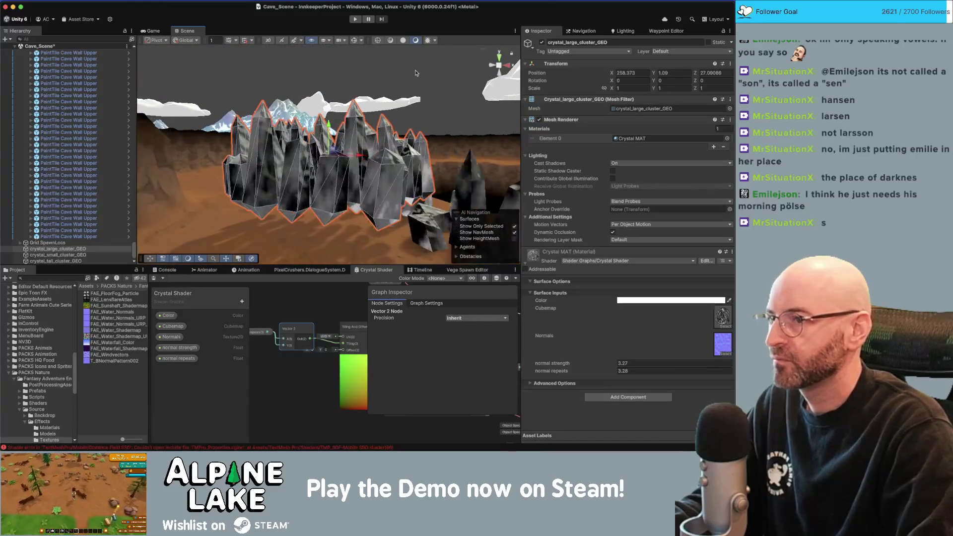
- Set Crystal MAT's normal strength to 0 and orbit around the crystals to judge the result
click(416, 73)
drag(416, 73, 394, 159)
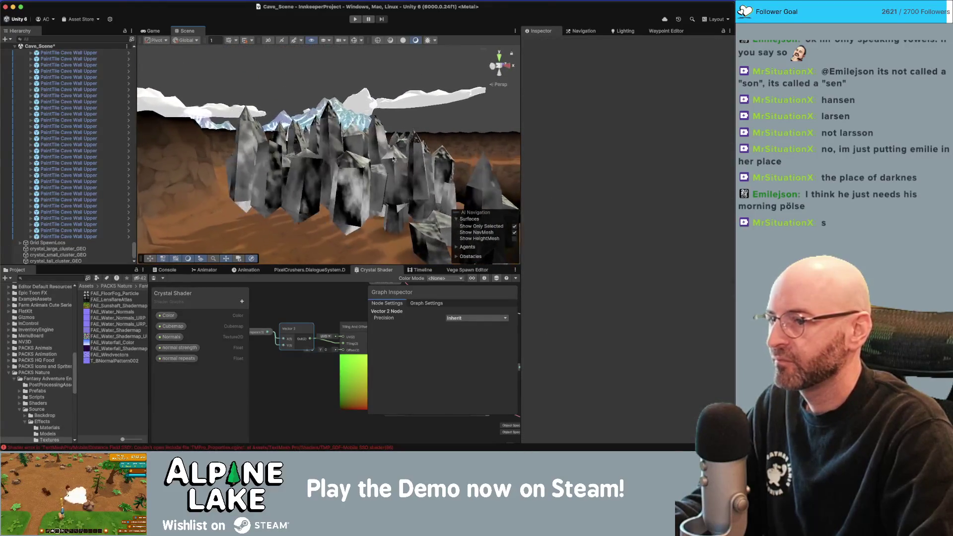
click(416, 183)
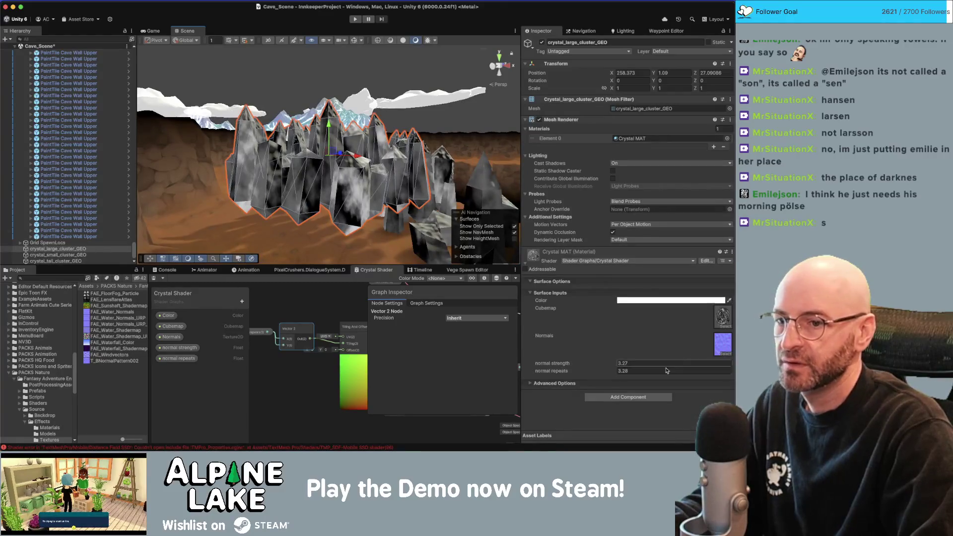
click(640, 364)
text(0)
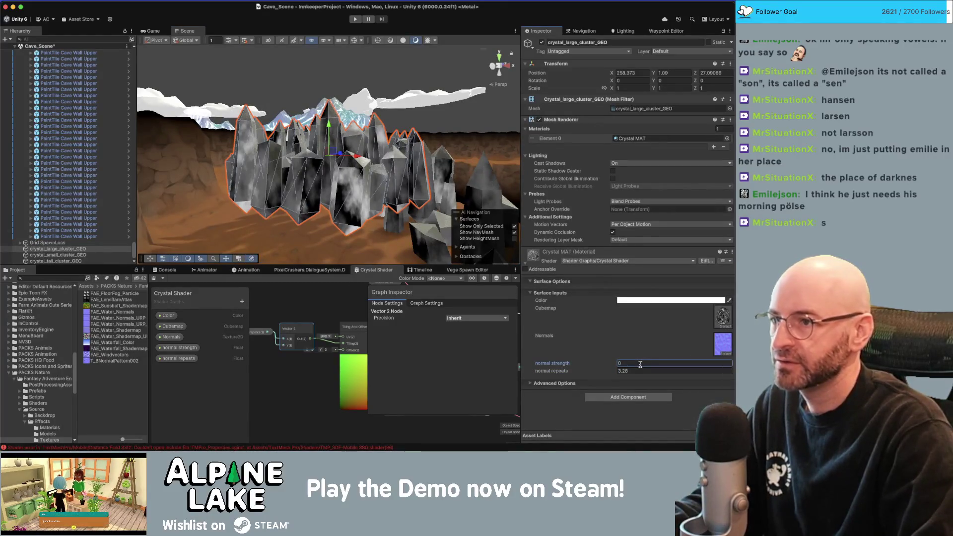
click(423, 72)
mouse_move(423, 72)
mouse_down()
mouse_move(427, 150)
mouse_move(377, 198)
mouse_up()
- Switch back to Maya and launch Photoshop by searching 'photoshop' in Spotlight
key(super+Tab)
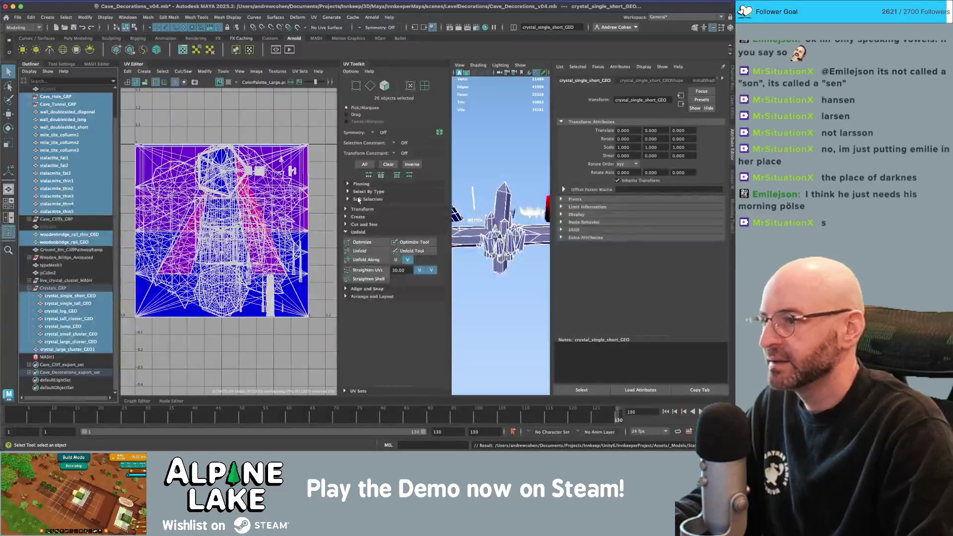
key(super+Tab)
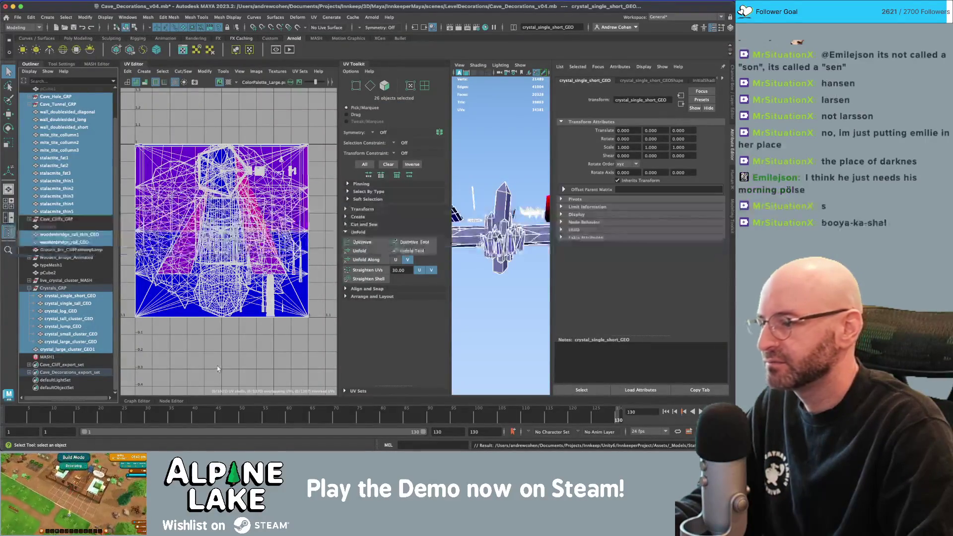
key(super+space)
text(photos)
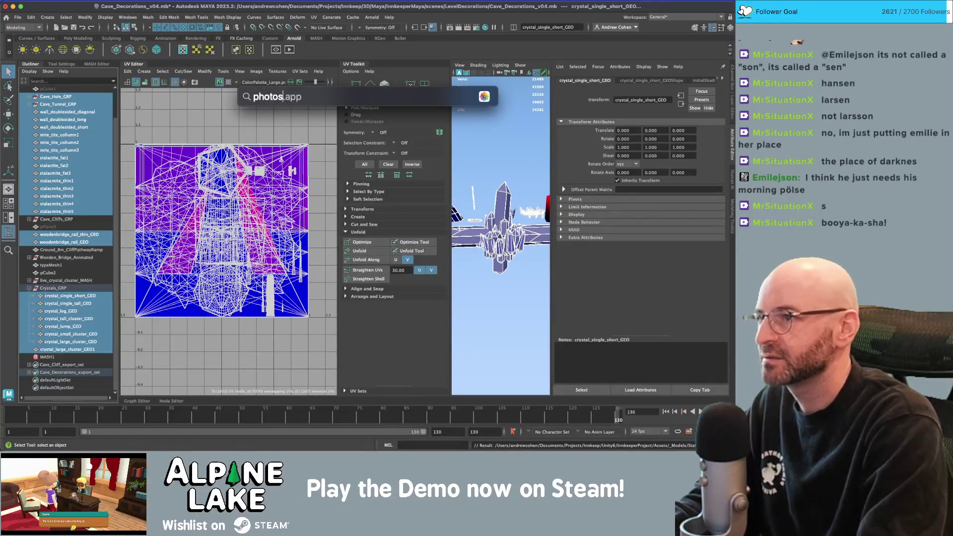
text(hop)
key(Return)
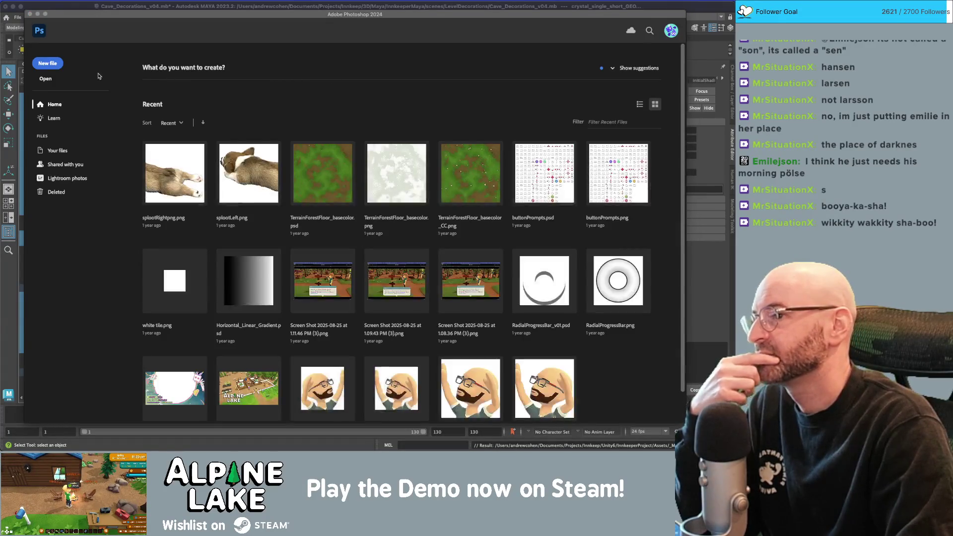
- Start opening a file and browse into Innkeep > Unity6 > InnkeeperProject > Assets
click(45, 80)
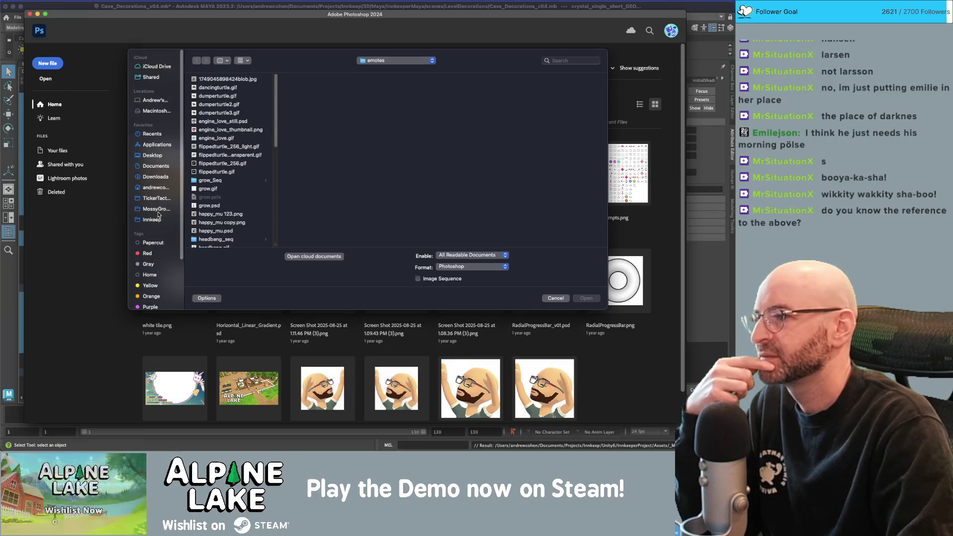
click(156, 218)
click(221, 233)
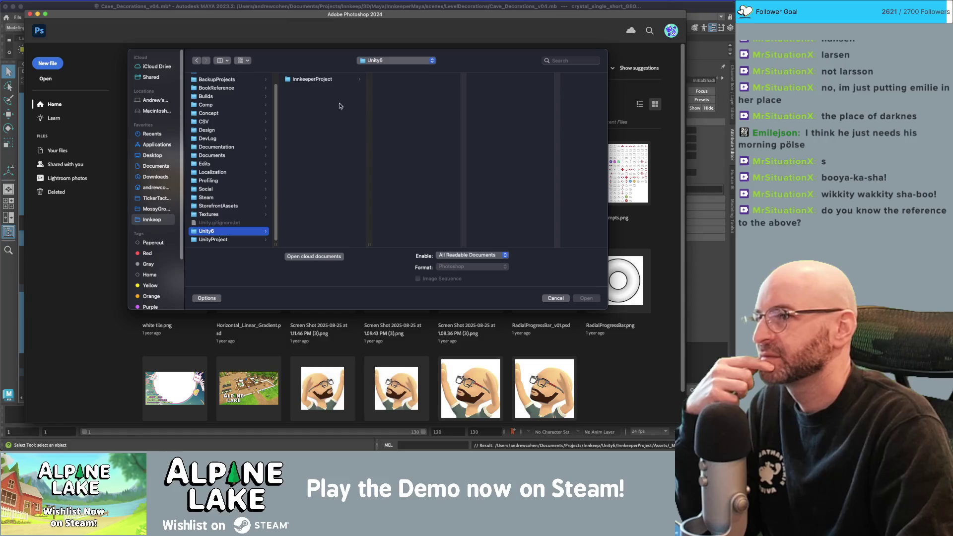
click(327, 79)
scroll(421, 114, up, 5)
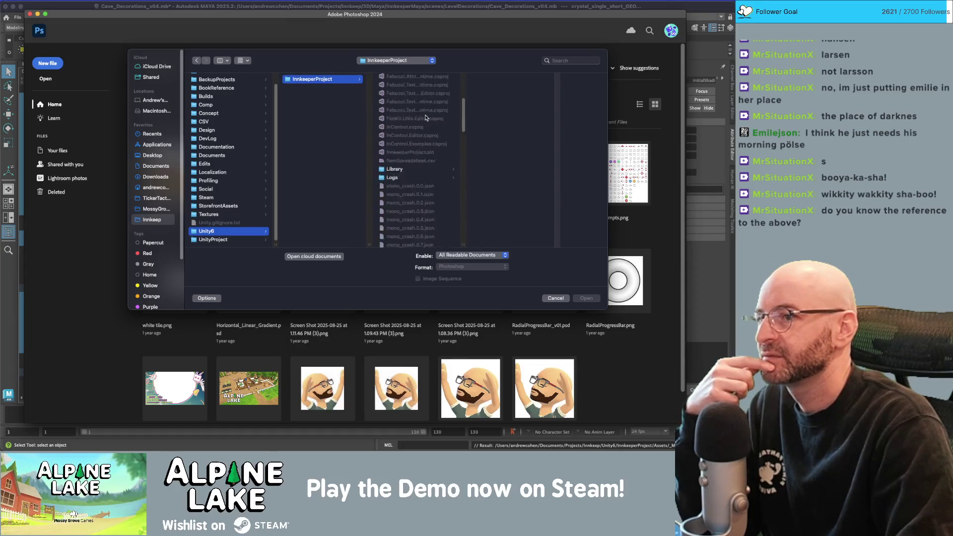
click(415, 114)
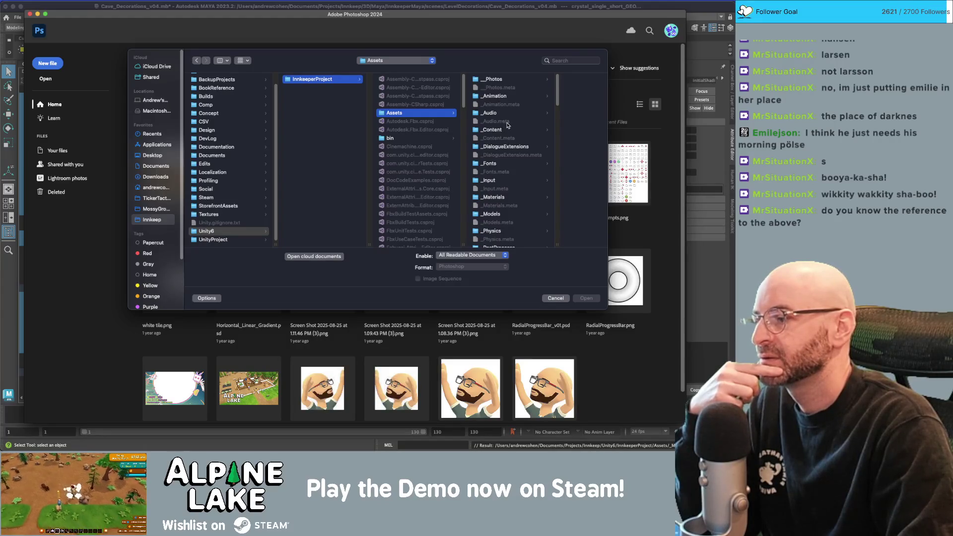
- Go into _Textures > Cubemaps and open fractal_cubemap.jpg
scroll(503, 132, down, 5)
scroll(503, 132, down, 2)
click(501, 187)
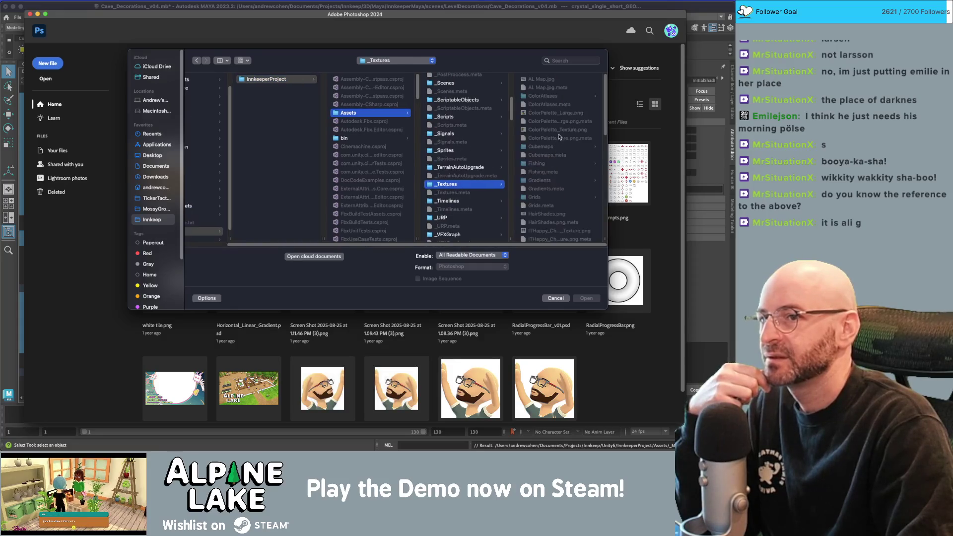
scroll(539, 137, down, 5)
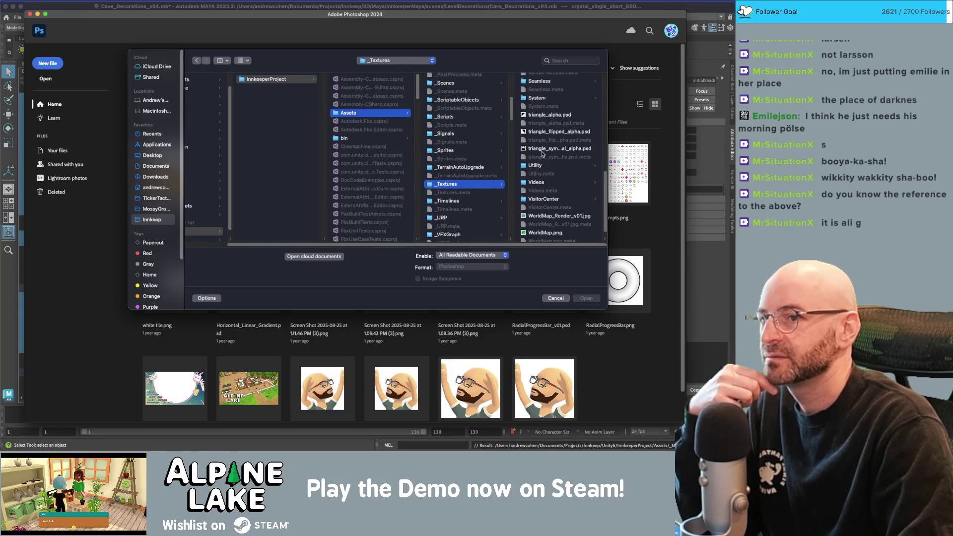
scroll(545, 152, up, 3)
click(548, 143)
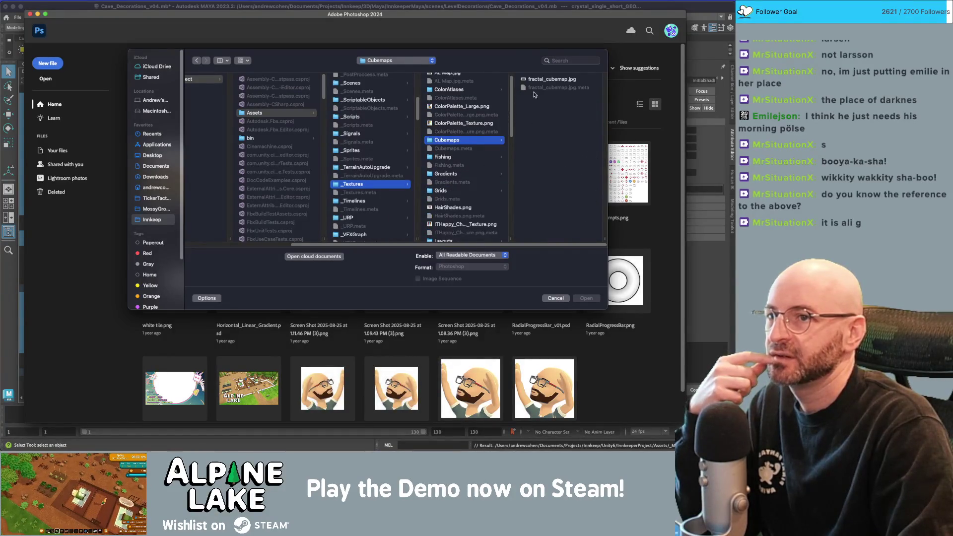
click(539, 83)
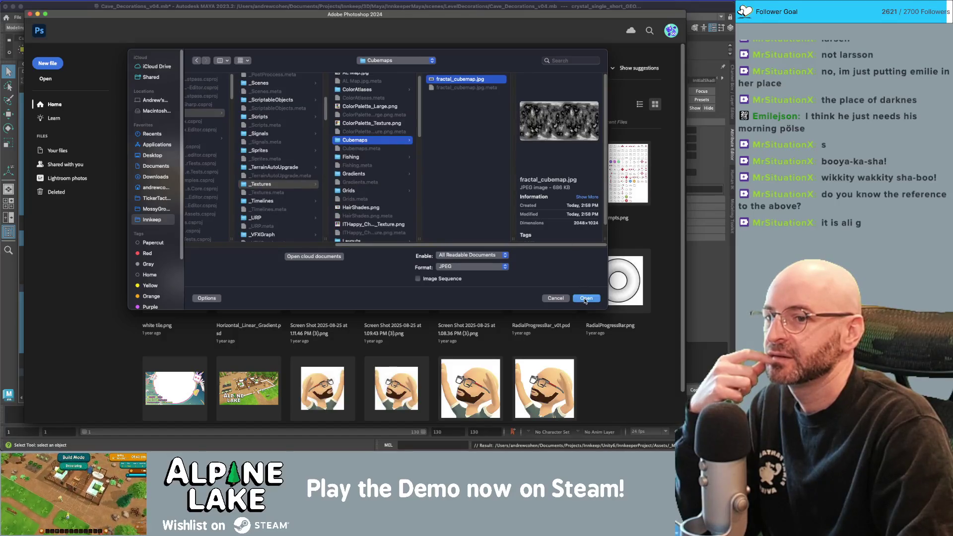
click(585, 299)
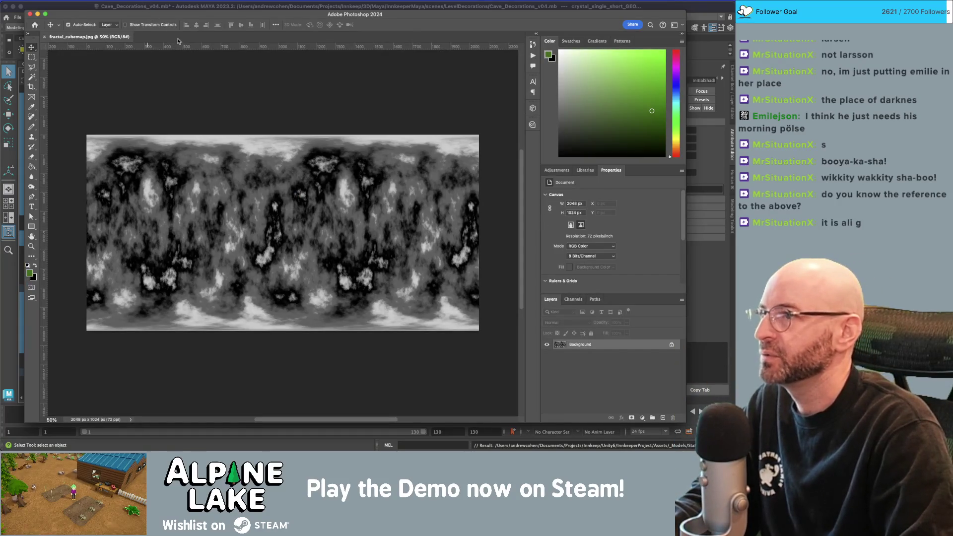
- Apply a strong Filter > Blur > Gaussian Blur to fractal_cubemap.jpg
click(218, 0)
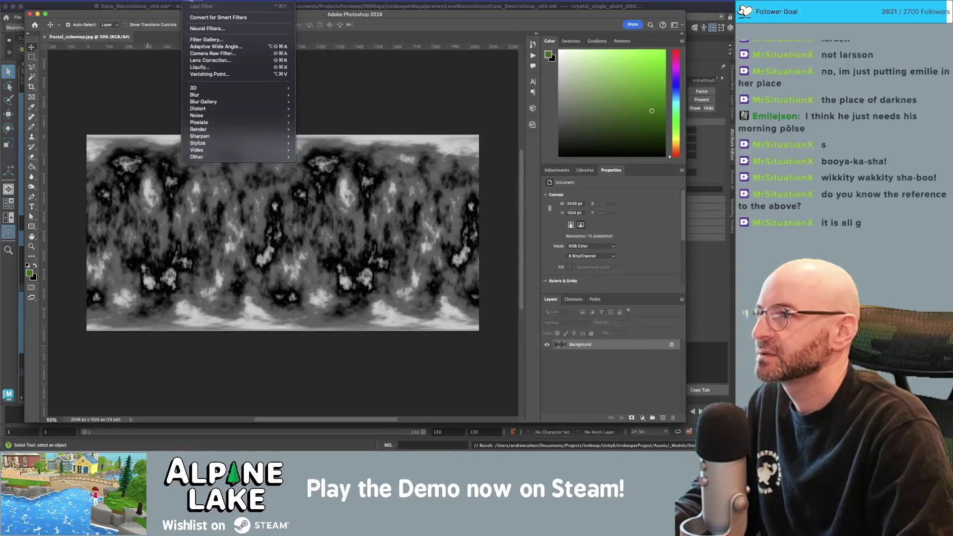
mouse_move(253, 95)
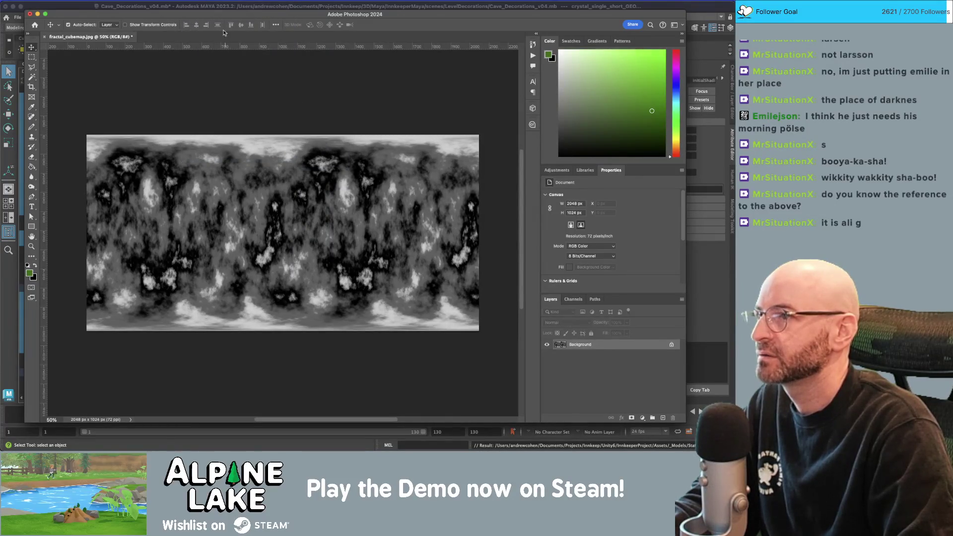
click(204, 0)
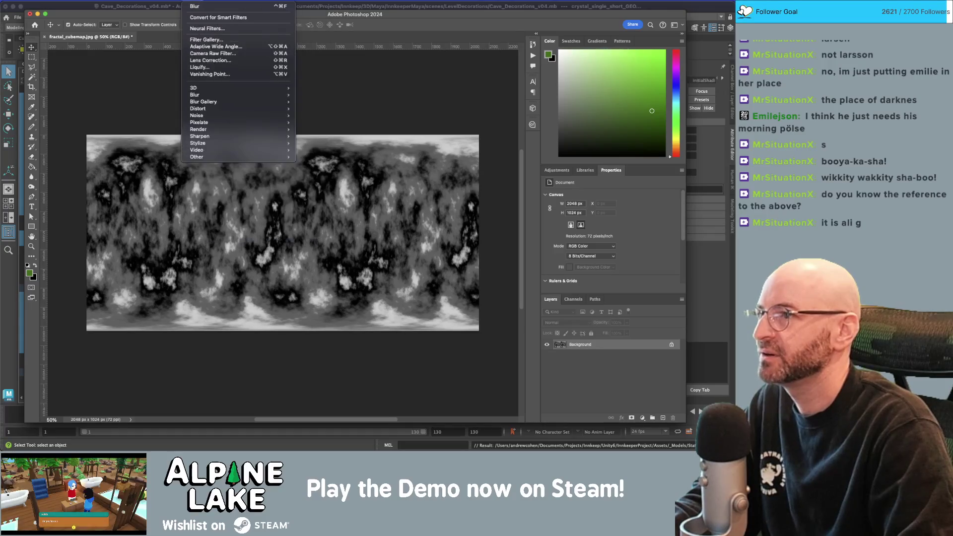
mouse_move(223, 94)
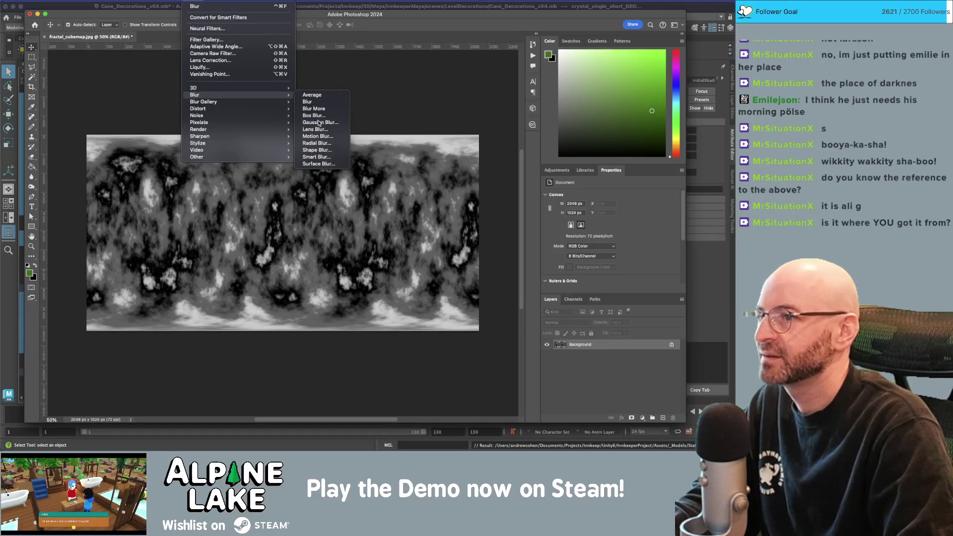
click(318, 123)
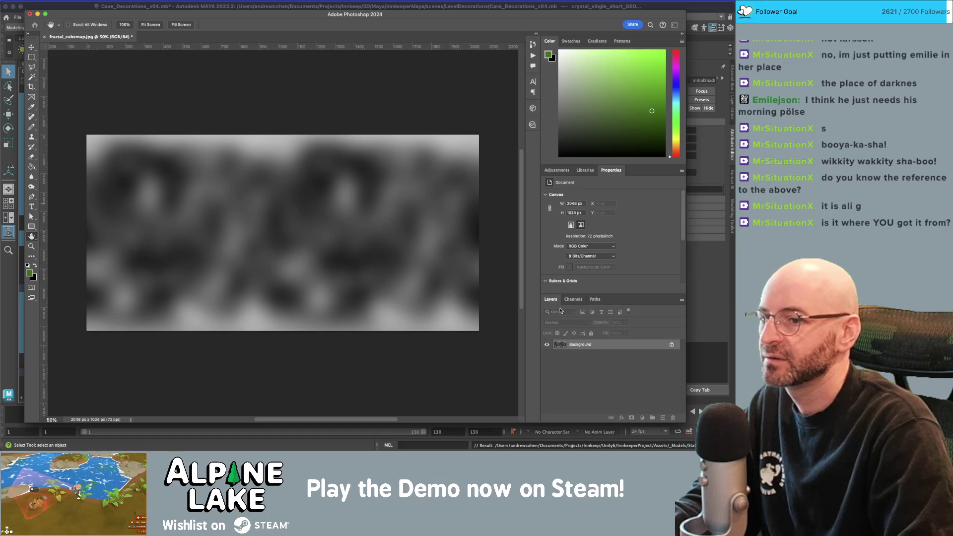
key(super+Tab)
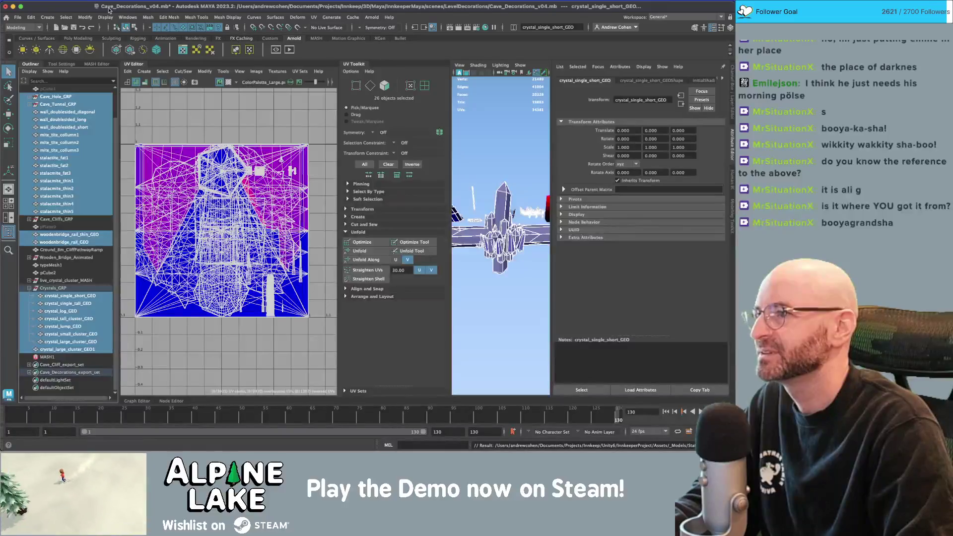
- Load Cave_Cubemap_v01.mb from File > Recent Files after cancelling Open Scene
click(17, 17)
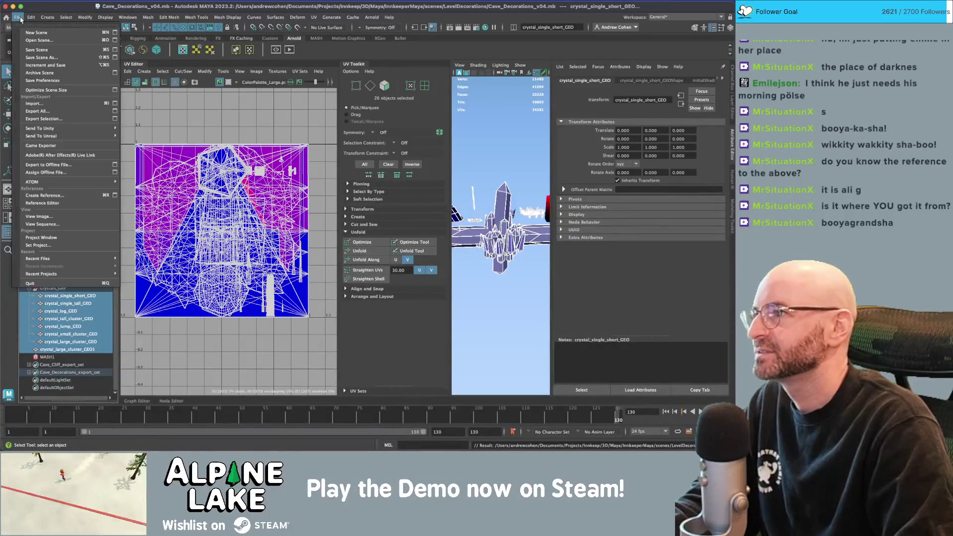
click(31, 40)
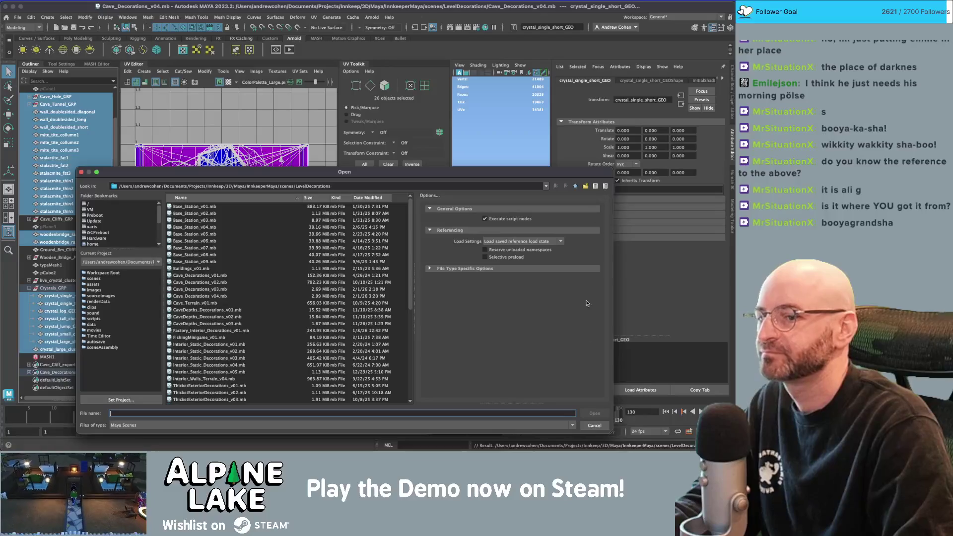
click(594, 426)
click(17, 17)
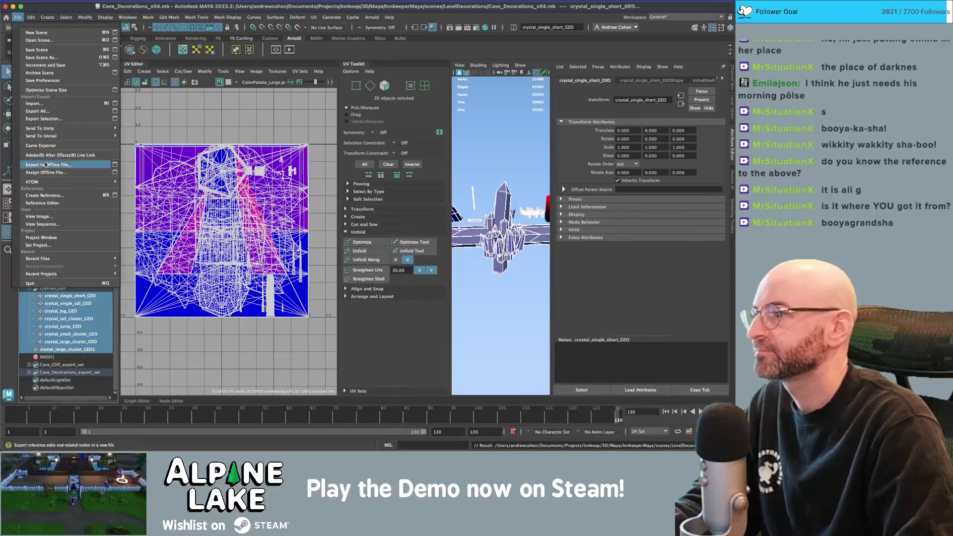
mouse_move(72, 258)
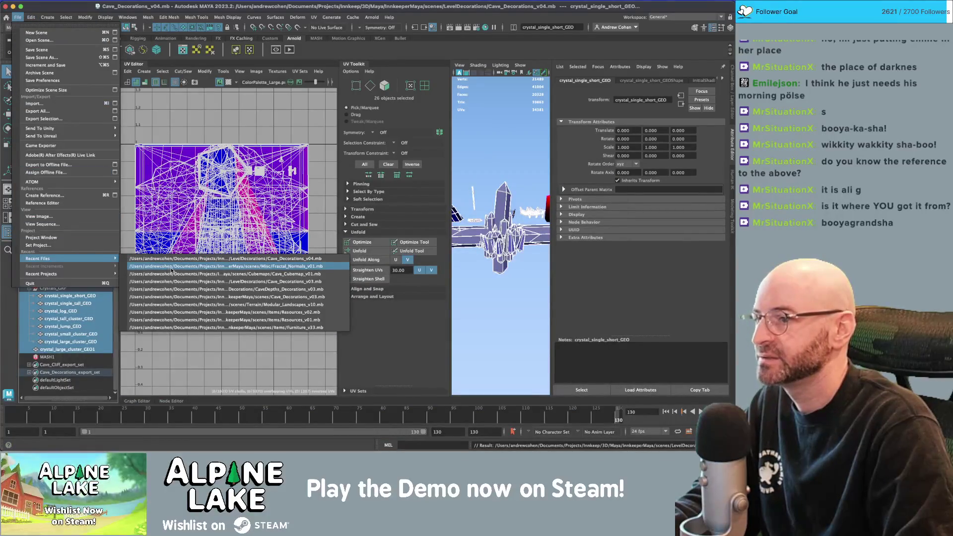
click(172, 267)
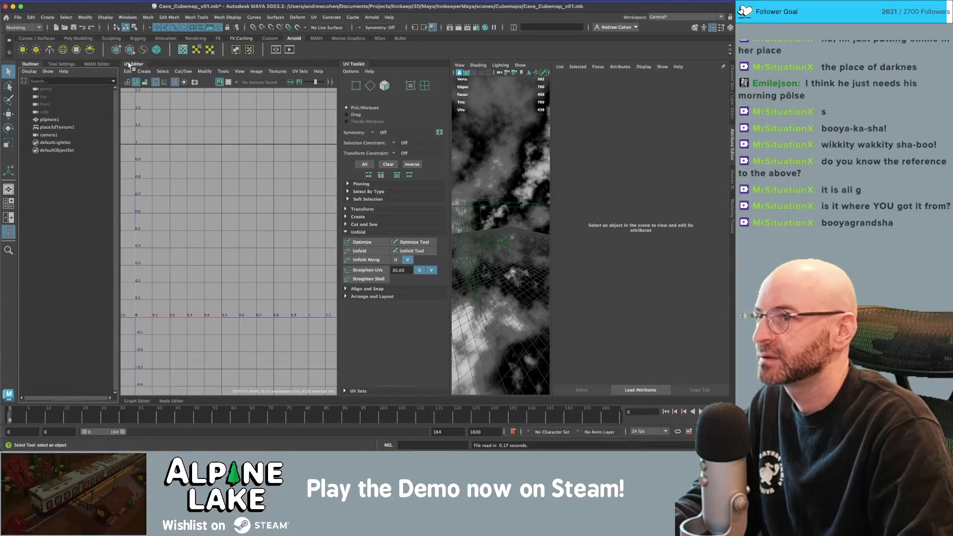
- Scale place3dTexture1 to about 2399.8 × 446 × 2399.8 so the clouds stretch into streaks
click(139, 68)
key(f)
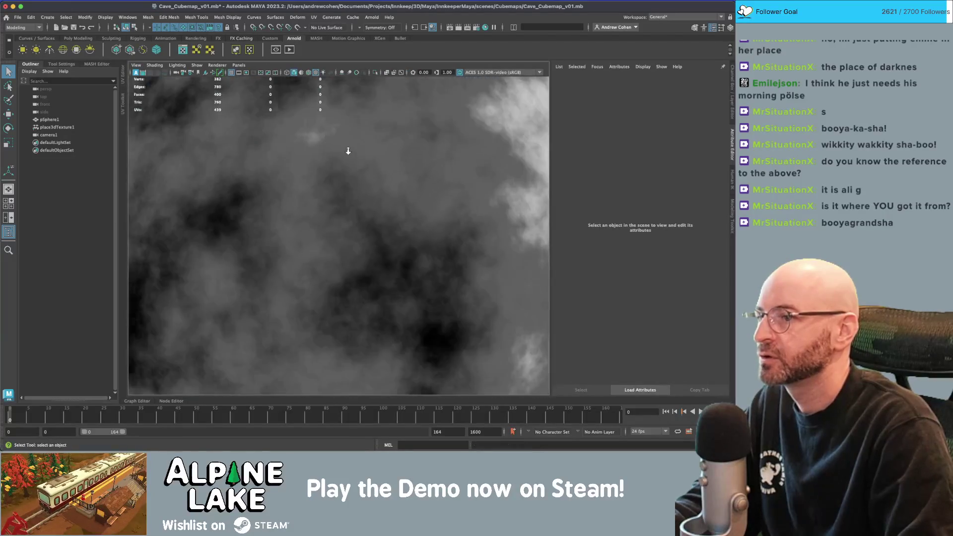
mouse_move(292, 167)
alt+mouse_down()
mouse_move(472, 187)
mouse_move(225, 206)
alt+mouse_up()
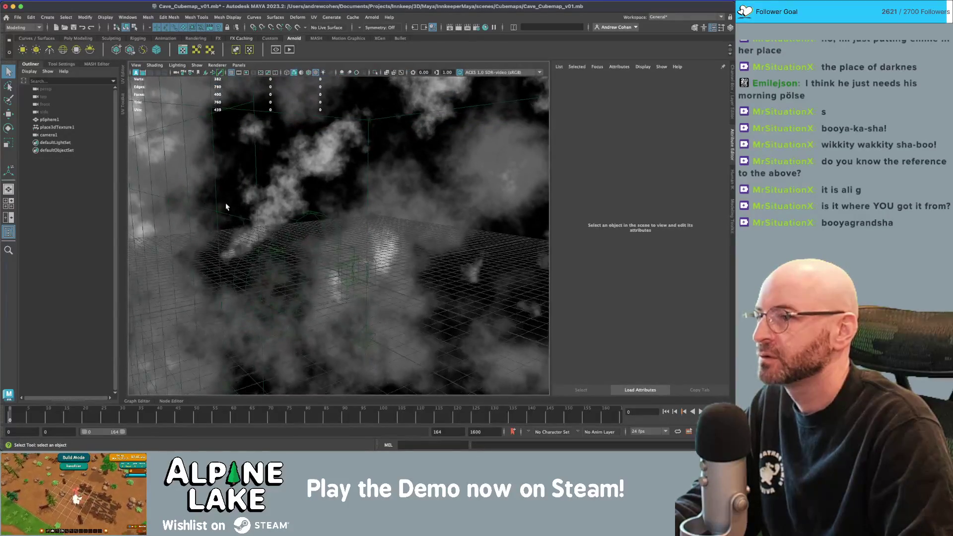
click(213, 214)
key(r)
key(f)
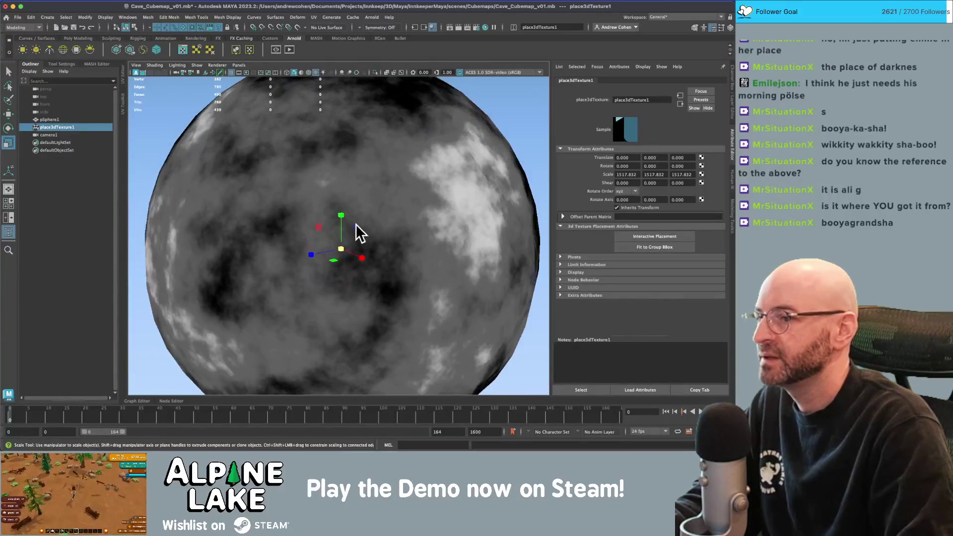
mouse_move(345, 216)
mouse_down()
mouse_move(341, 252)
mouse_move(317, 258)
mouse_move(319, 276)
mouse_move(340, 250)
mouse_move(359, 196)
mouse_up()
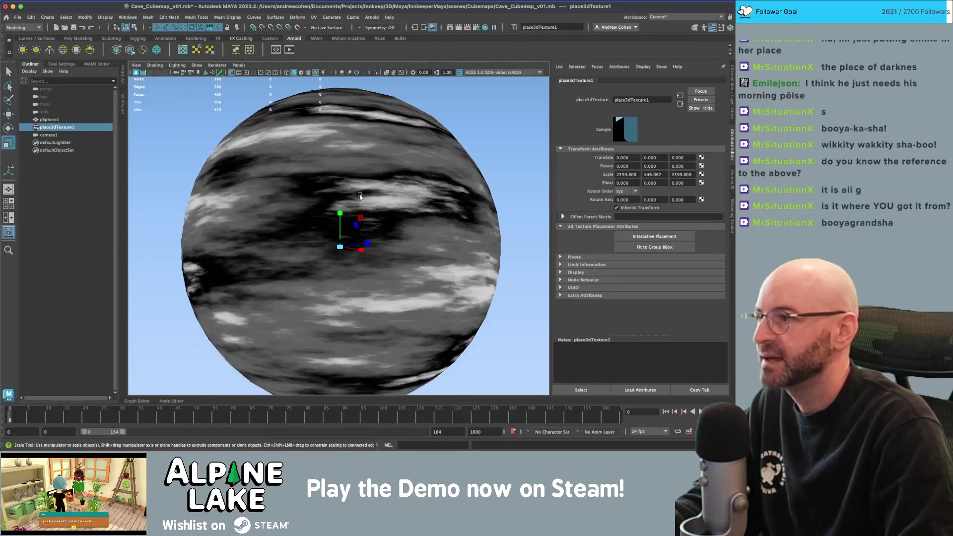
key(q)
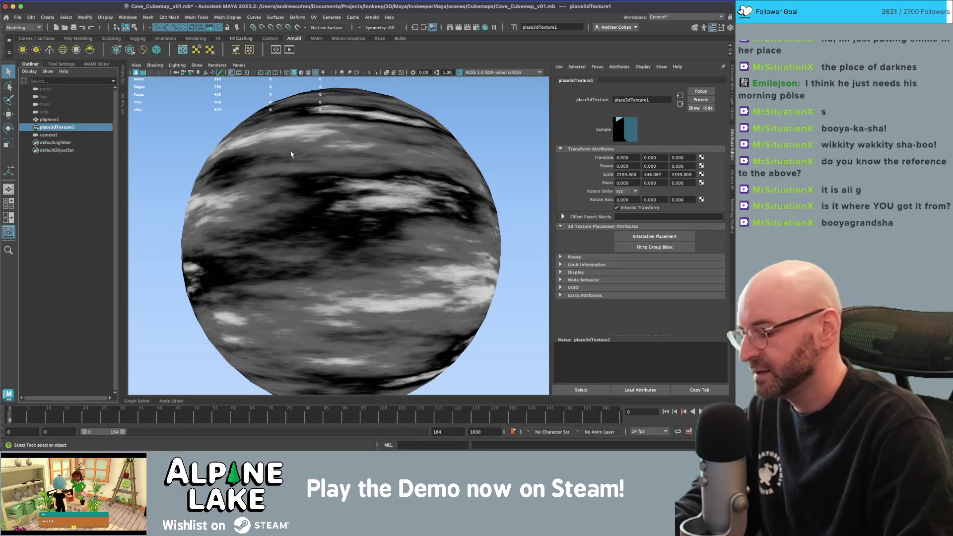
key(ctrl+h)
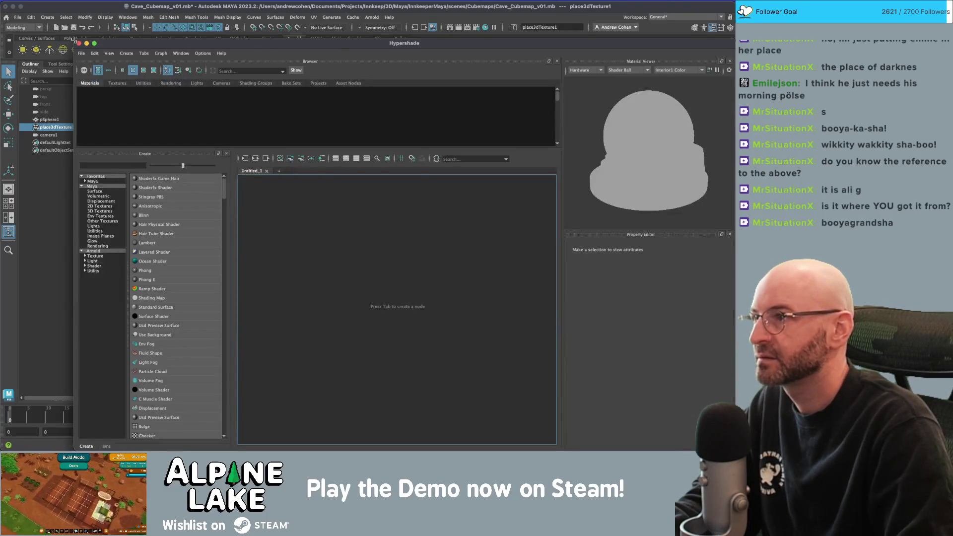
- Shrink and reposition Hypershade, hide its Browser panel and widen the graph area
click(95, 44)
mouse_move(340, 111)
mouse_down()
mouse_move(431, 229)
mouse_move(365, 275)
mouse_up()
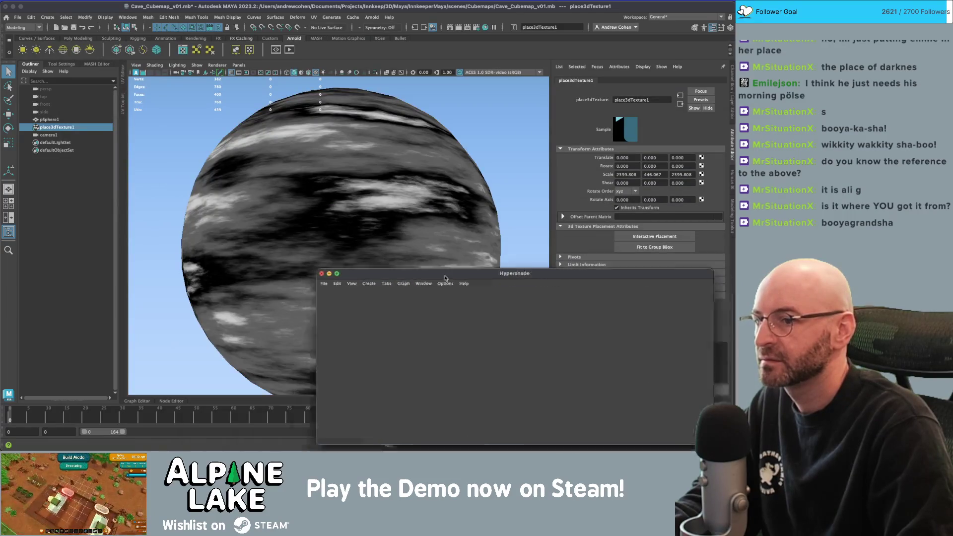
click(427, 248)
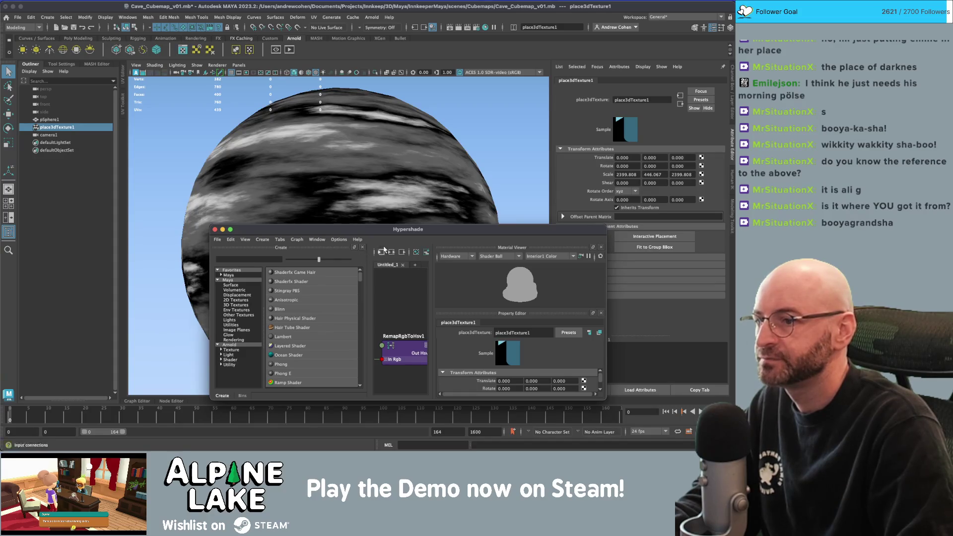
drag(428, 312, 615, 311)
scroll(346, 159, down, 5)
drag(346, 159, 375, 168)
- Set solidFractal1's Frequency Ratio to 1.000 and orbit to view the broader bands
click(320, 378)
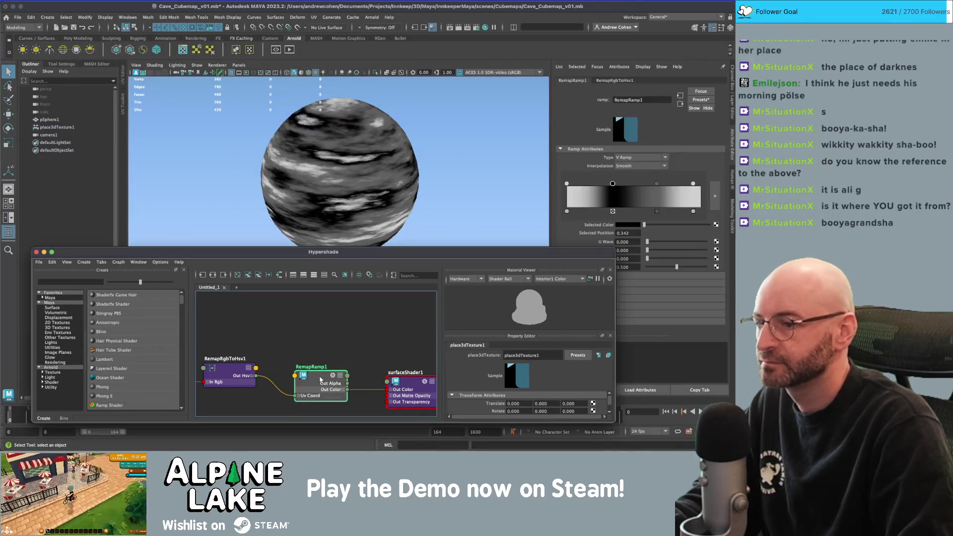
scroll(283, 347, left, 3)
click(265, 350)
scroll(255, 338, left, 4)
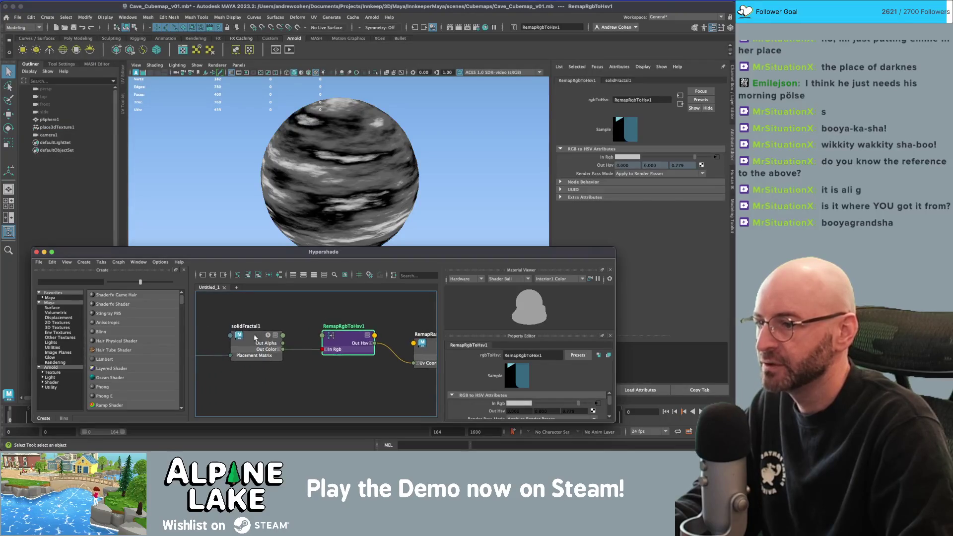
click(255, 337)
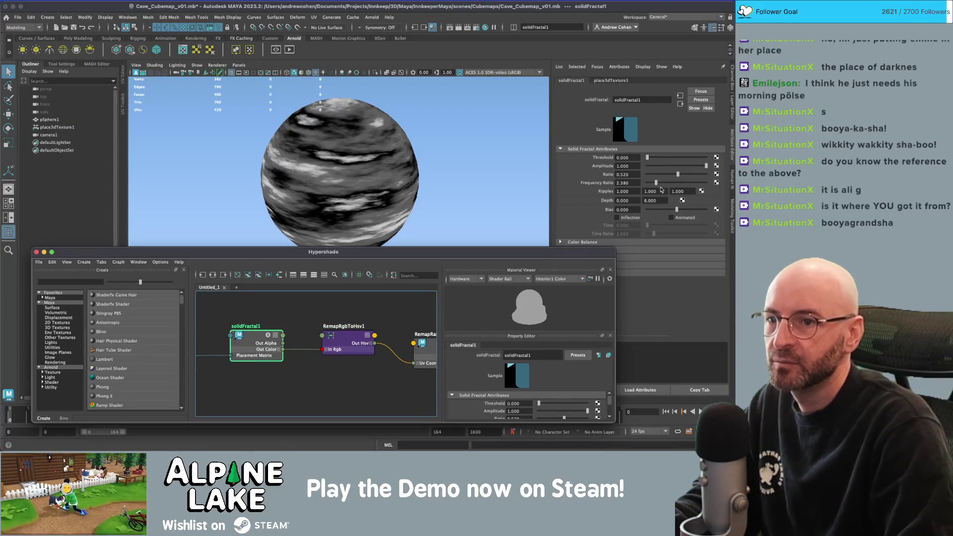
mouse_move(654, 184)
mouse_down()
mouse_move(452, 163)
mouse_move(517, 144)
mouse_move(455, 151)
mouse_up()
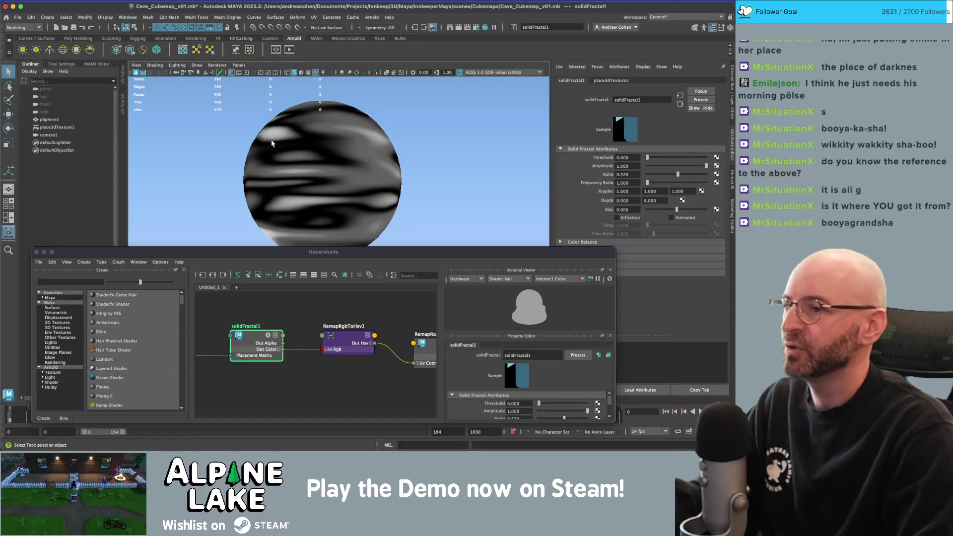
drag(353, 152, 367, 166)
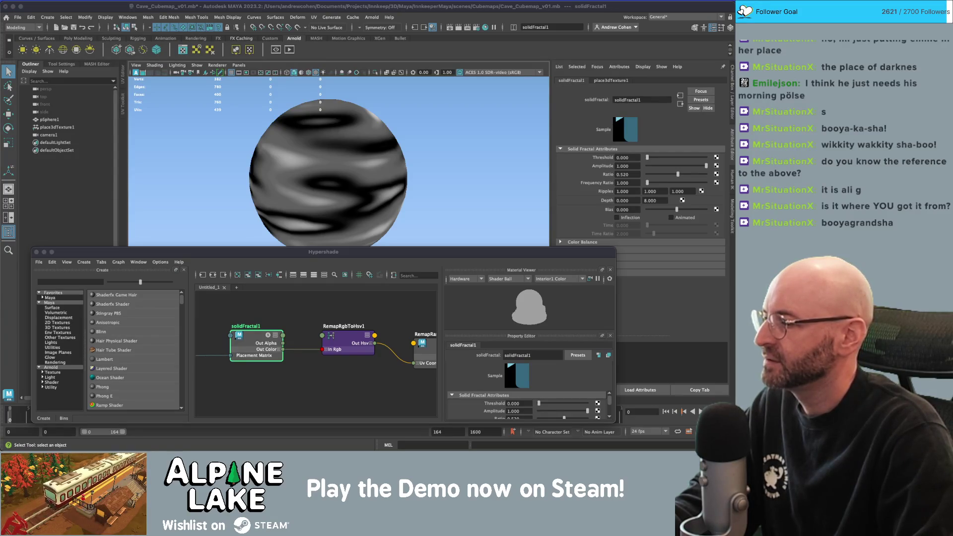
scroll(329, 332, down, 5)
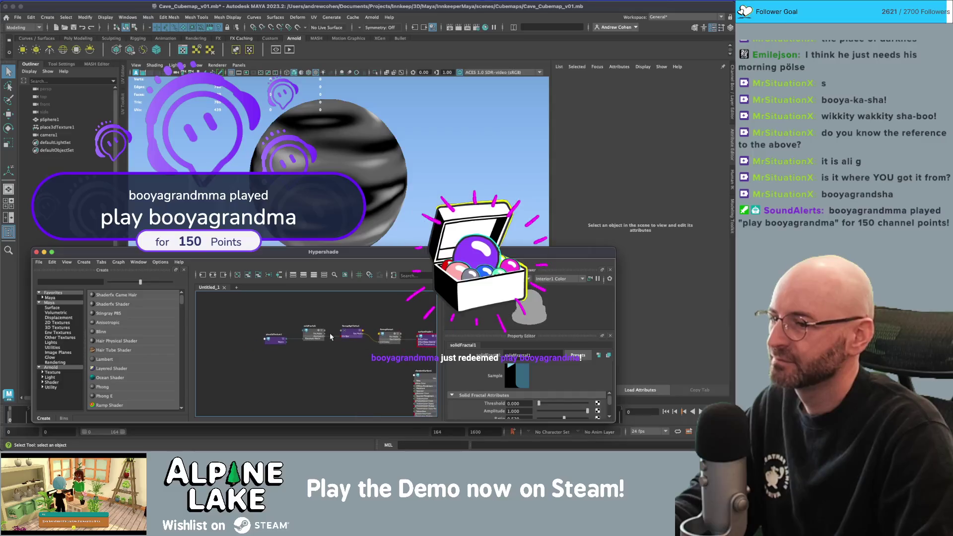
click(353, 339)
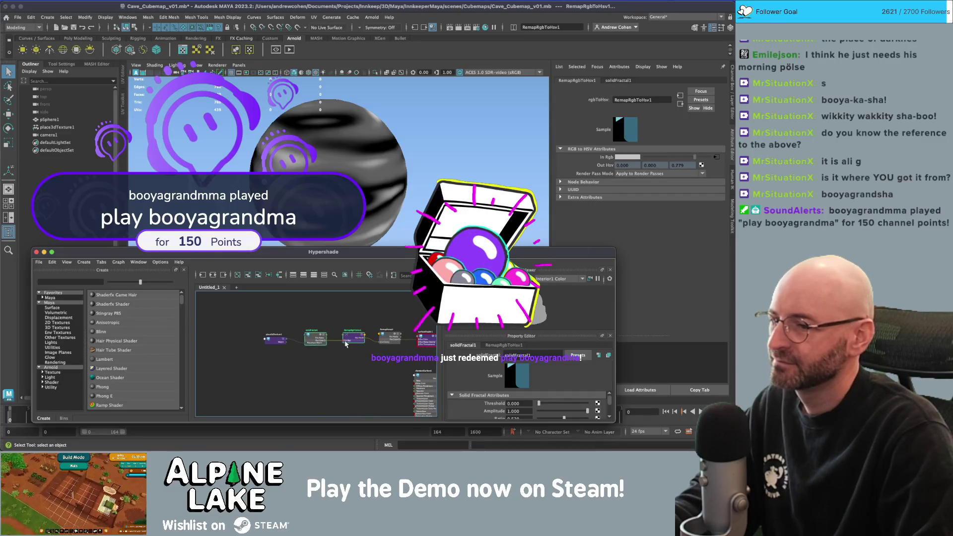
- Inspect surfaceShader1, its shading group and RemapRamp1's leftmost colour point in Hypershade
scroll(318, 347, up, 3)
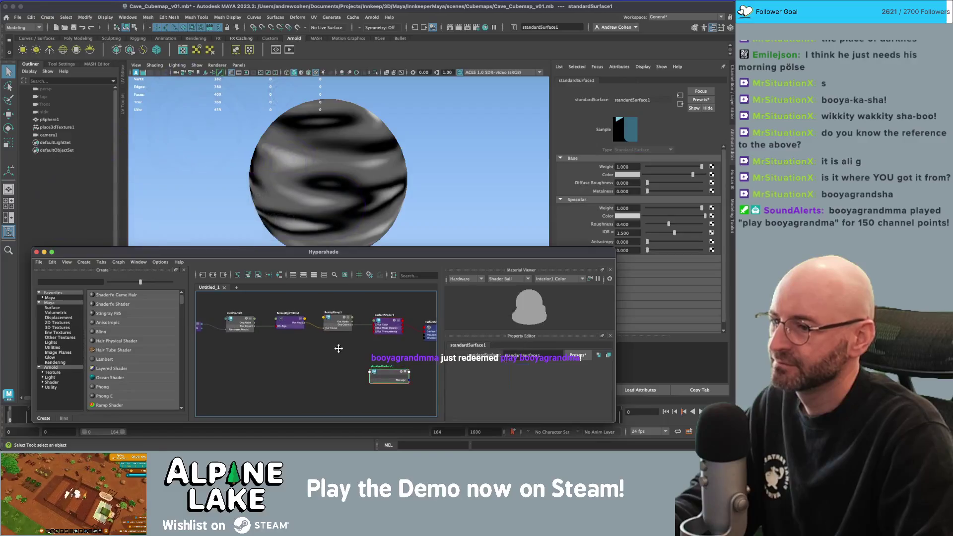
scroll(342, 342, up, 2)
click(361, 328)
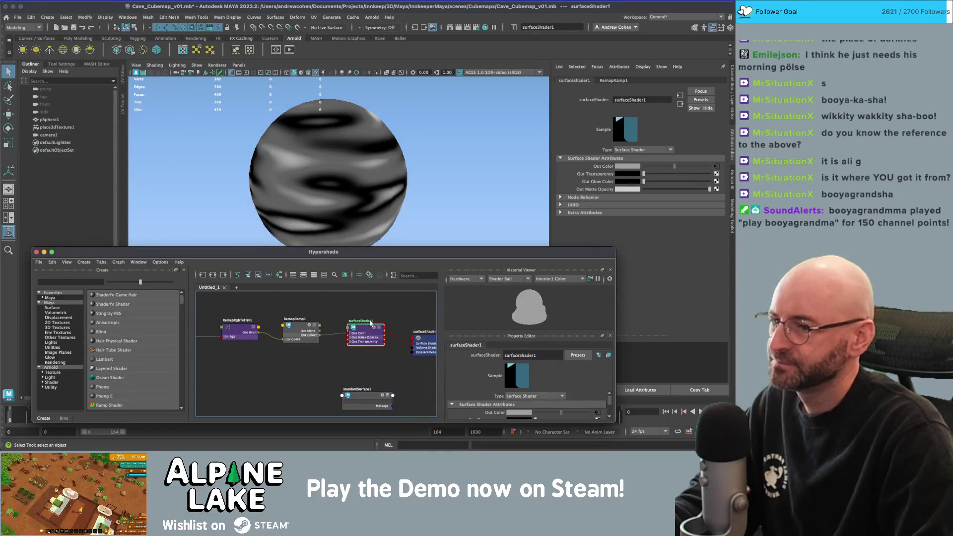
click(380, 331)
drag(290, 345, 375, 337)
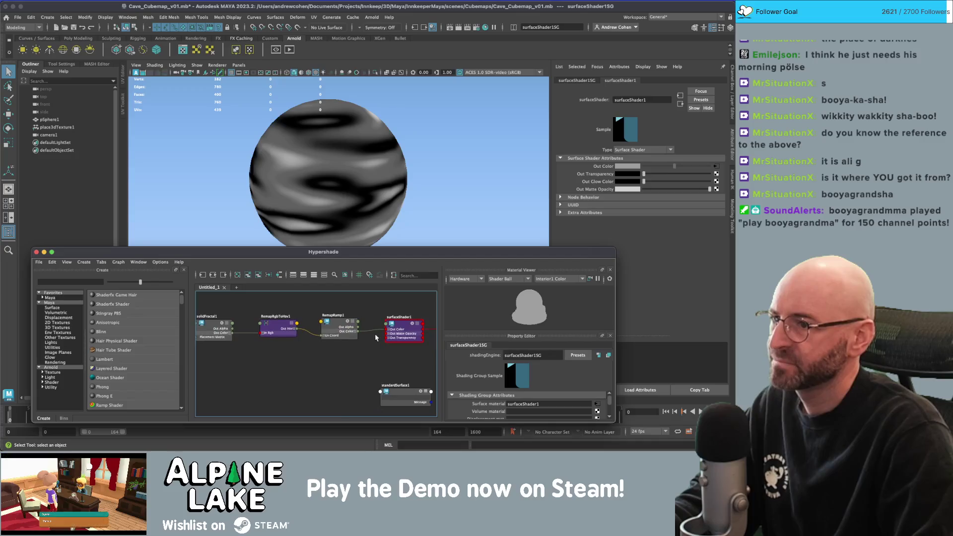
click(349, 320)
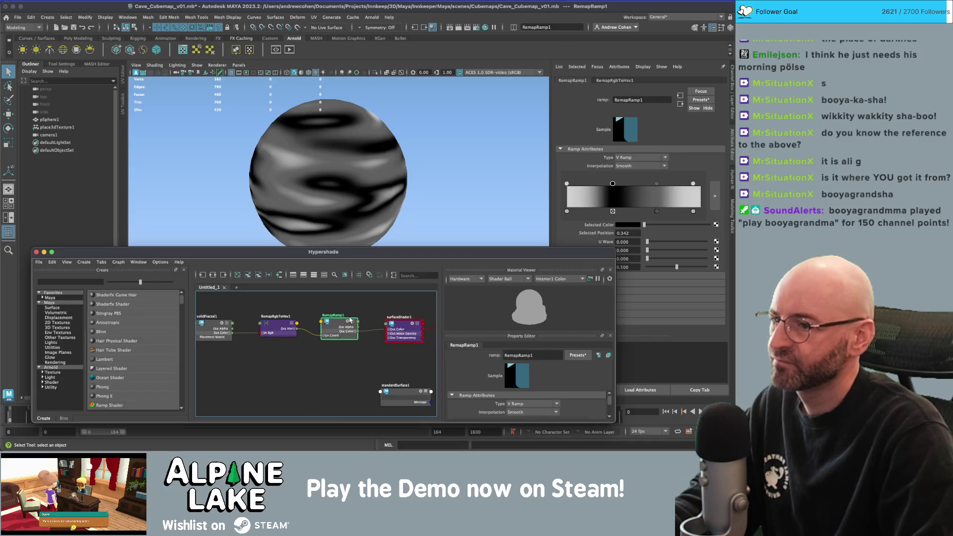
click(568, 184)
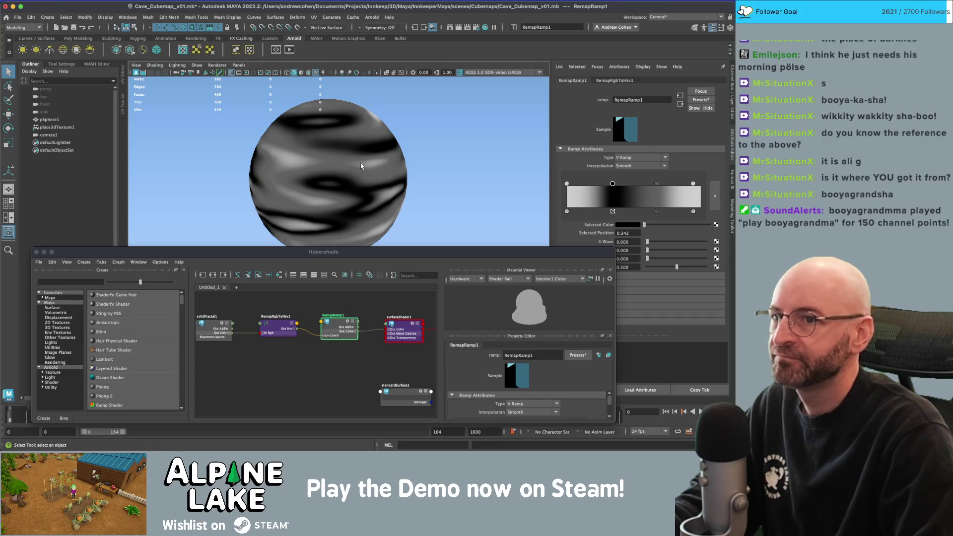
- Switch the viewport colour transform to Unity neutral tone-map
mouse_move(394, 174)
mouse_down()
mouse_move(440, 144)
mouse_move(521, 140)
mouse_move(550, 172)
mouse_move(375, 178)
mouse_move(441, 97)
mouse_up()
click(475, 74)
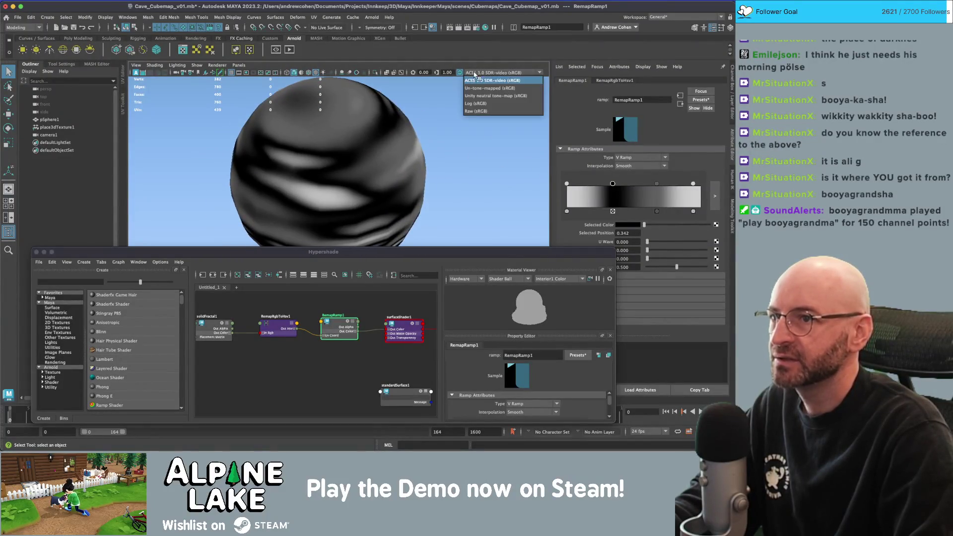
click(481, 96)
mouse_move(426, 110)
mouse_down()
mouse_move(396, 109)
mouse_move(285, 143)
mouse_move(326, 144)
mouse_up()
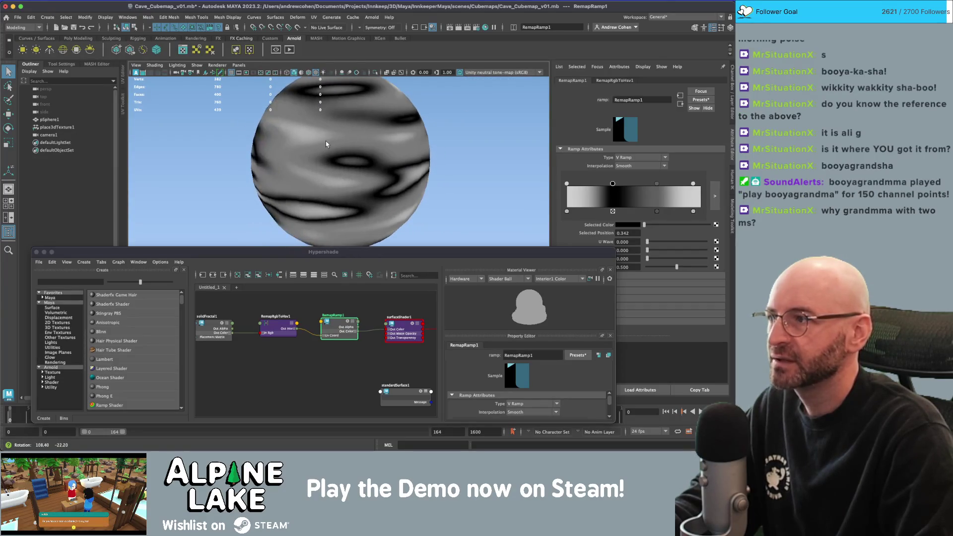
- Open Arnold RenderView and render the scene from cameraShape1
click(274, 50)
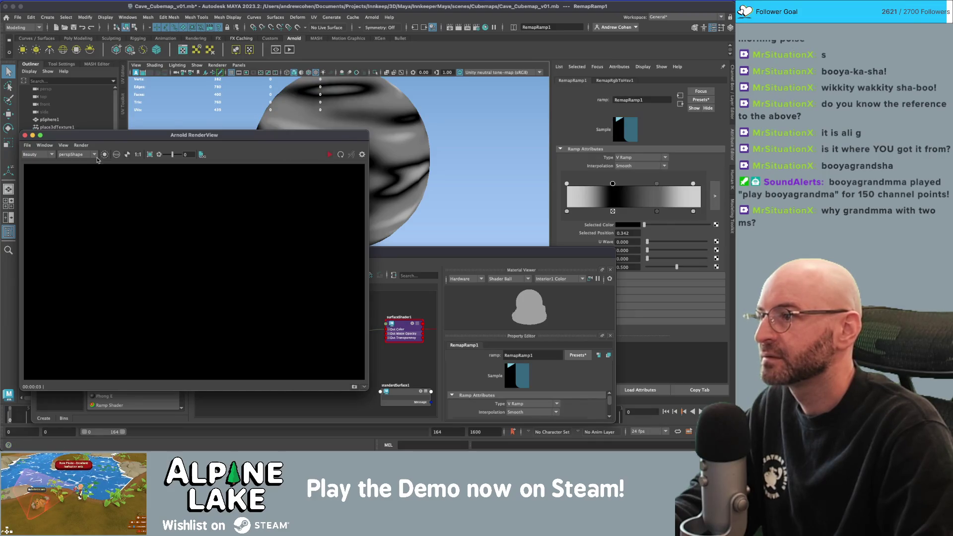
drag(299, 143, 414, 139)
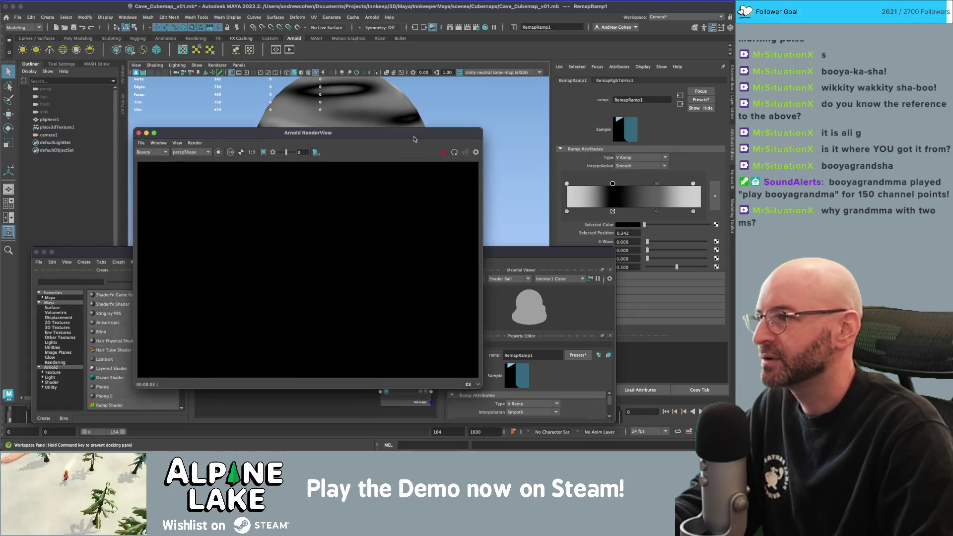
click(49, 135)
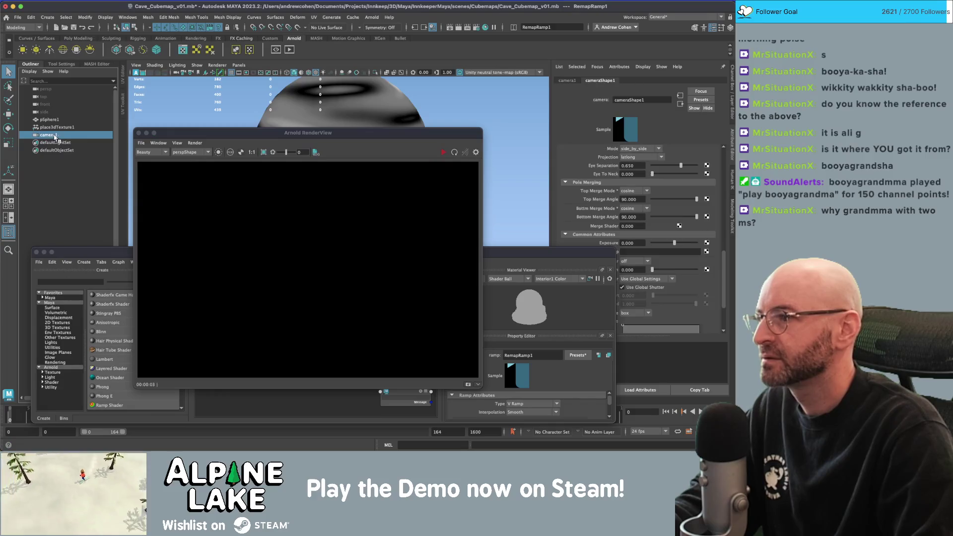
click(199, 153)
click(163, 155)
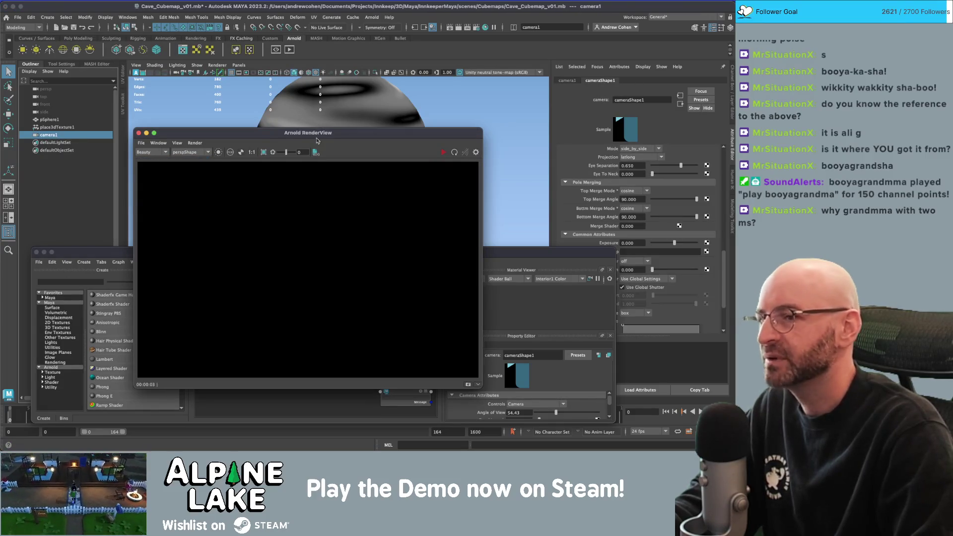
click(444, 152)
click(203, 152)
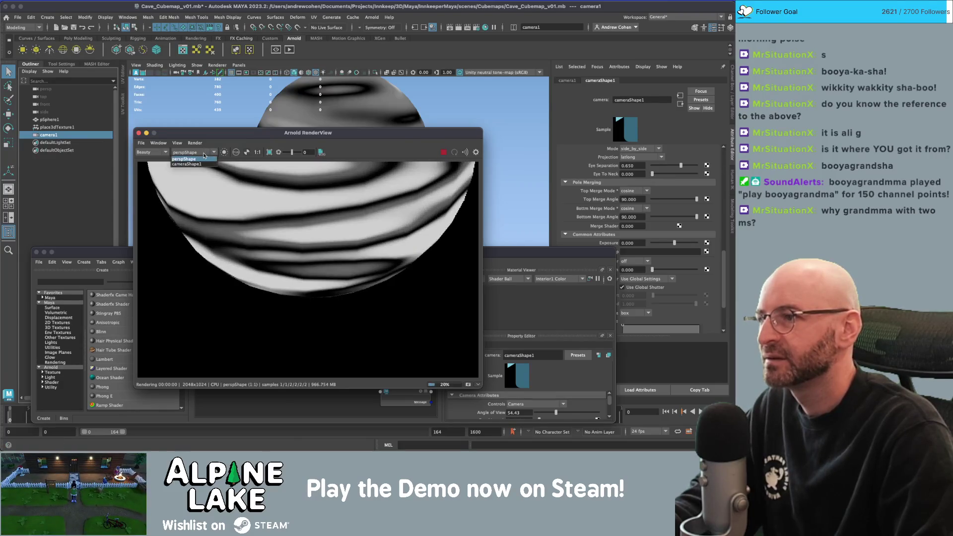
click(197, 164)
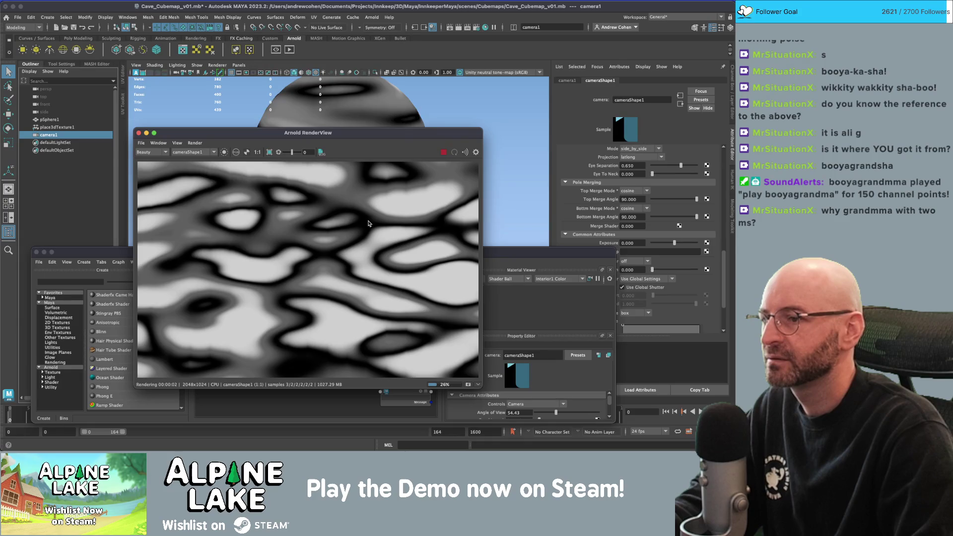
- Toggle pSphere1's smooth preview off and back on with 3, then stop the render
scroll(297, 188, up, 1)
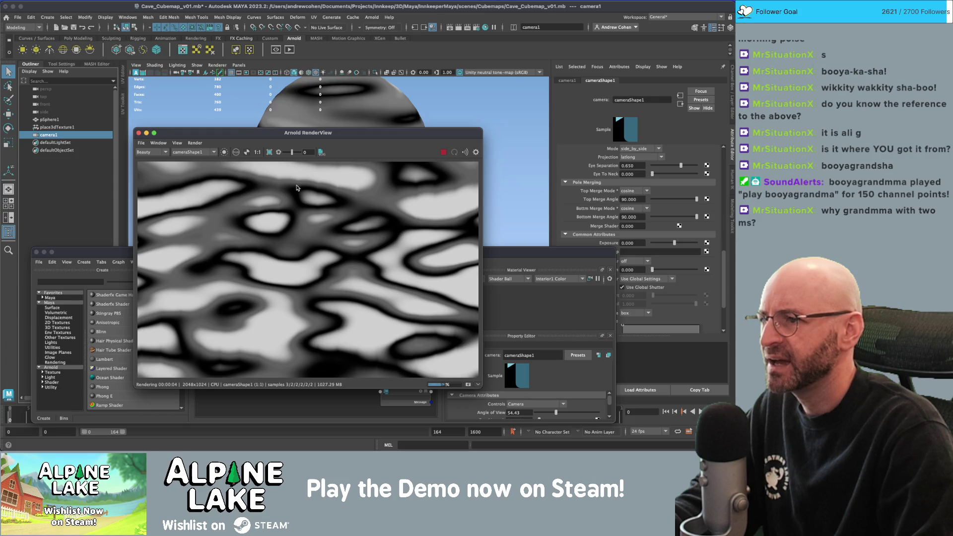
click(356, 108)
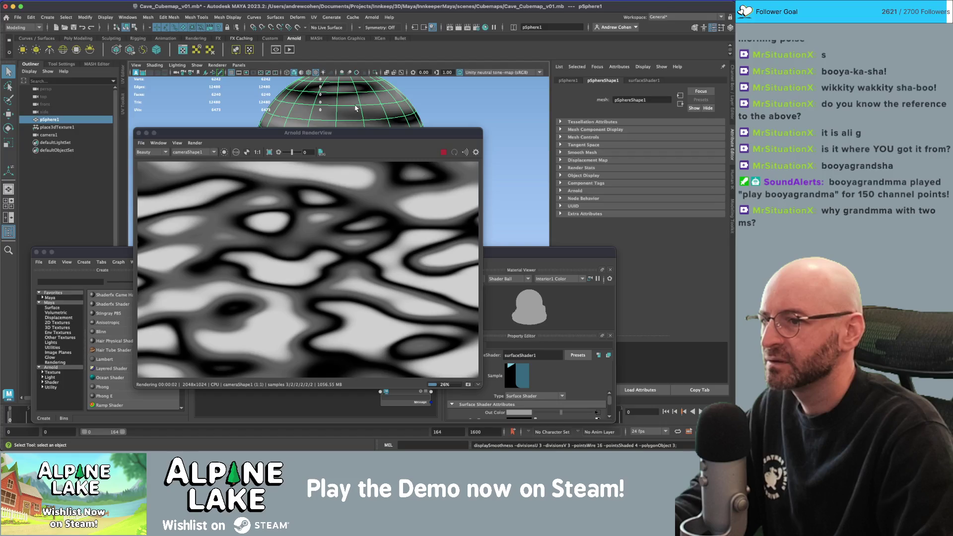
key(1)
click(397, 133)
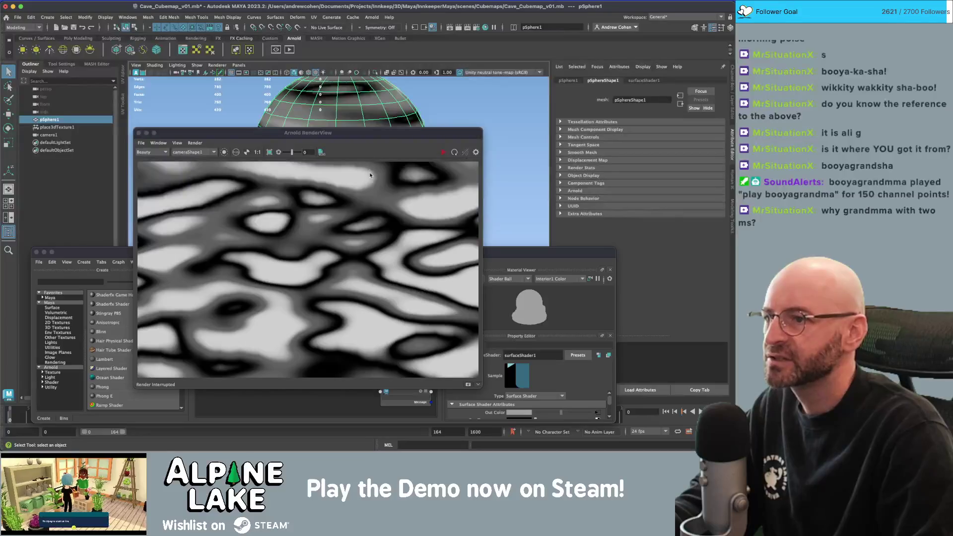
scroll(371, 235, down, 4)
key(3)
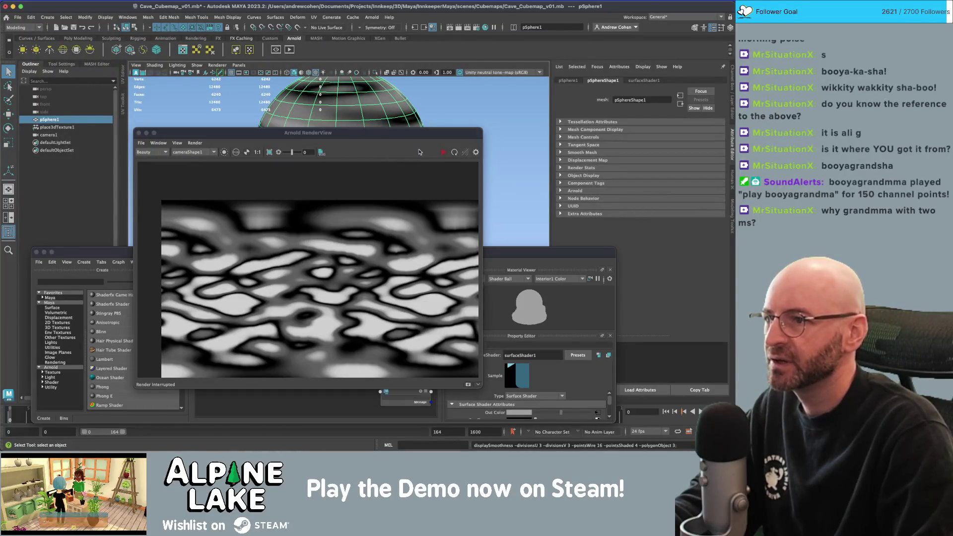
scroll(327, 222, down, 2)
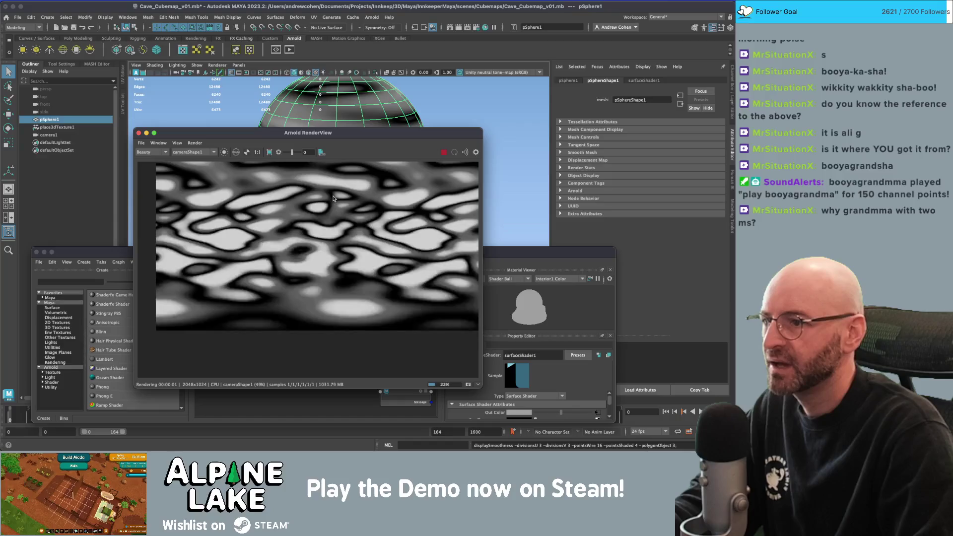
scroll(308, 251, up, 2)
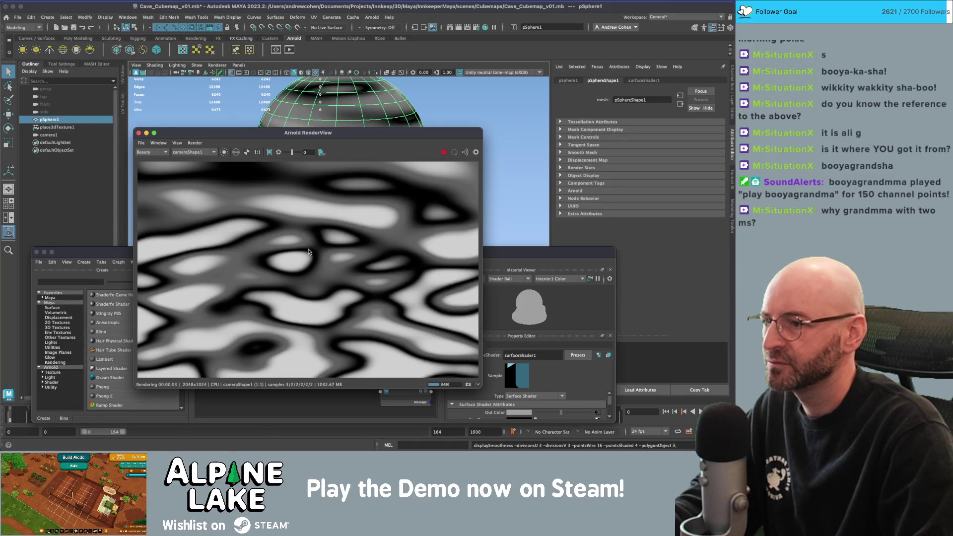
scroll(308, 251, down, 2)
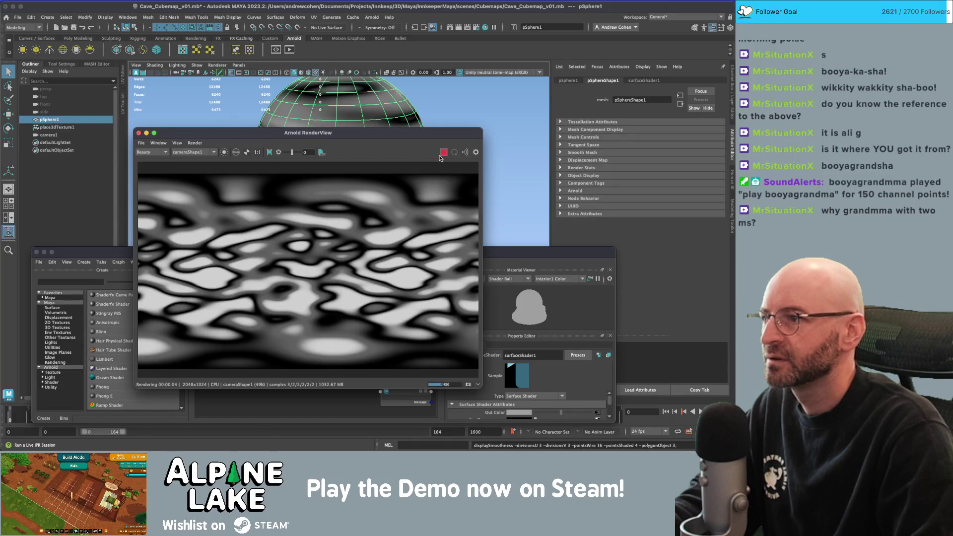
click(439, 157)
click(141, 143)
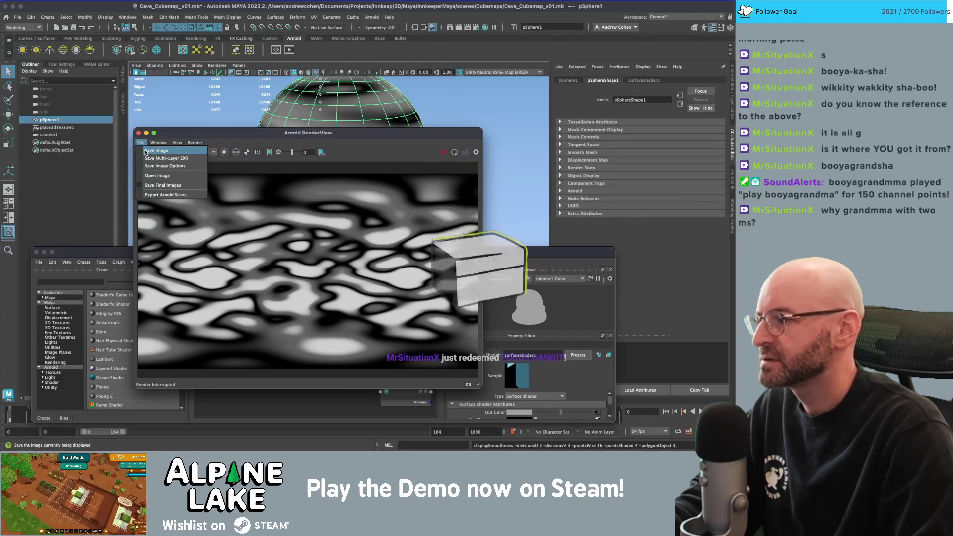
- Save the render over fractal_cubemap.jpg in the Cubemaps folder, confirming Replace
click(144, 153)
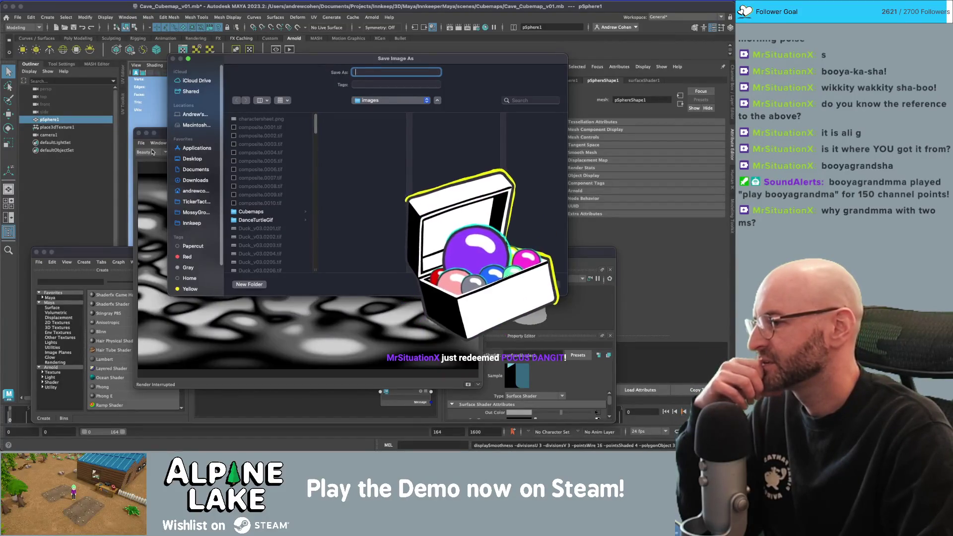
click(267, 213)
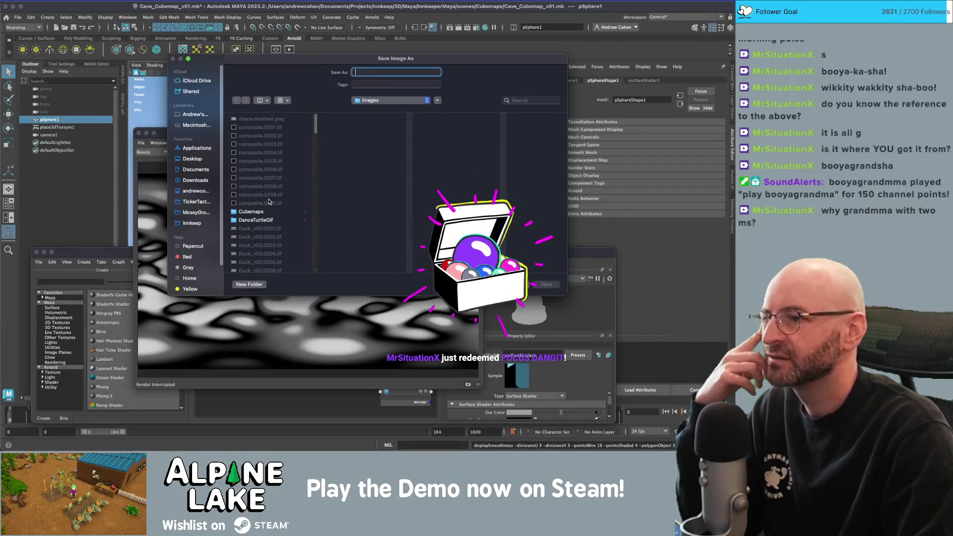
click(344, 122)
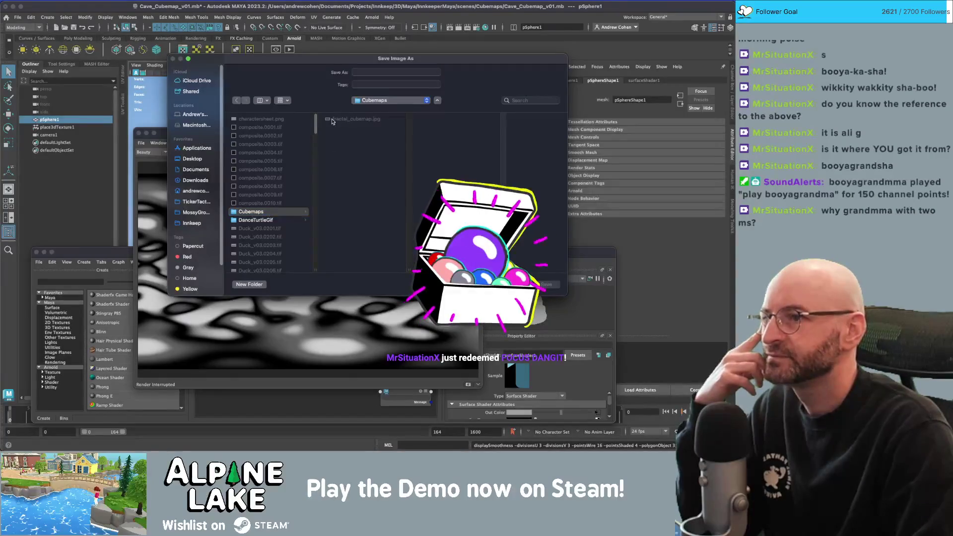
click(344, 122)
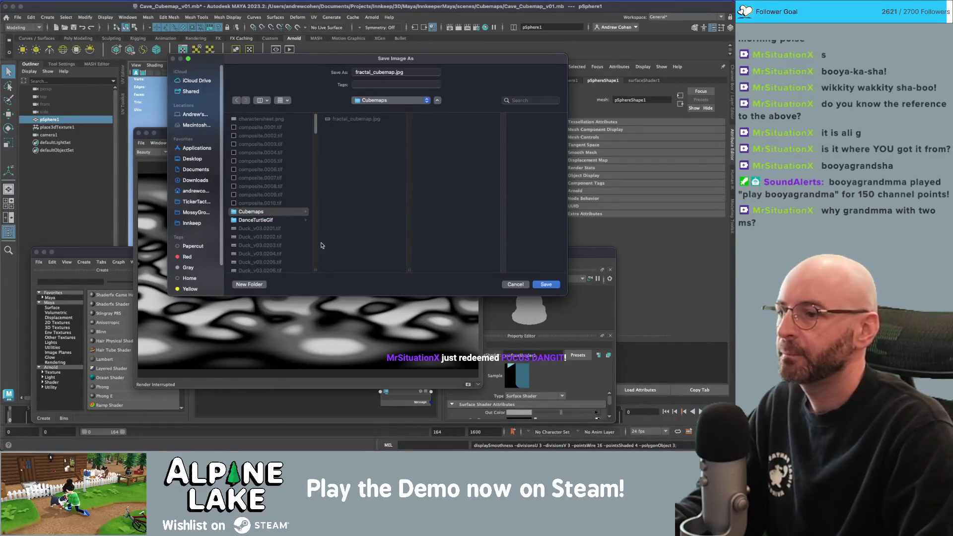
key(Return)
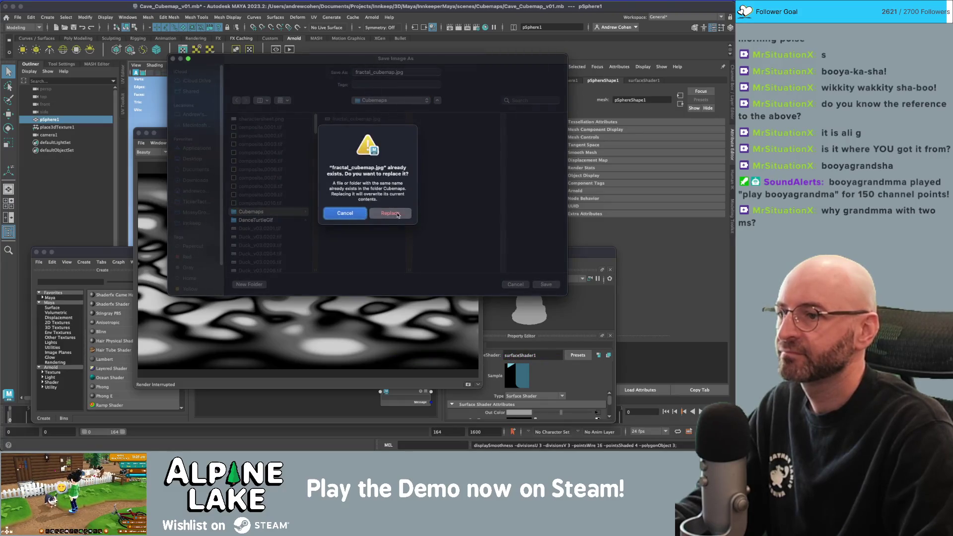
click(390, 214)
key(super+Tab)
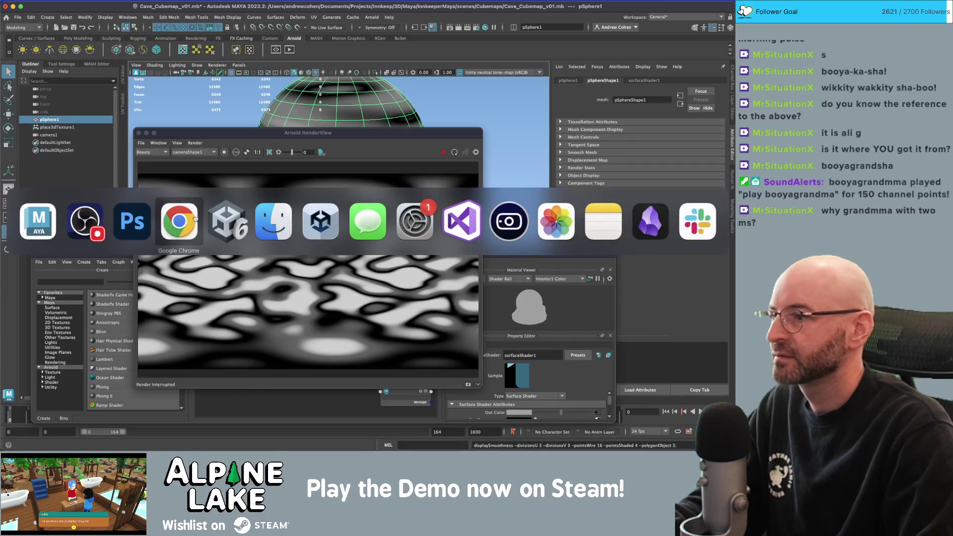
- Return to Unity and pan the Crystal Shader graph to the Vector 2 tiling node
click(223, 218)
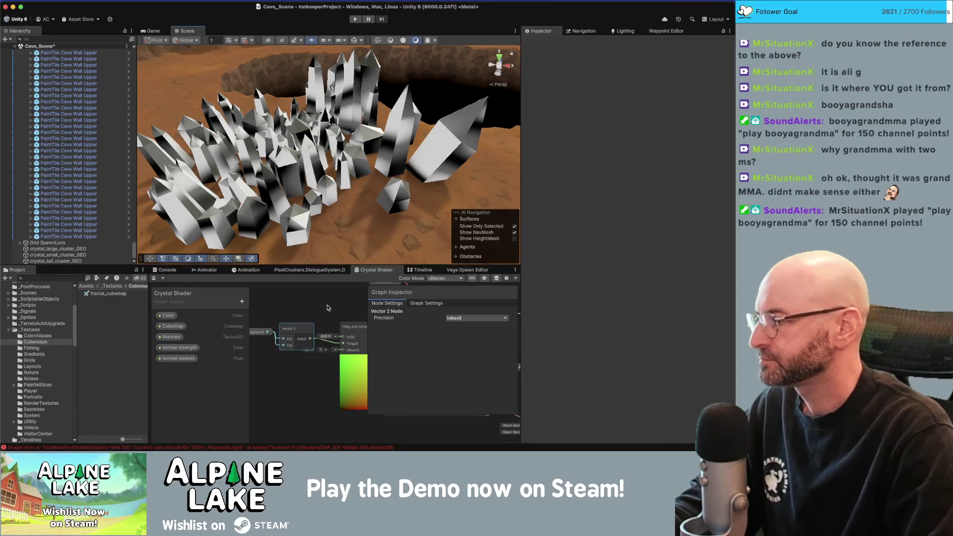
click(297, 310)
drag(317, 306, 296, 316)
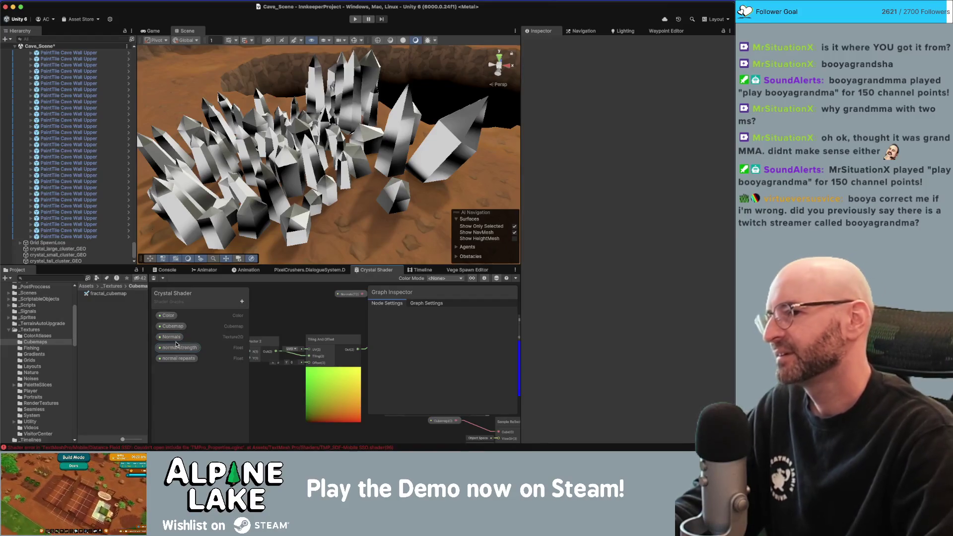
drag(289, 323, 322, 326)
click(298, 346)
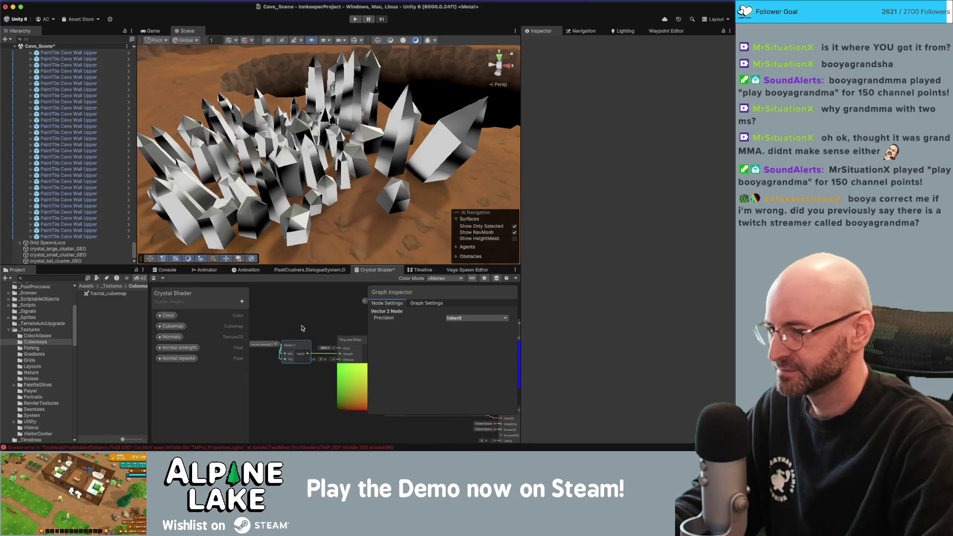
- Review the normal repeats property in the Graph Inspector, then select crystal_large_cluster_GEO
click(179, 358)
drag(350, 320, 254, 321)
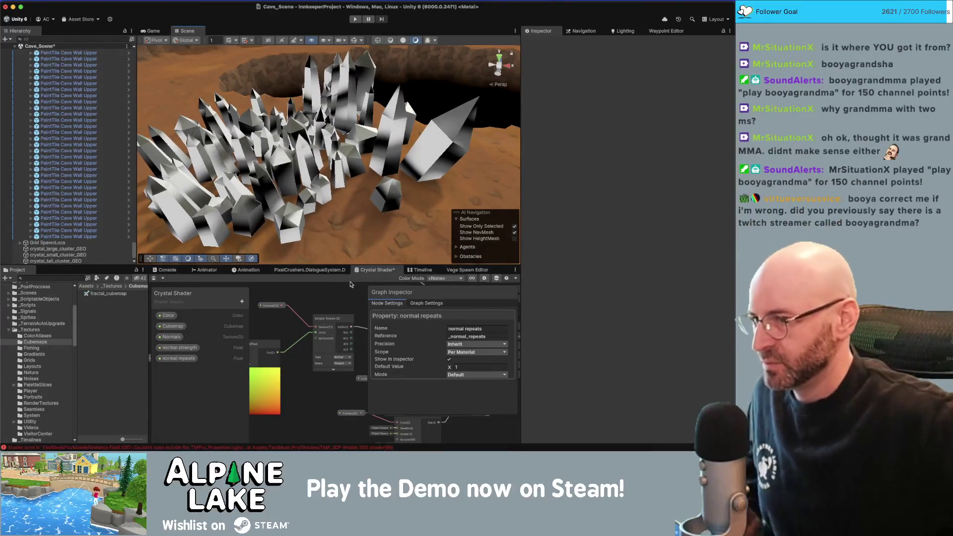
click(327, 298)
scroll(312, 317, right, 5)
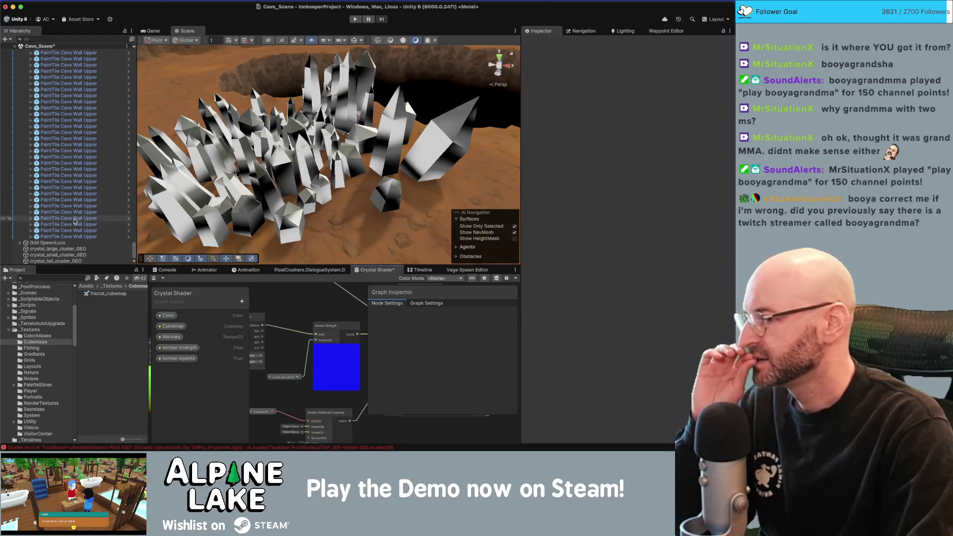
click(205, 187)
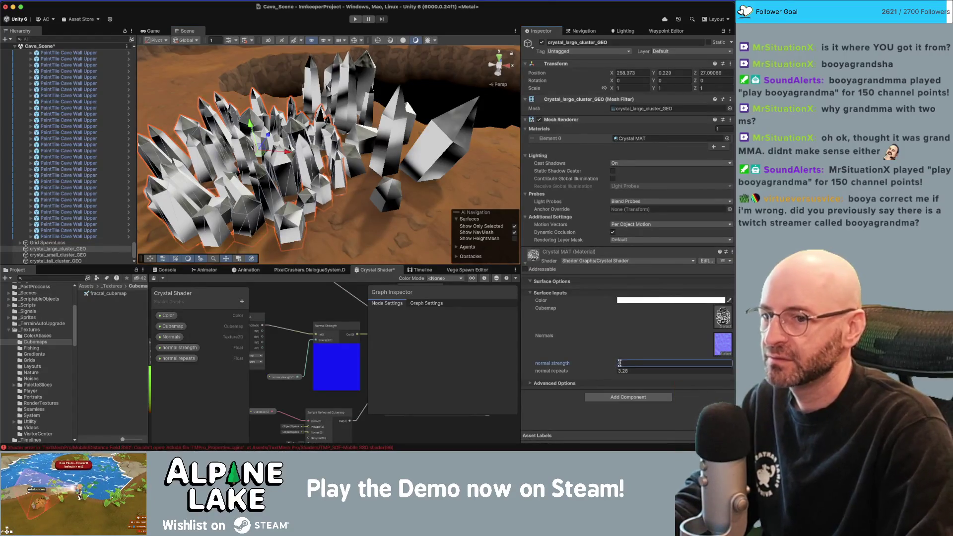
- Lower Crystal MAT's normal repeats from 3.28 to 0.38, keeping normal strength 1, and orbit the cluster
drag(608, 372, 580, 373)
mouse_move(447, 169)
mouse_down()
mouse_move(425, 172)
mouse_move(335, 75)
mouse_up()
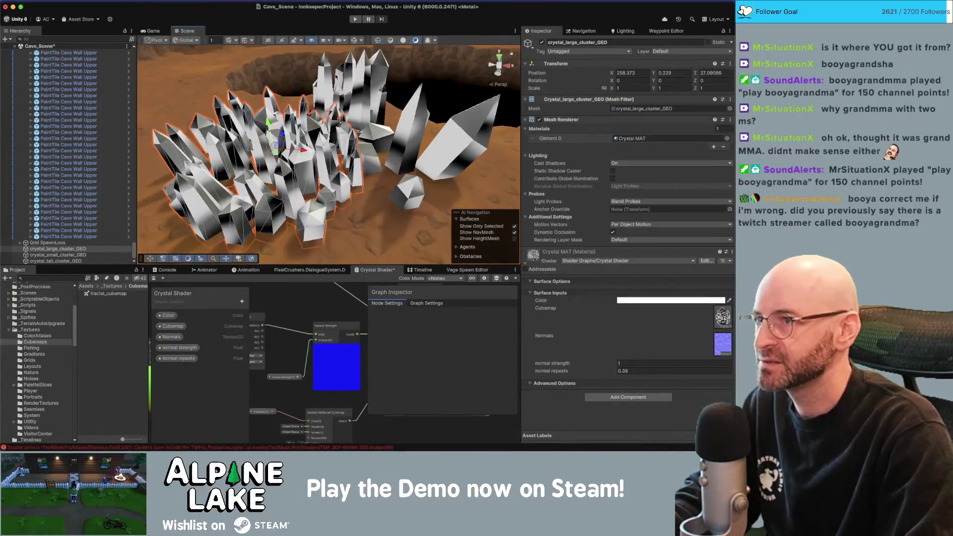
mouse_move(360, 108)
mouse_down()
mouse_move(333, 97)
mouse_move(395, 110)
mouse_up()
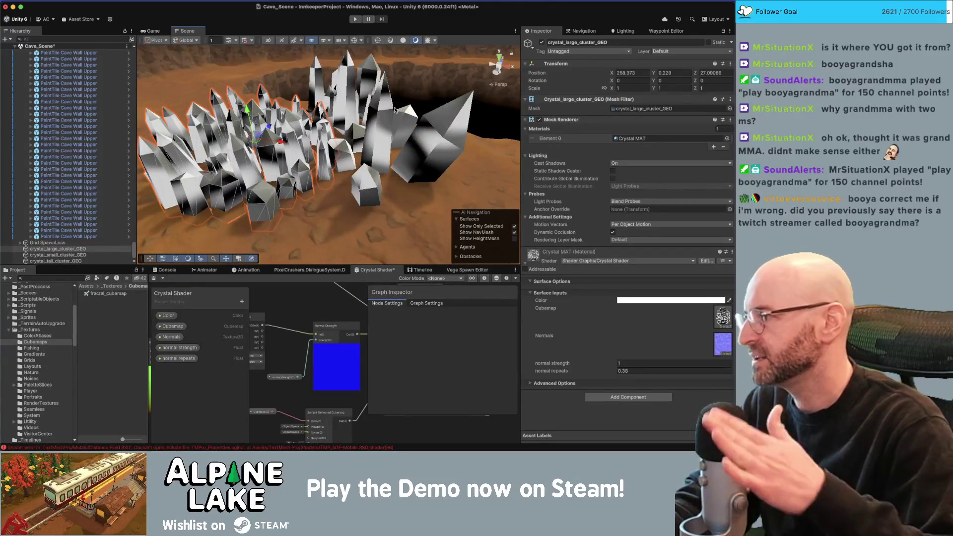
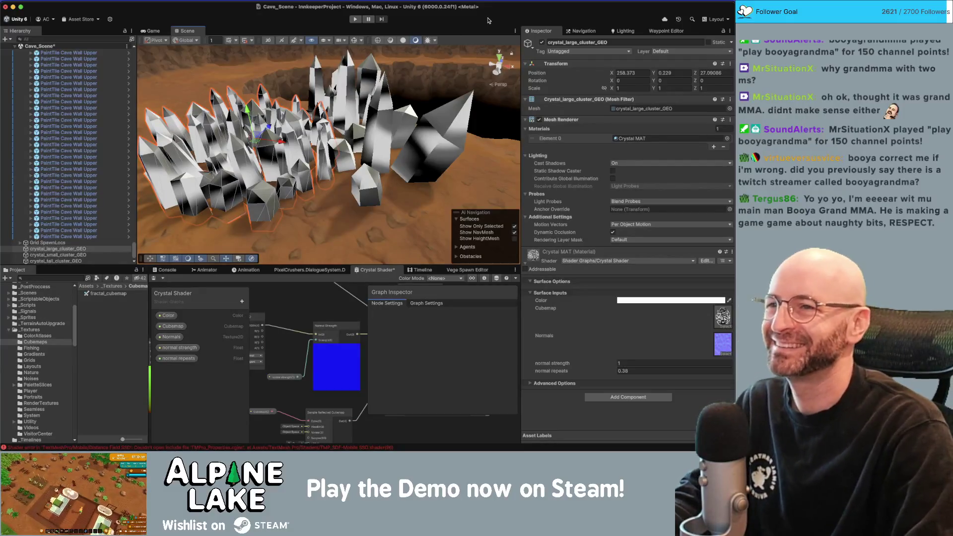
- Orbit the Scene view around the crystal cluster toward the skybox mountains
drag(423, 95, 402, 102)
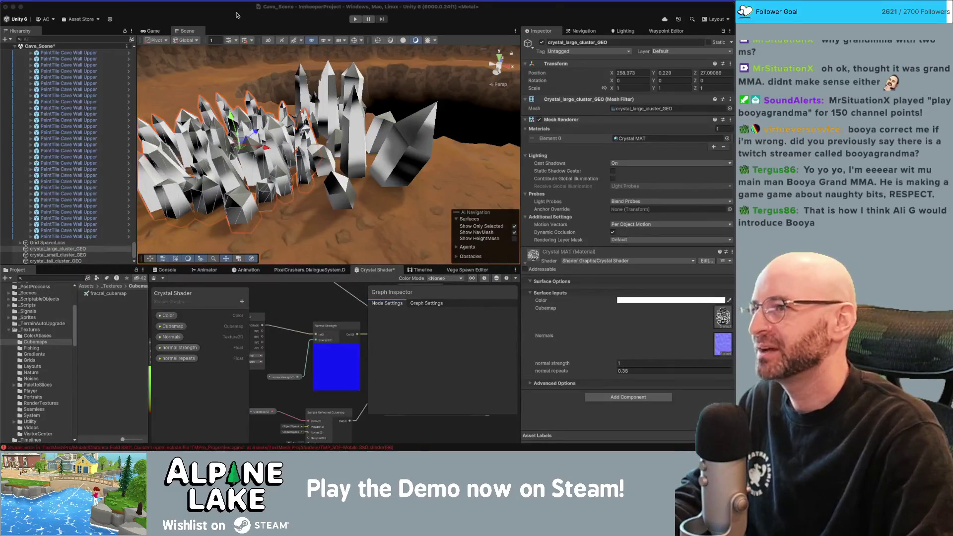
scroll(356, 137, down, 3)
mouse_move(356, 137)
mouse_down()
mouse_move(258, 117)
mouse_move(278, 148)
mouse_move(298, 157)
mouse_move(277, 156)
mouse_move(367, 144)
mouse_move(319, 148)
mouse_up()
scroll(285, 159, up, 3)
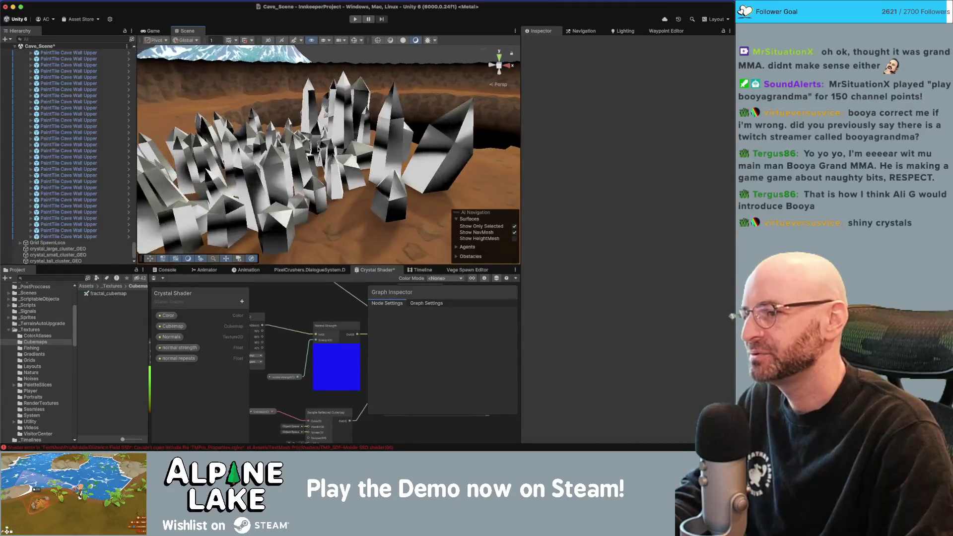
- Move the Normal Strength node down and right in the Crystal Shader graph, then select the Cubemap node
scroll(340, 313, down, 1)
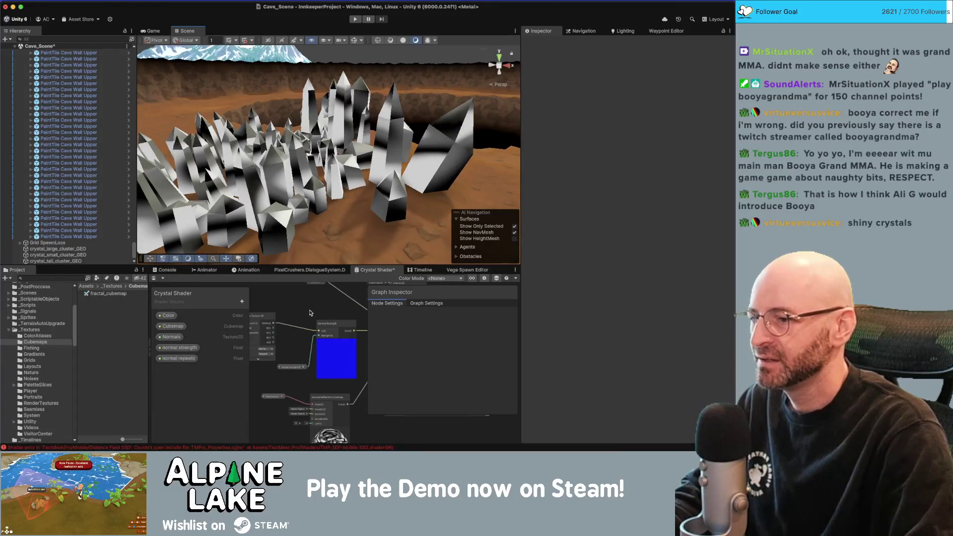
scroll(315, 309, right, 1)
scroll(283, 298, down, 3)
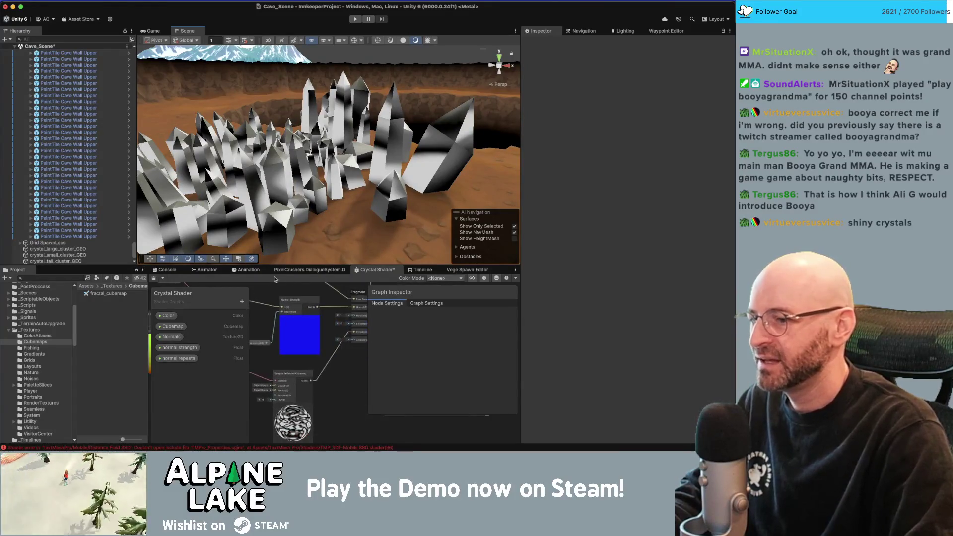
mouse_move(294, 300)
mouse_down()
mouse_move(309, 308)
mouse_move(293, 318)
mouse_move(312, 372)
mouse_up()
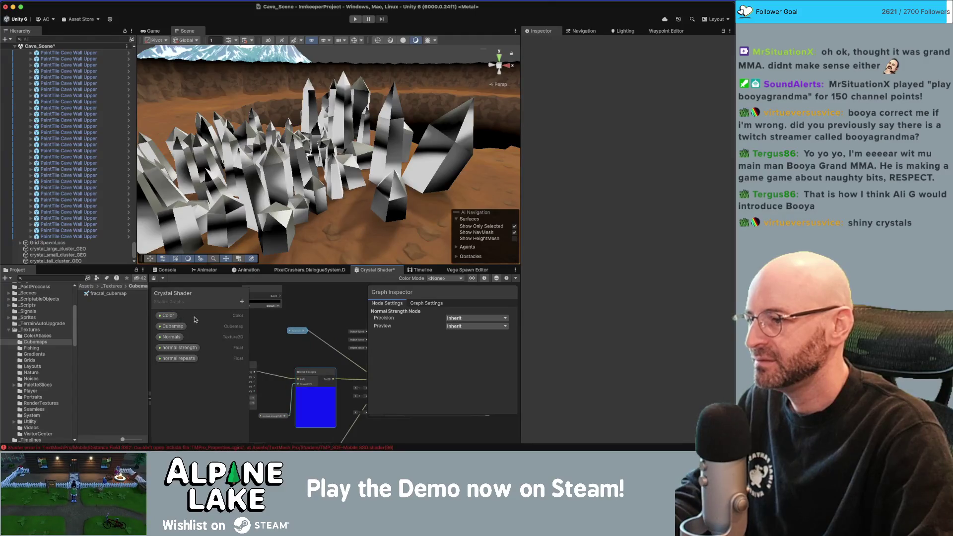
scroll(323, 327, down, 3)
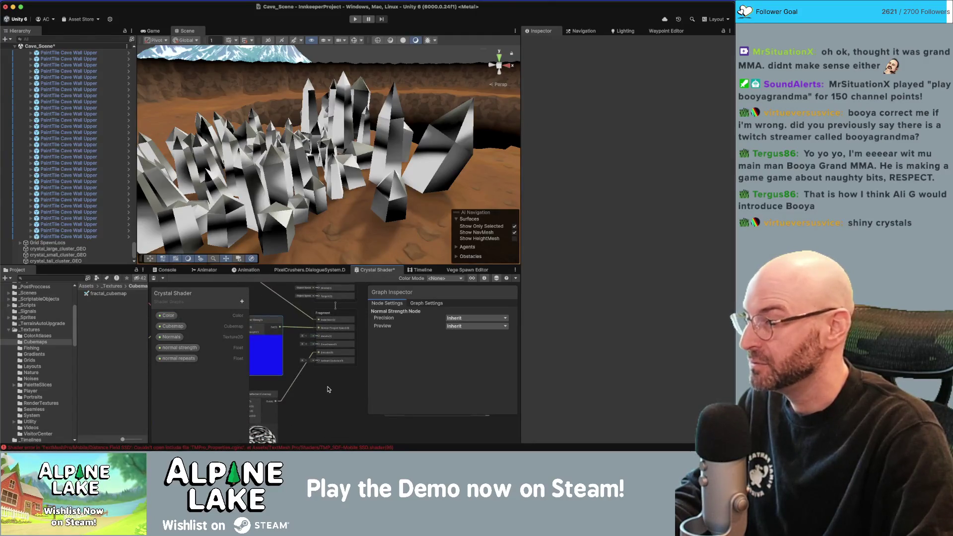
scroll(328, 378, left, 3)
scroll(327, 377, down, 2)
click(263, 347)
- Add a Float property named 'Reflection Strength' to the Crystal Shader Blackboard
drag(328, 344, 311, 346)
click(241, 302)
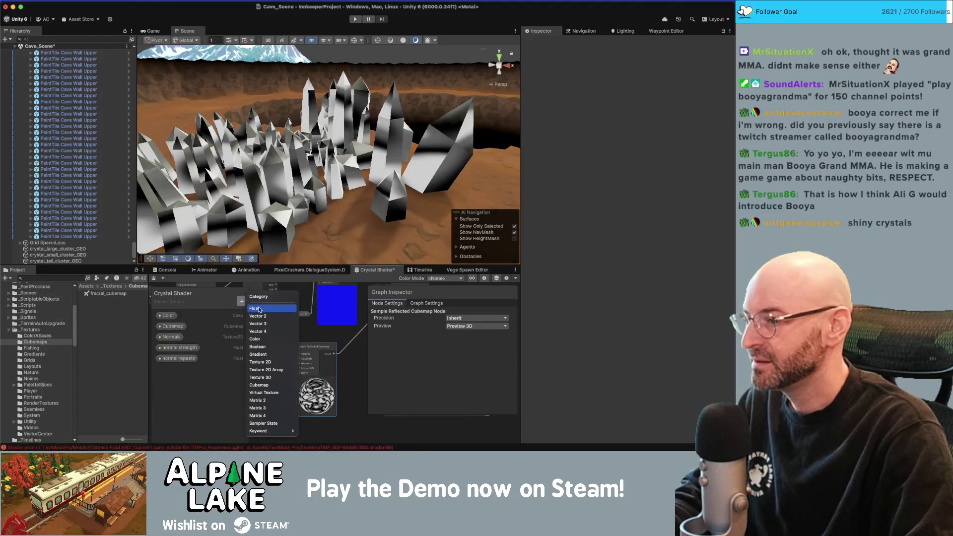
click(260, 308)
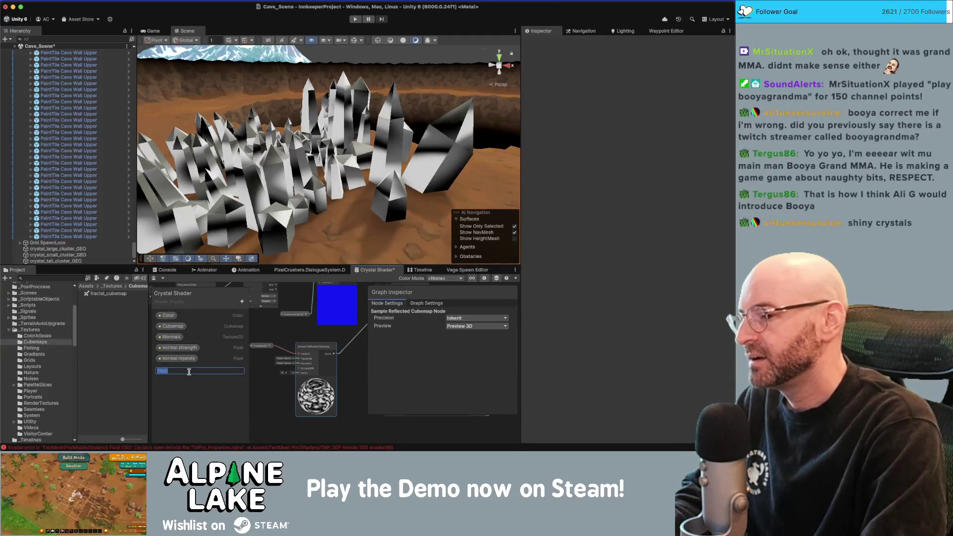
text(Reflection Strength)
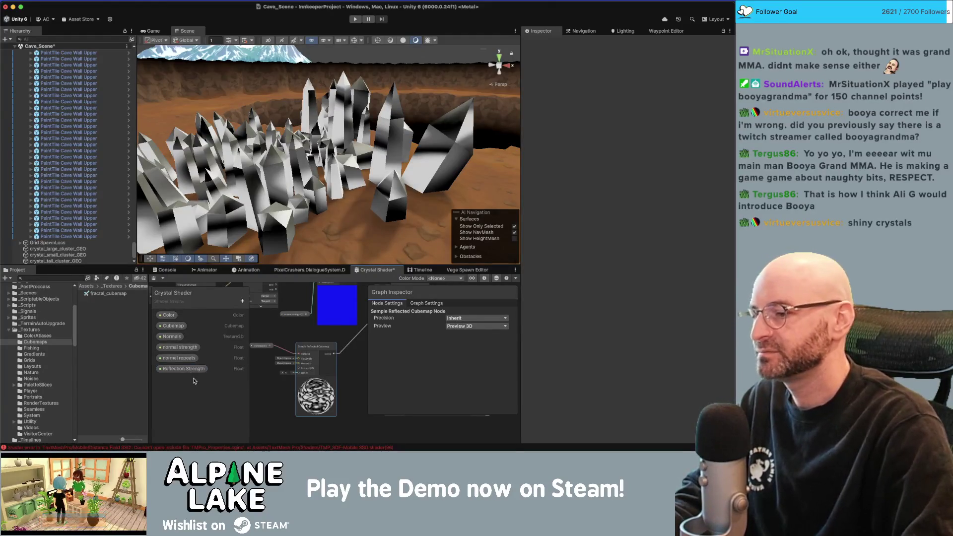
key(Return)
drag(325, 357, 263, 354)
- Multiply the cubemap sample by Reflection Strength using a new Multiply node
mouse_move(184, 368)
mouse_down()
mouse_move(277, 368)
mouse_move(310, 342)
mouse_up()
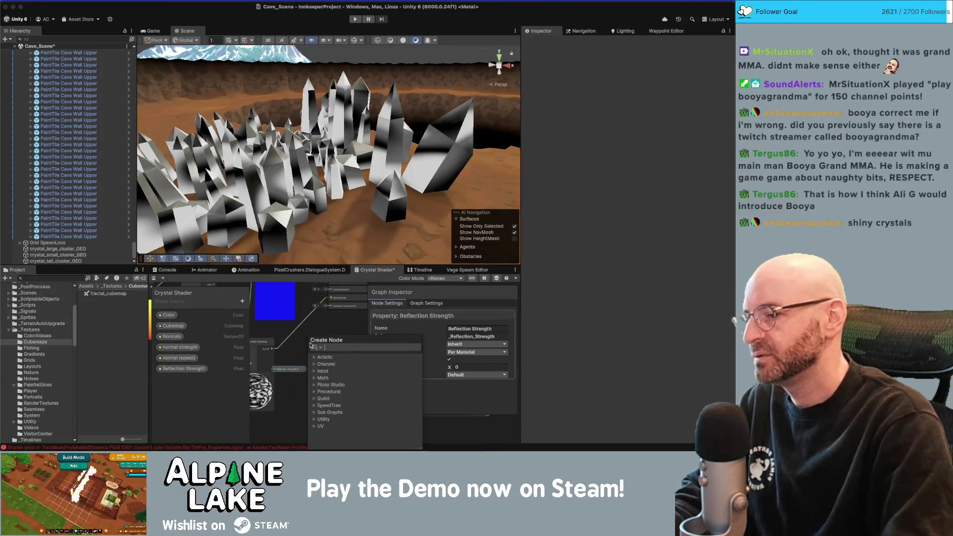
text(mult)
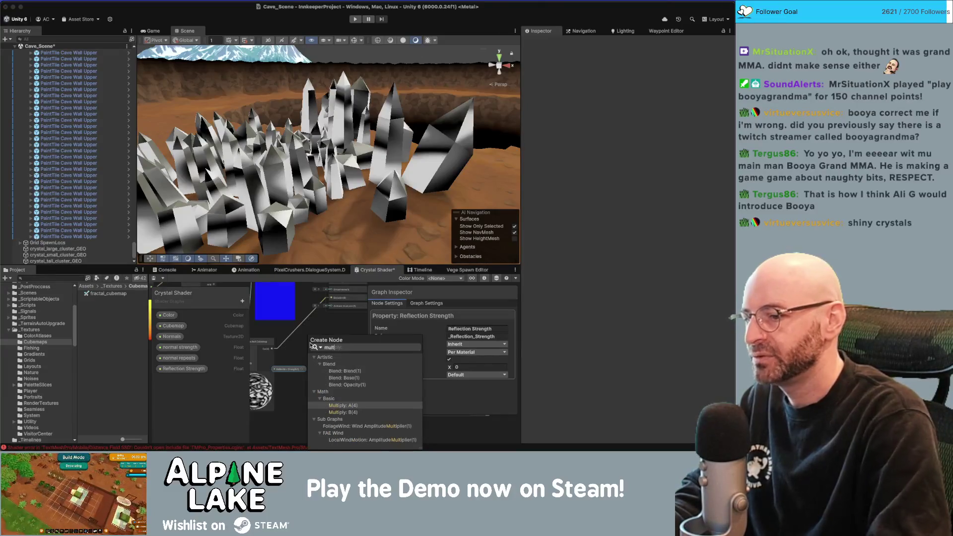
key(Return)
drag(304, 370, 309, 357)
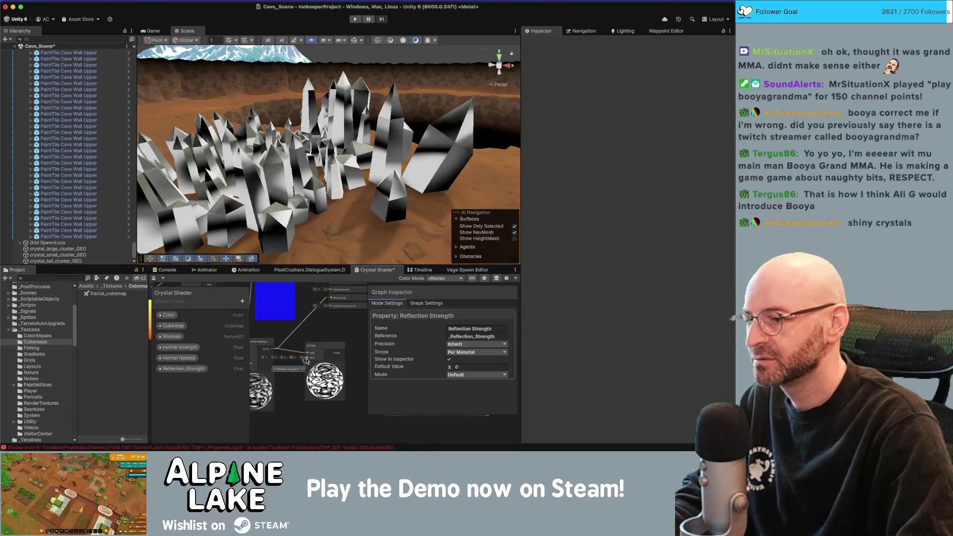
drag(332, 284, 331, 330)
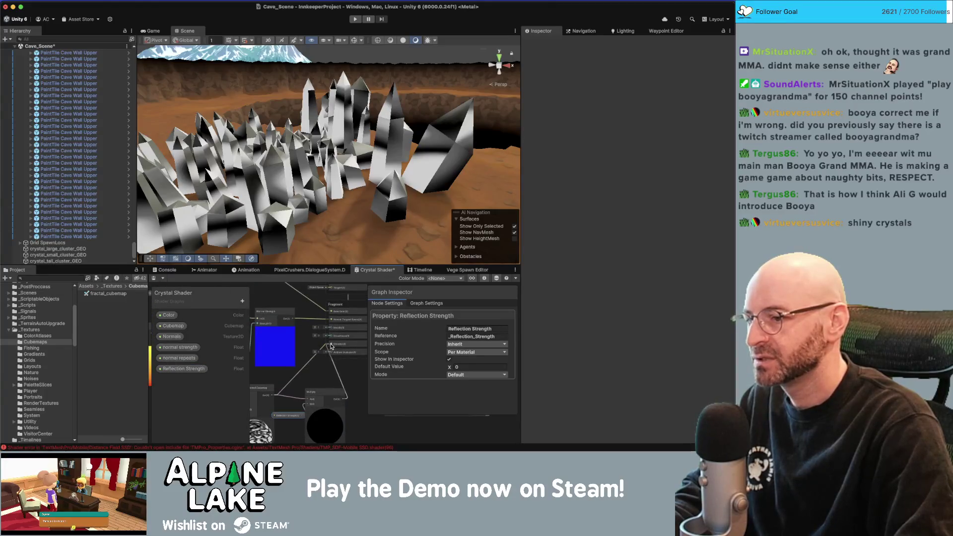
mouse_move(301, 384)
mouse_down()
mouse_move(391, 359)
mouse_move(287, 363)
mouse_up()
- Set Reflection Strength's default value to 1 and save the Crystal Shader graph
click(346, 363)
click(331, 369)
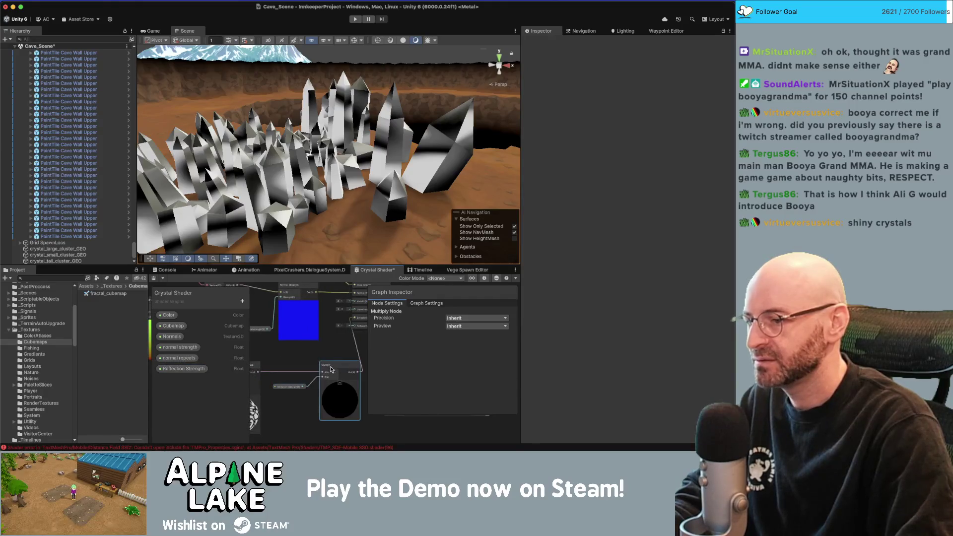
click(183, 369)
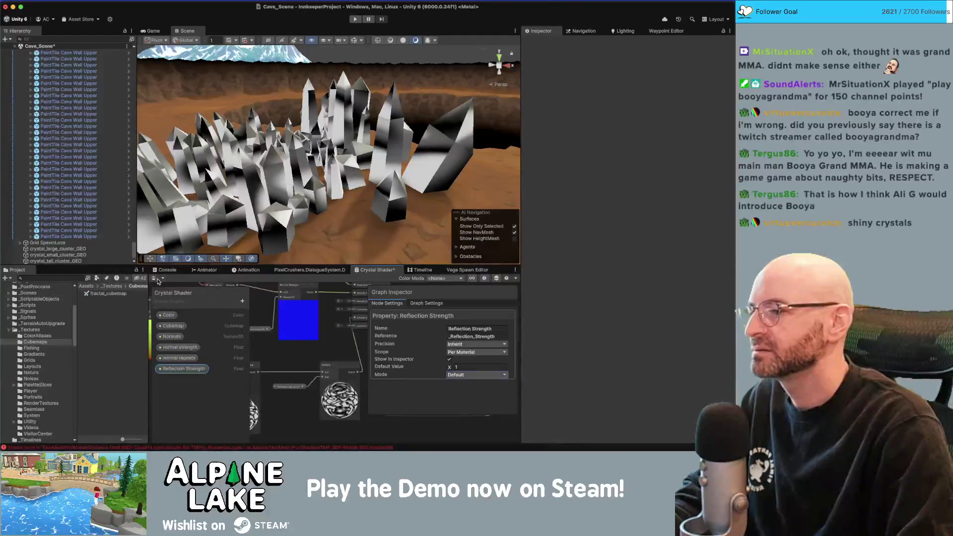
key(super+s)
- On crystal_large_cluster_GEO, try Reflection Strength values 2.65, 0.27 and 3.13 with sky effects on
click(251, 177)
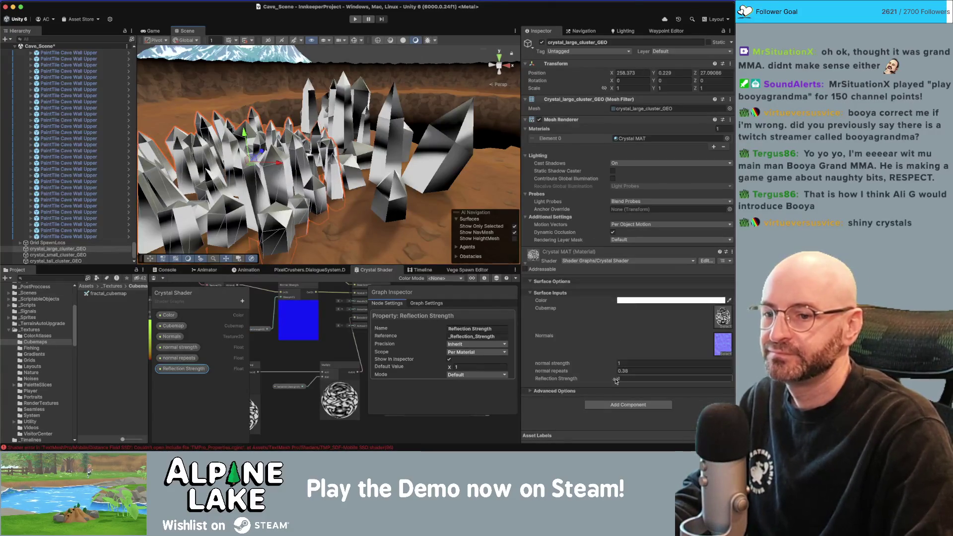
double_click(623, 379)
text(2.650.27)
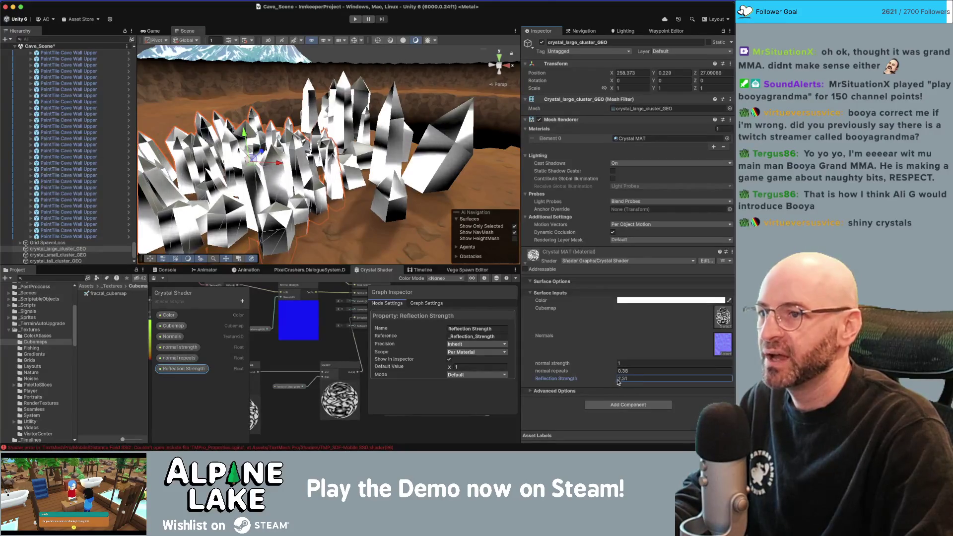
text(3.13)
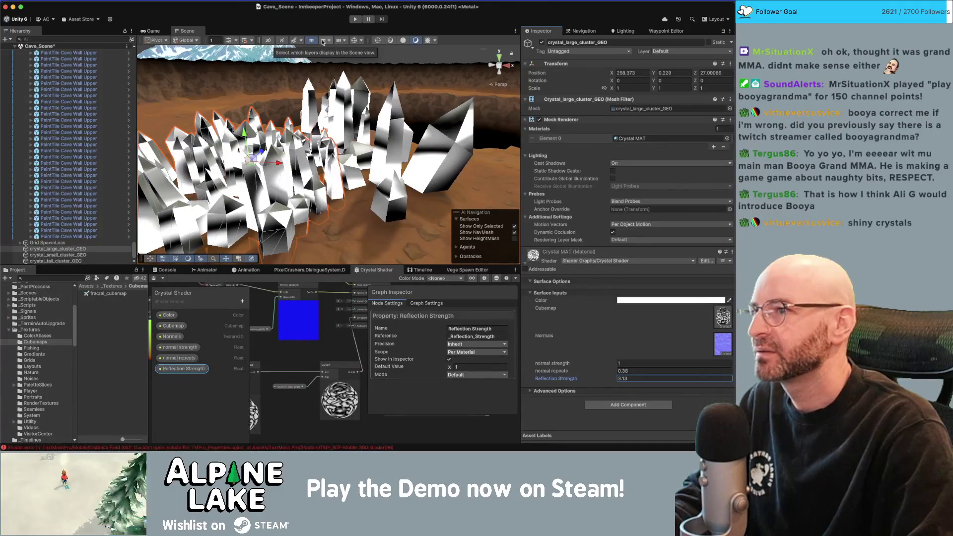
click(293, 41)
drag(343, 102, 363, 158)
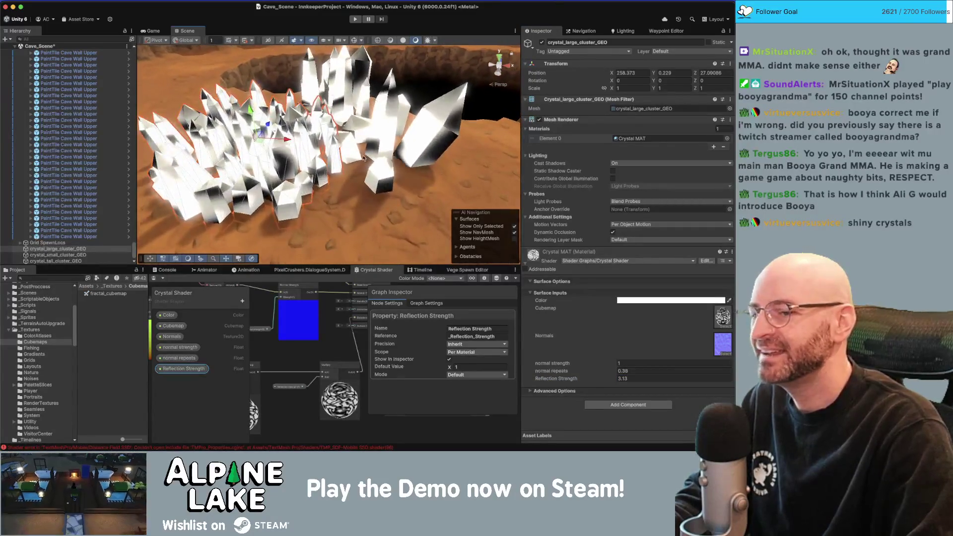
- Test Reflection Strength at 7.73, 29.92, 1.22 and 0.38, settling on 0.85
click(671, 378)
text(7.73)
key(BackSpace)
key(BackSpace)
key(BackSpace)
text(29.92)
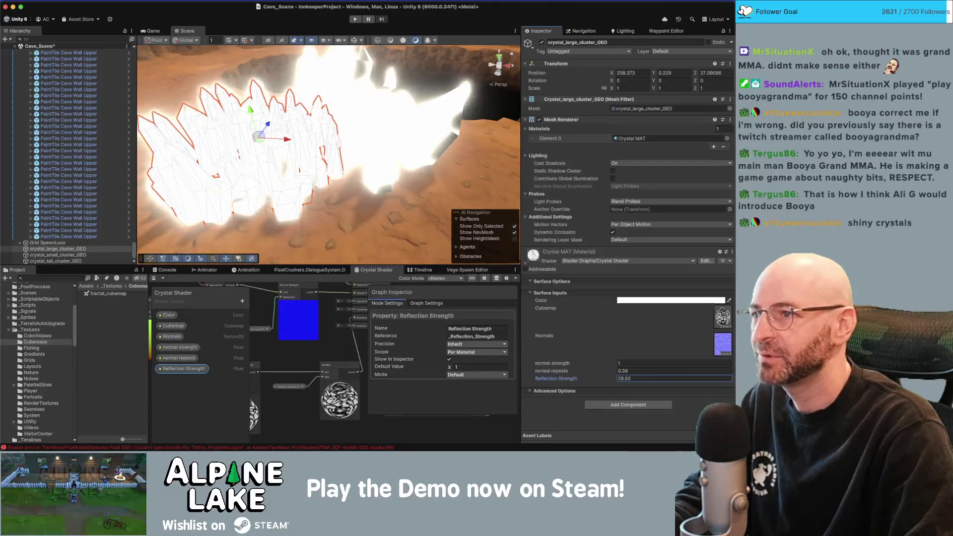
key(BackSpace)
key(BackSpace)
key(BackSpace)
text(1.22)
key(BackSpace)
key(BackSpace)
key(BackSpace)
text(0.38)
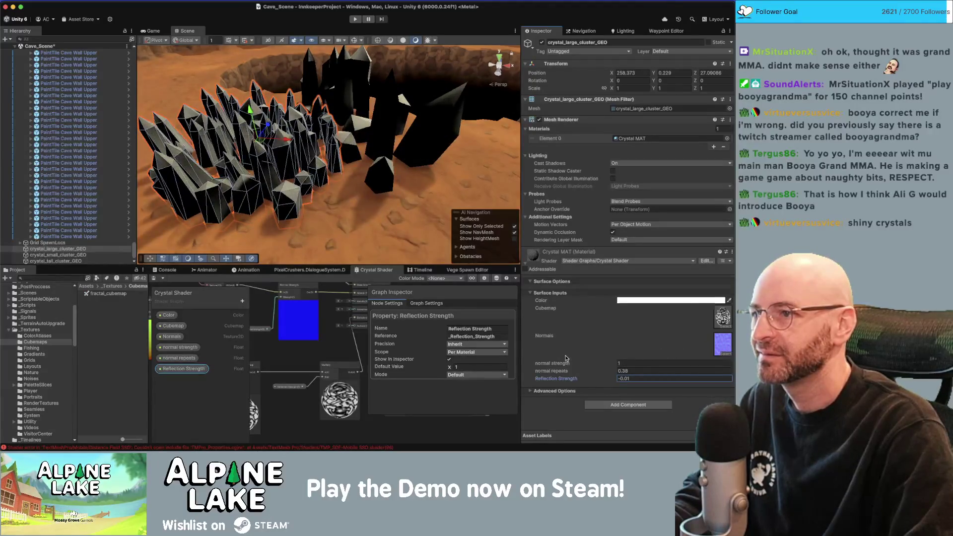
key(BackSpace)
key(BackSpace)
key(BackSpace)
text(0.85)
key(super+Tab)
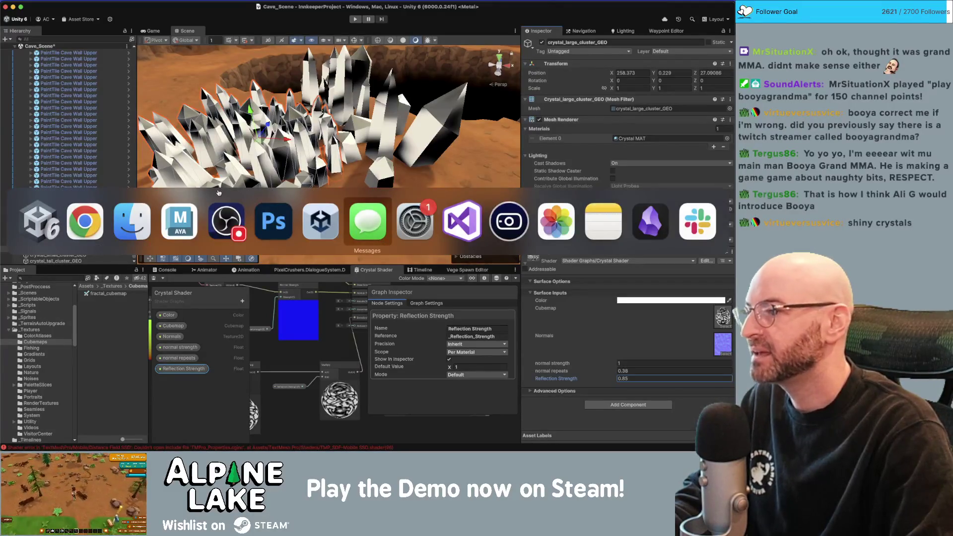
click(192, 222)
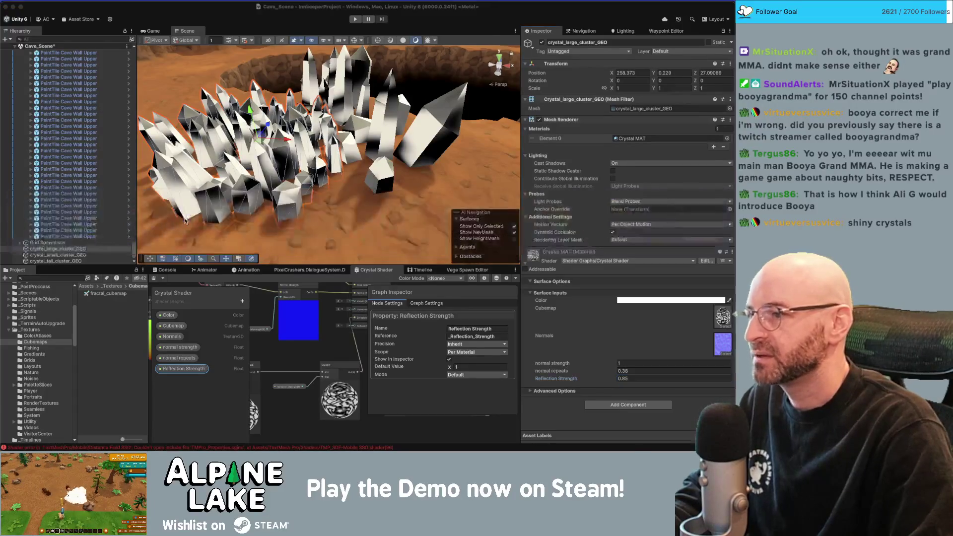
- Add a stop near the left end of RemapRamp1 and make it white in Data space
drag(365, 131, 360, 107)
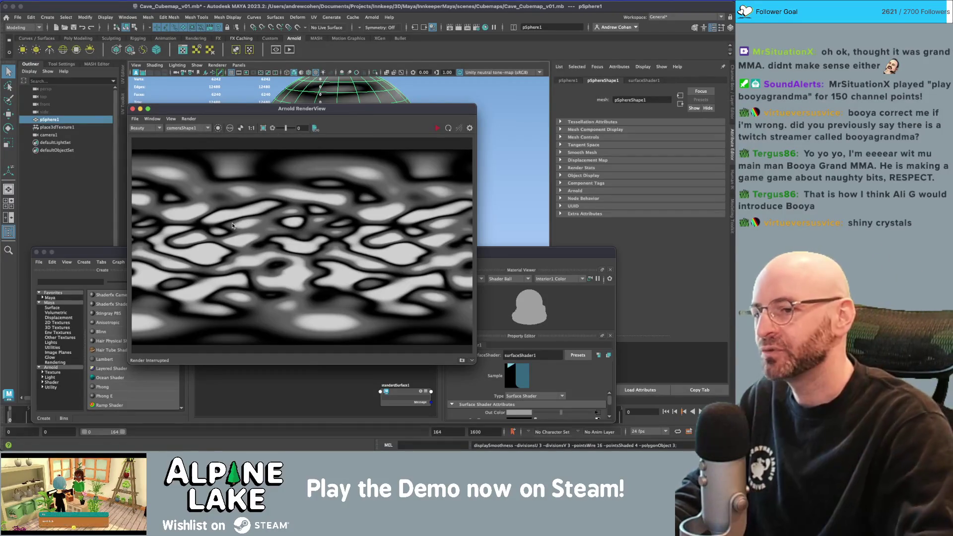
click(305, 380)
drag(305, 356, 350, 364)
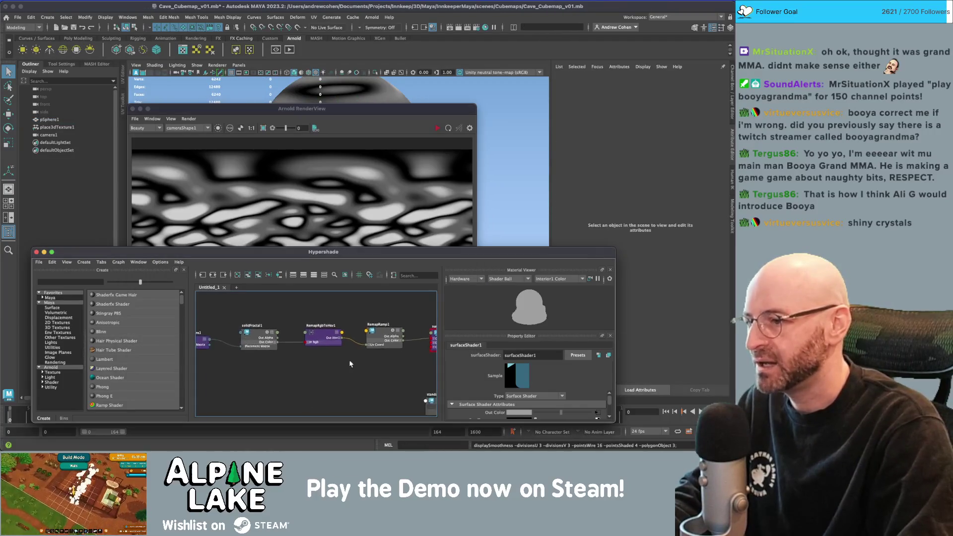
click(380, 328)
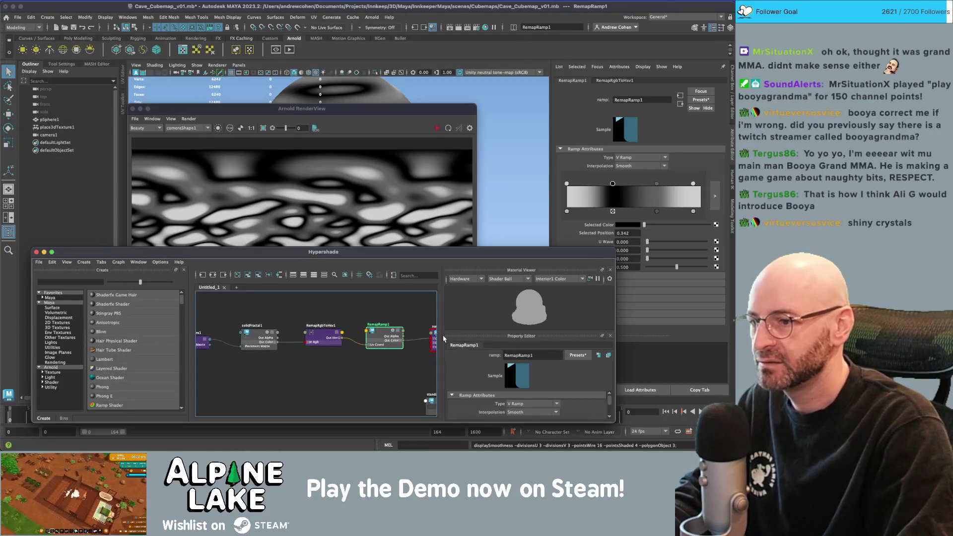
click(572, 194)
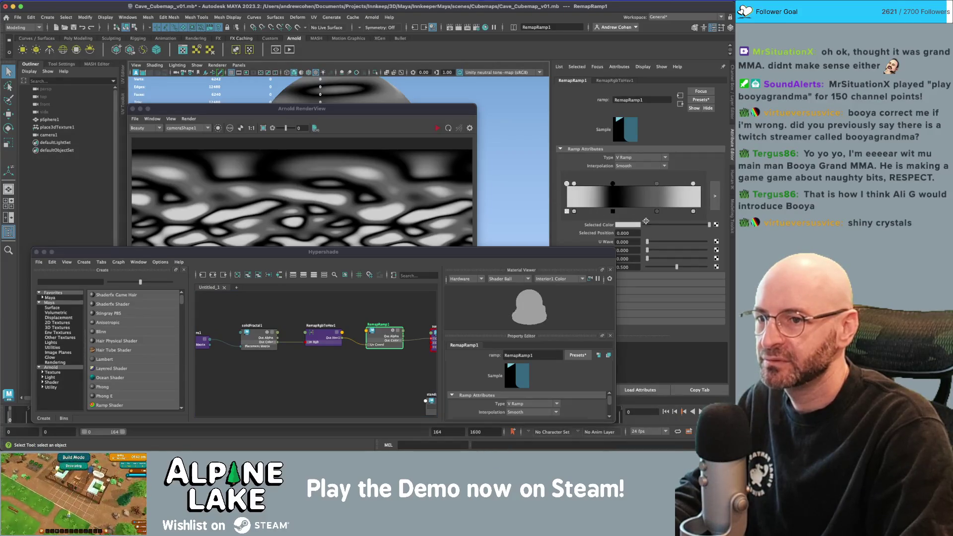
click(628, 225)
click(601, 275)
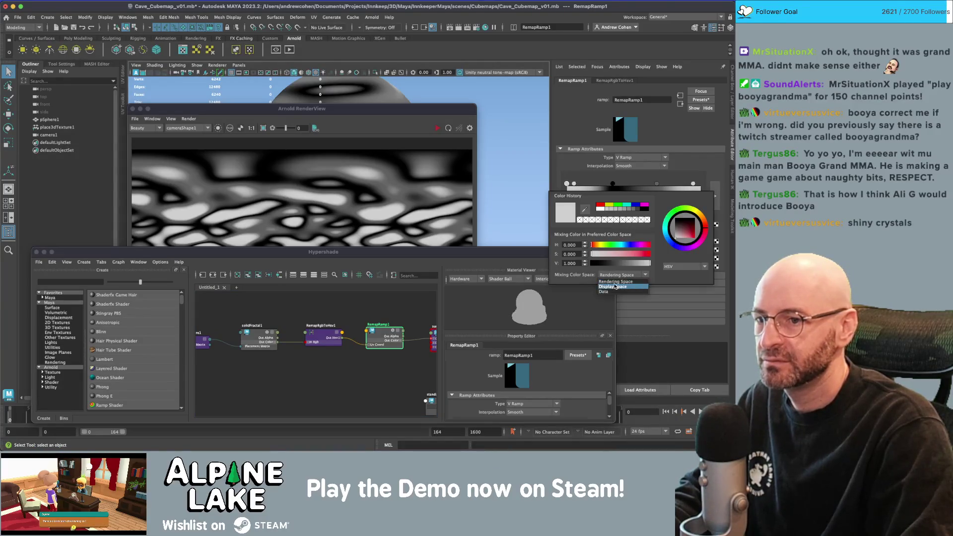
click(613, 285)
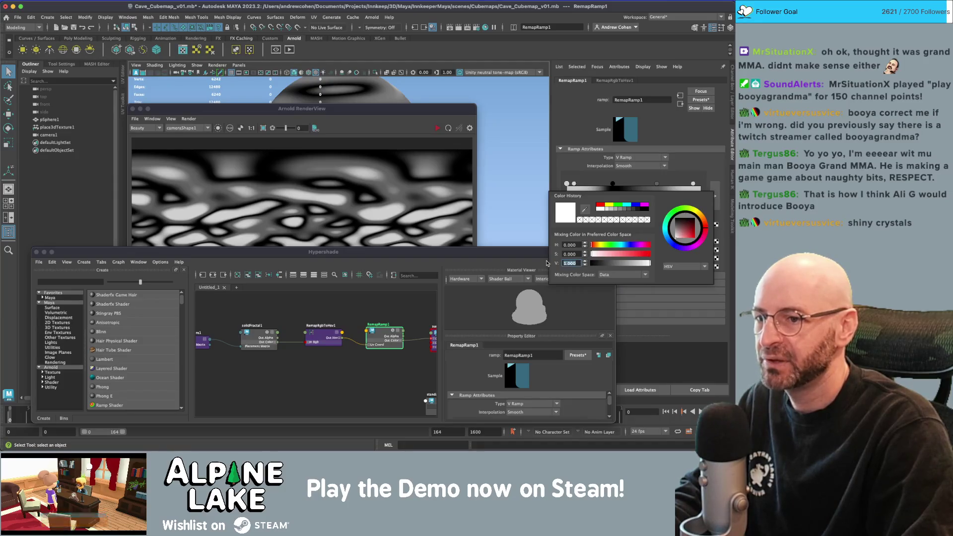
click(577, 183)
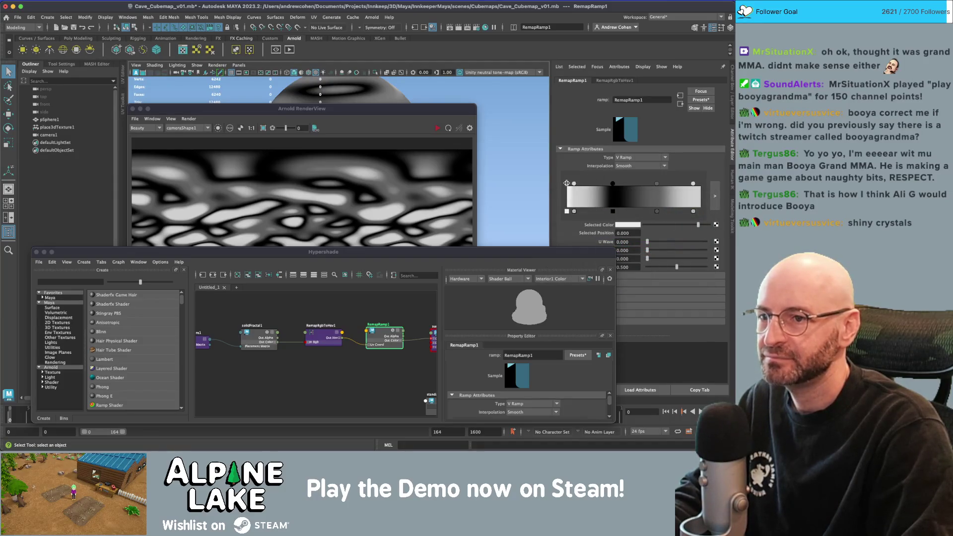
- Add a right-end stop, nudge the stops, and set ramp interpolation to Spike while live-rendering
click(700, 196)
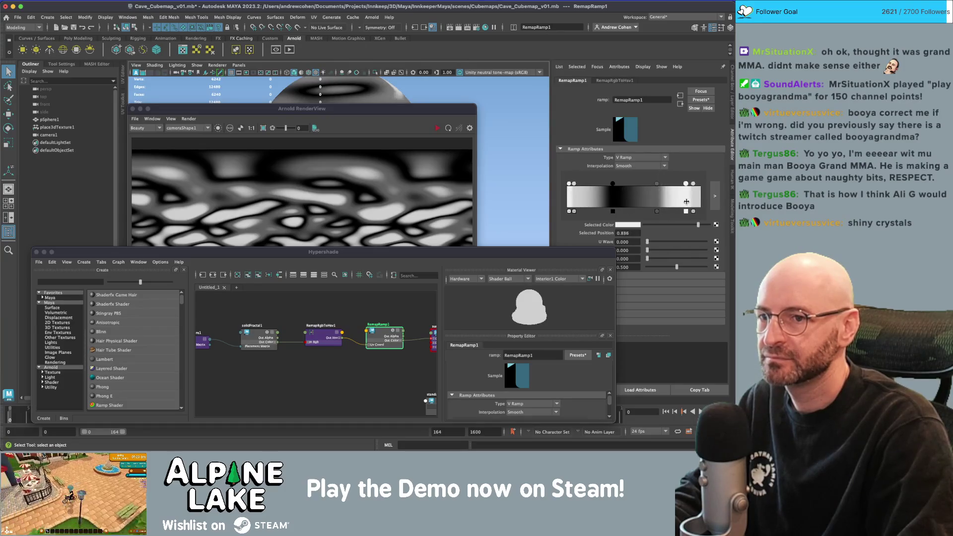
click(437, 129)
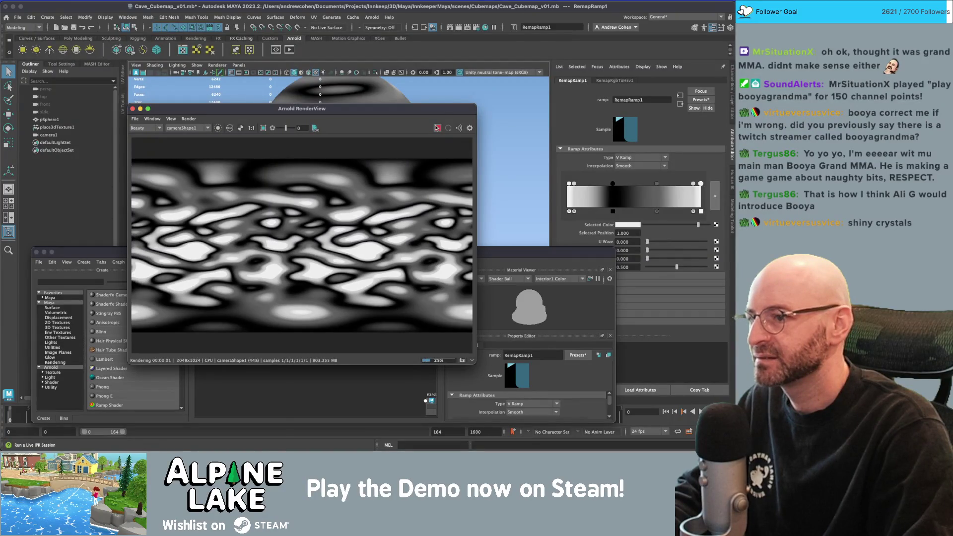
click(575, 184)
drag(577, 186, 575, 185)
click(692, 186)
drag(640, 165, 638, 193)
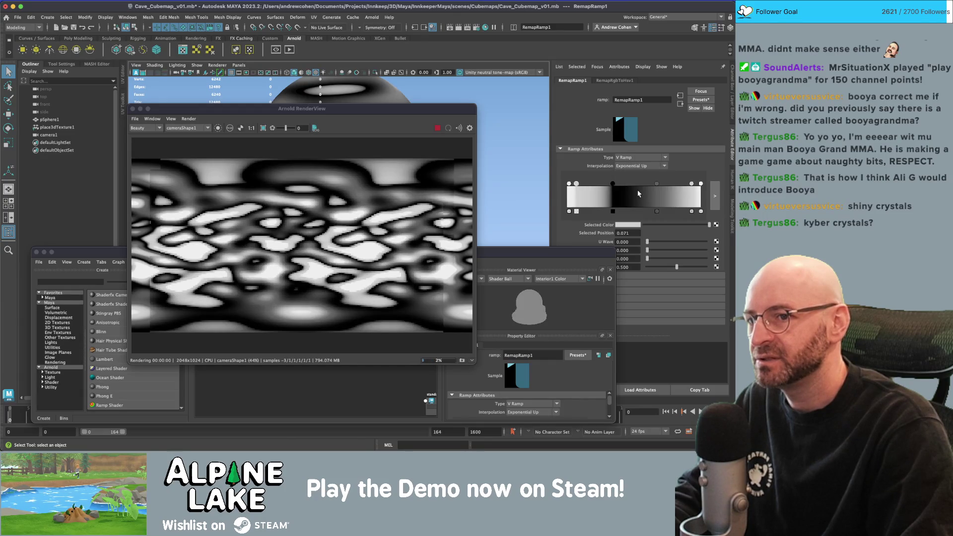
drag(640, 166, 637, 221)
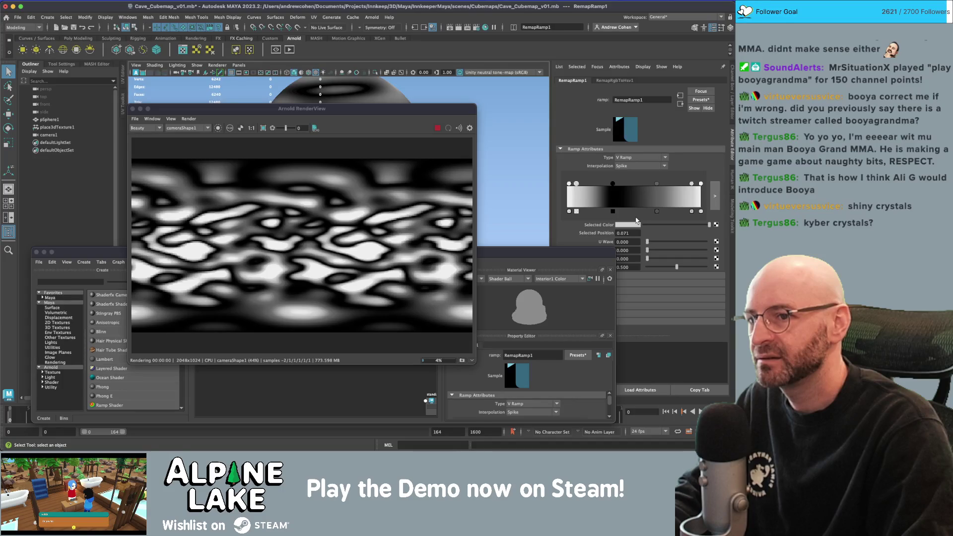
click(437, 129)
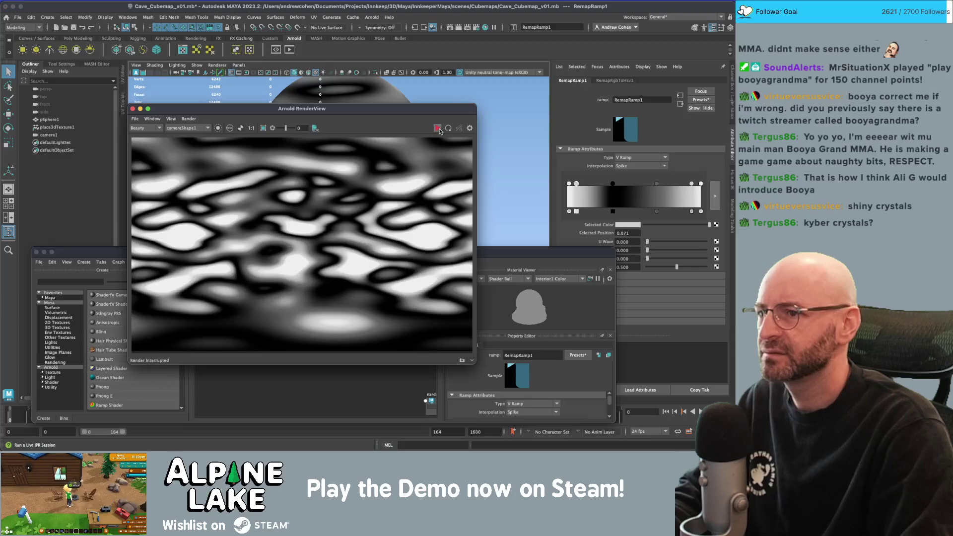
- Save the render image, browsing to InnkeeperProject/Assets/_Textures/Cubemaps
click(134, 118)
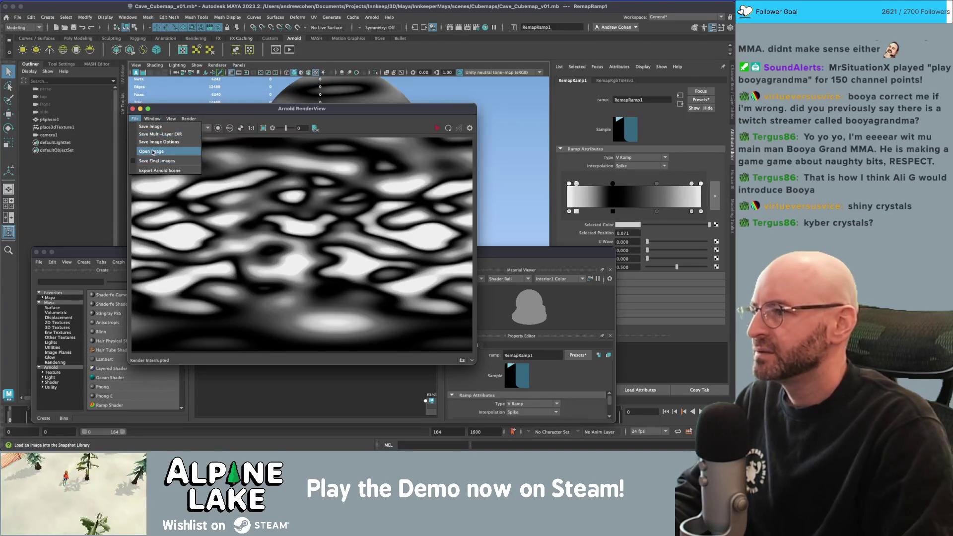
click(150, 127)
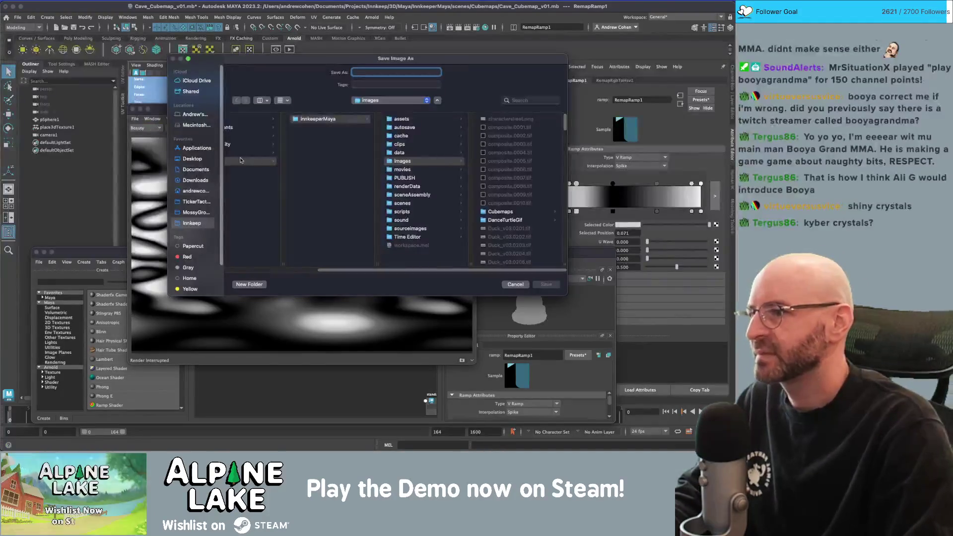
click(192, 224)
click(246, 256)
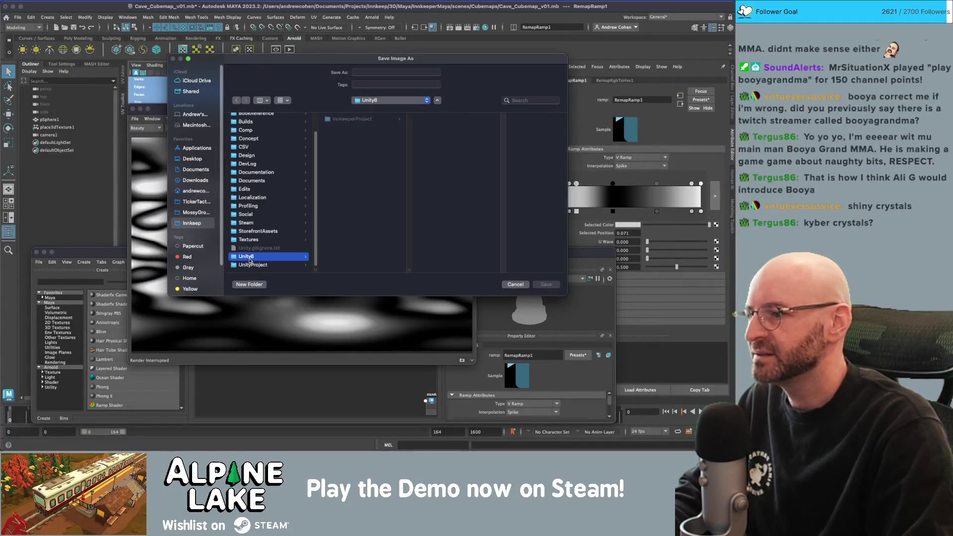
click(352, 119)
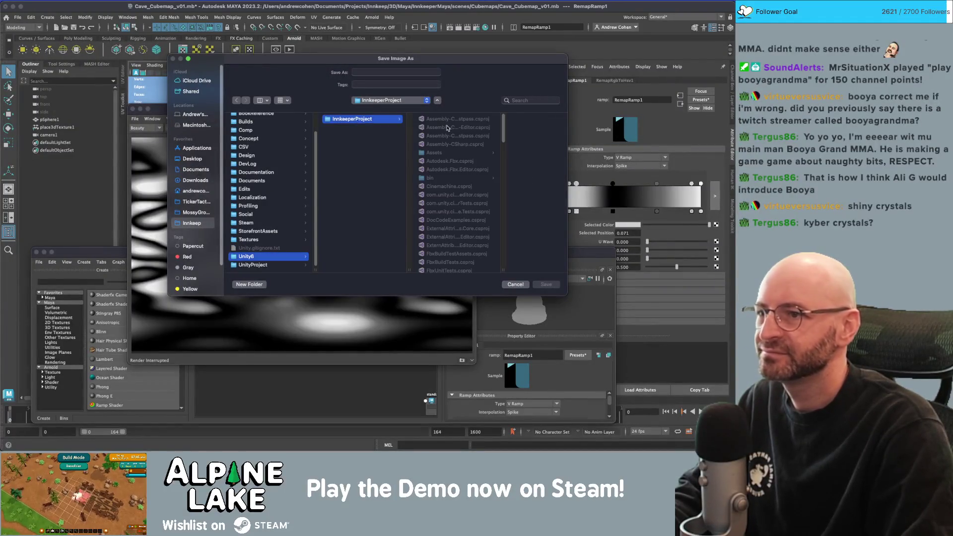
click(436, 152)
scroll(521, 161, down, 5)
scroll(507, 149, up, 1)
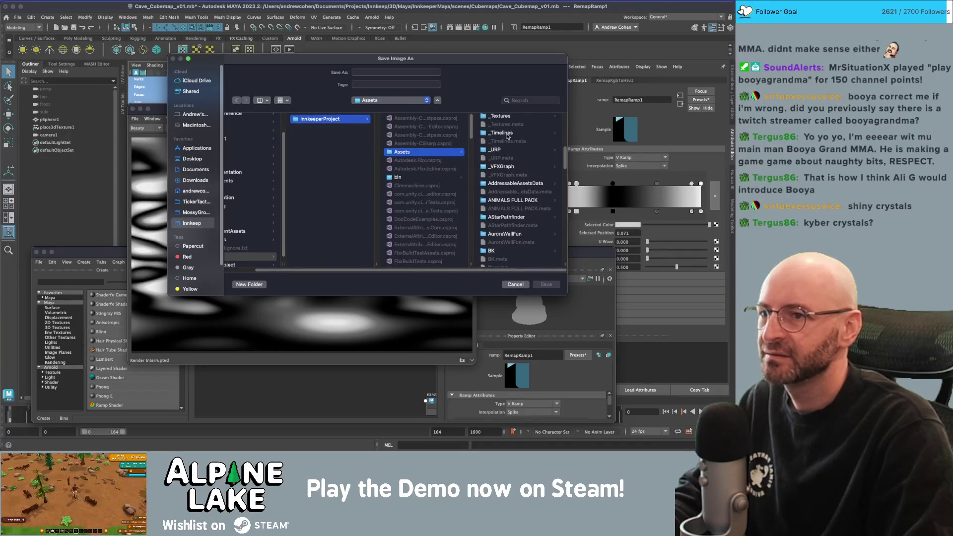
click(506, 115)
scroll(520, 150, down, 1)
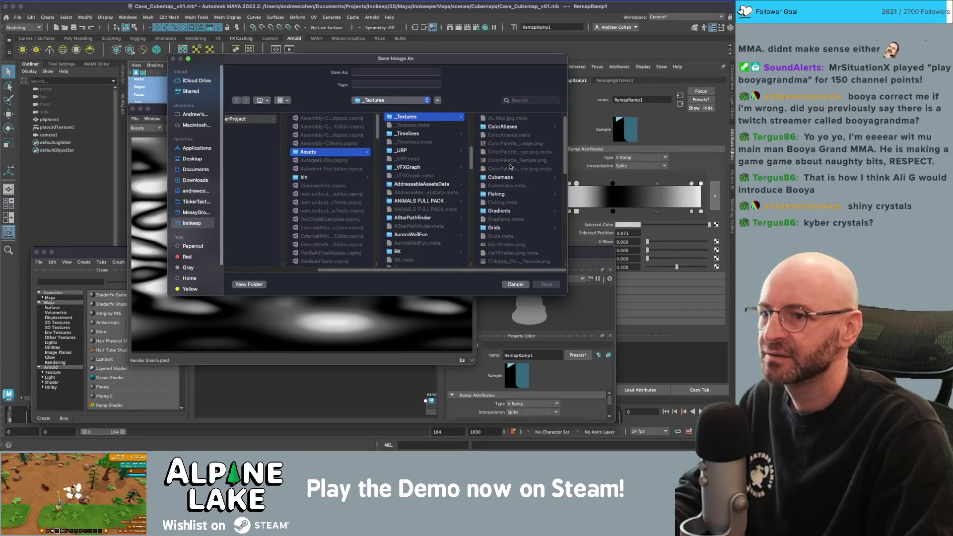
click(501, 177)
- Overwrite fractal_cubemap.jpg with the new render
click(509, 119)
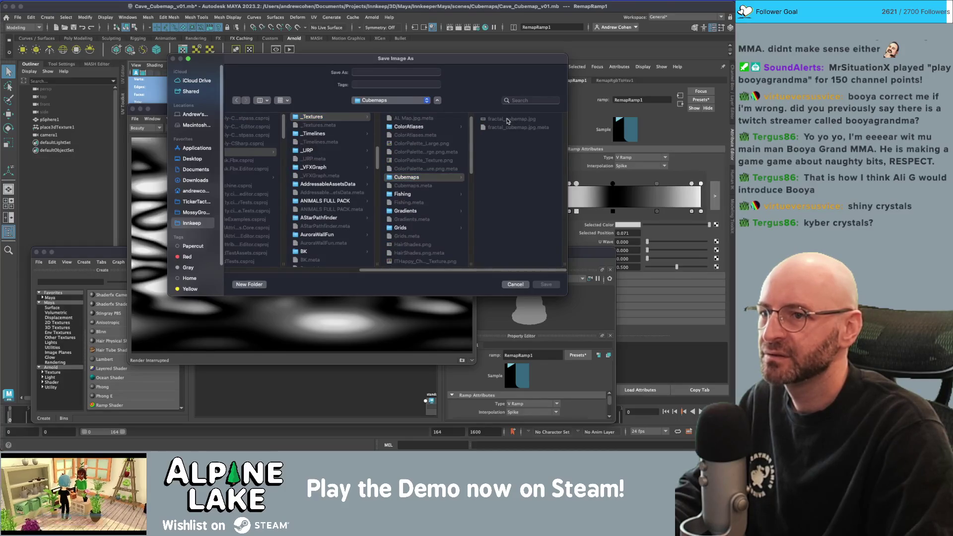
click(547, 286)
click(385, 212)
key(super+Tab)
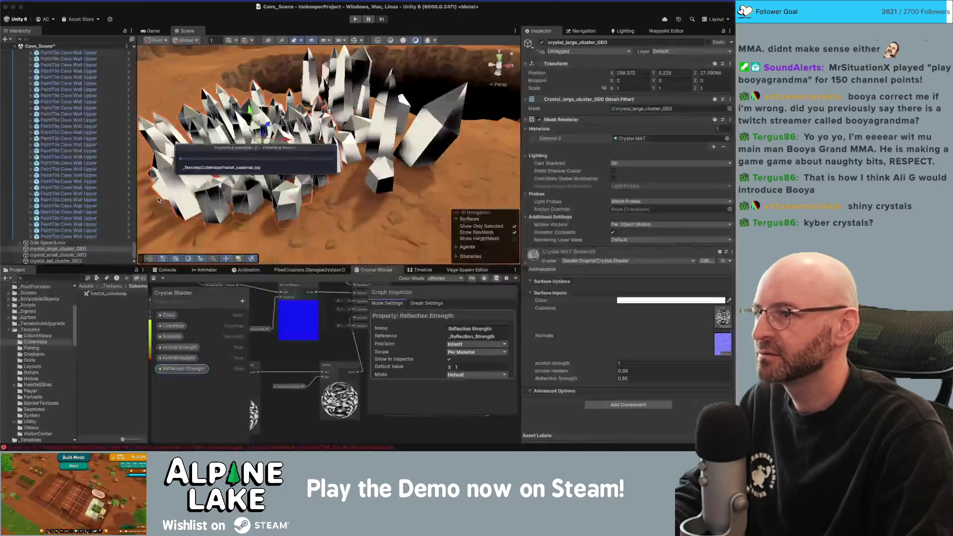
- Orbit Unity's Scene view around the crystal cluster to check the new reflections, then return to Maya
drag(325, 149, 412, 138)
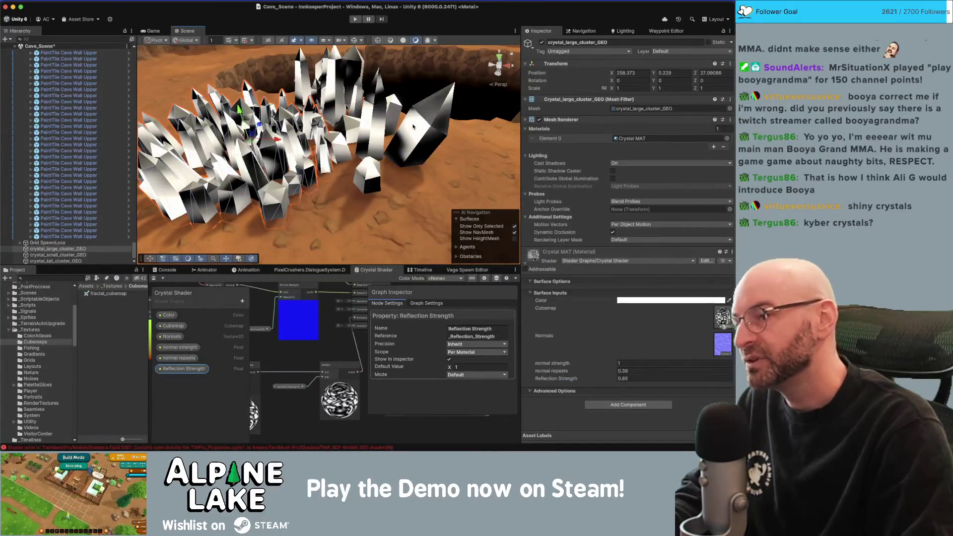
key(super+Tab)
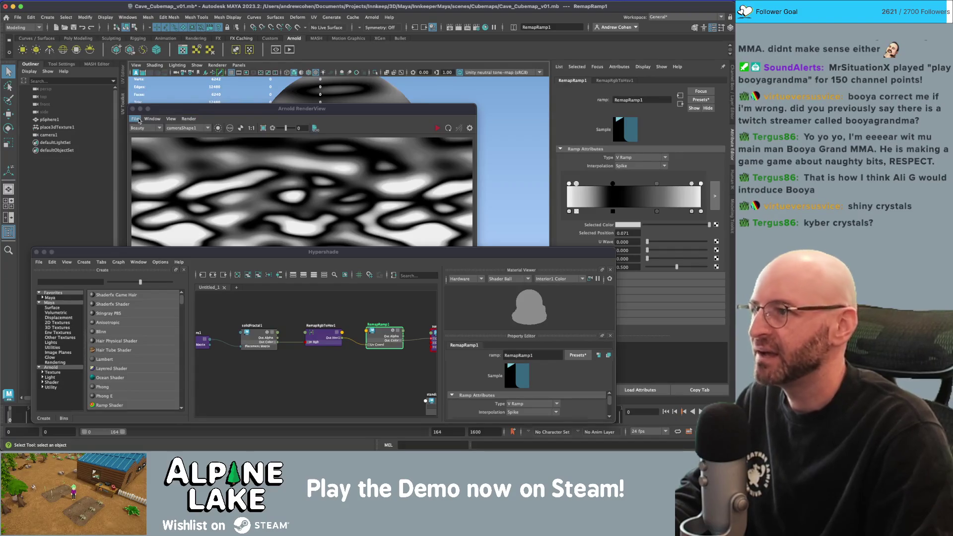
- Rework RemapRamp1 stops: add one at 0.126, slide one to 0.866, add another at 0.757
drag(190, 110, 193, 89)
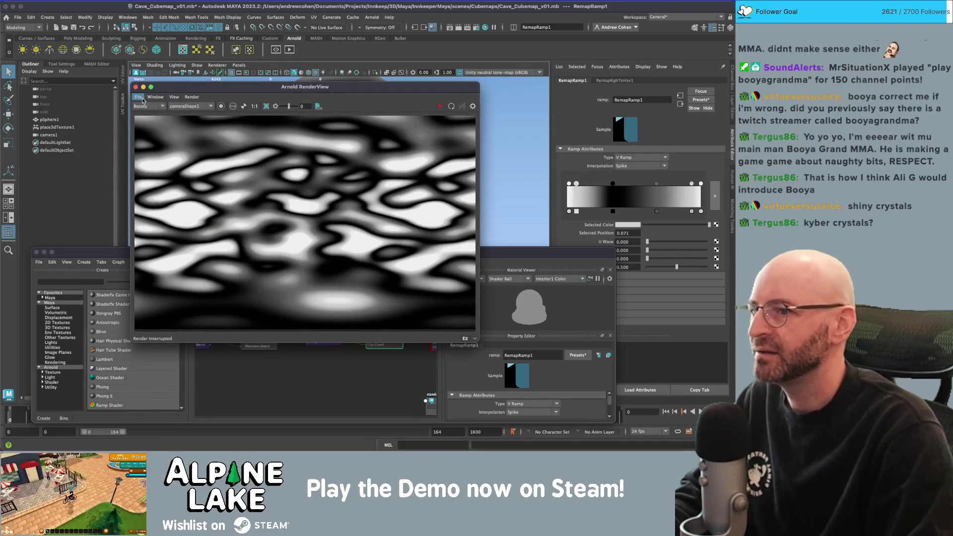
click(569, 183)
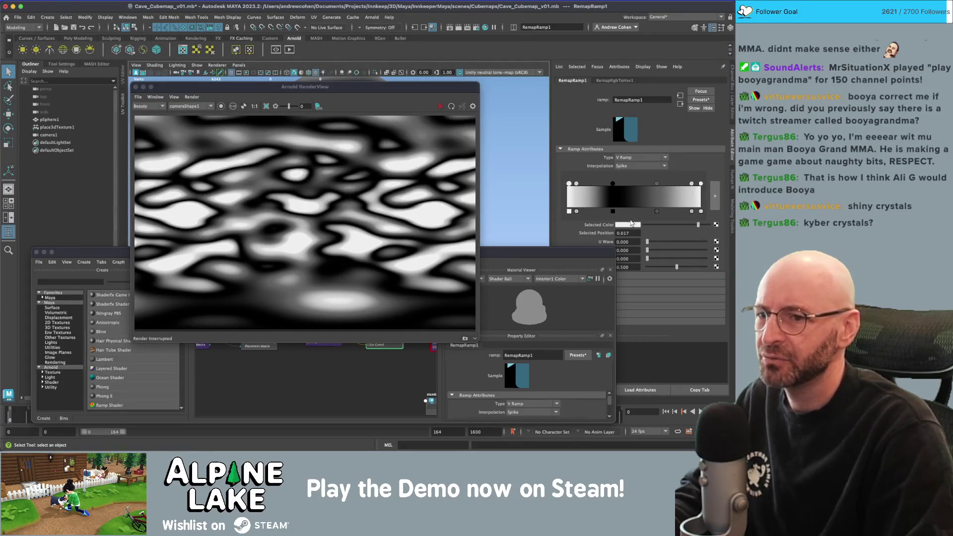
click(628, 224)
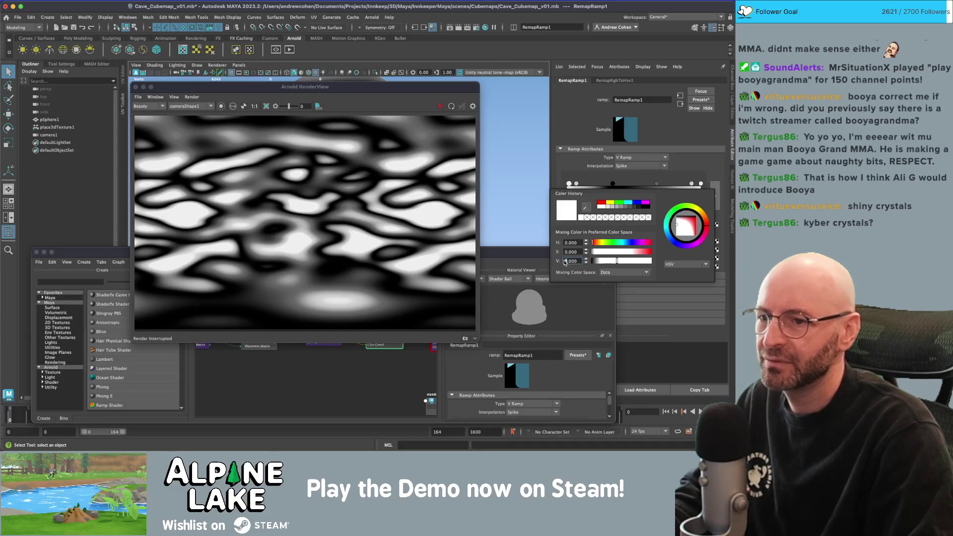
click(700, 184)
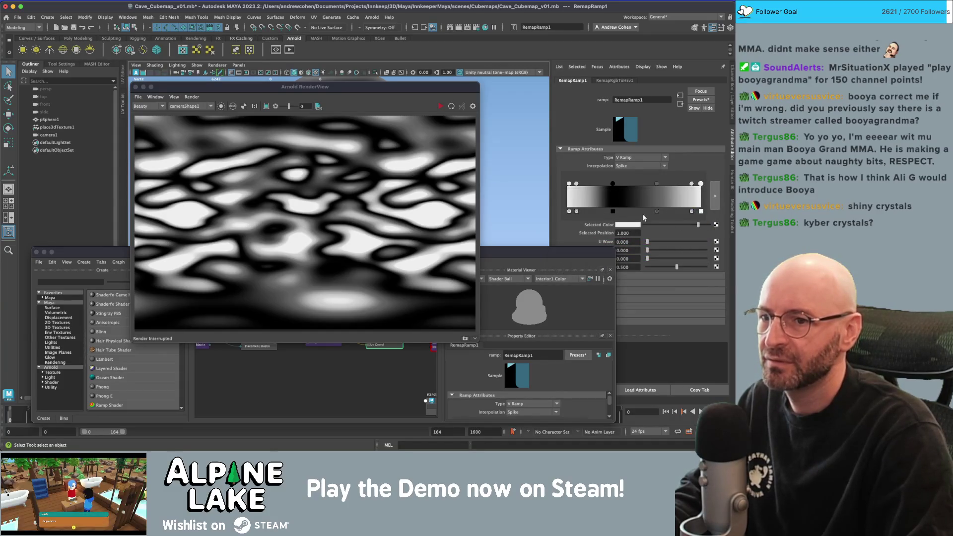
click(620, 226)
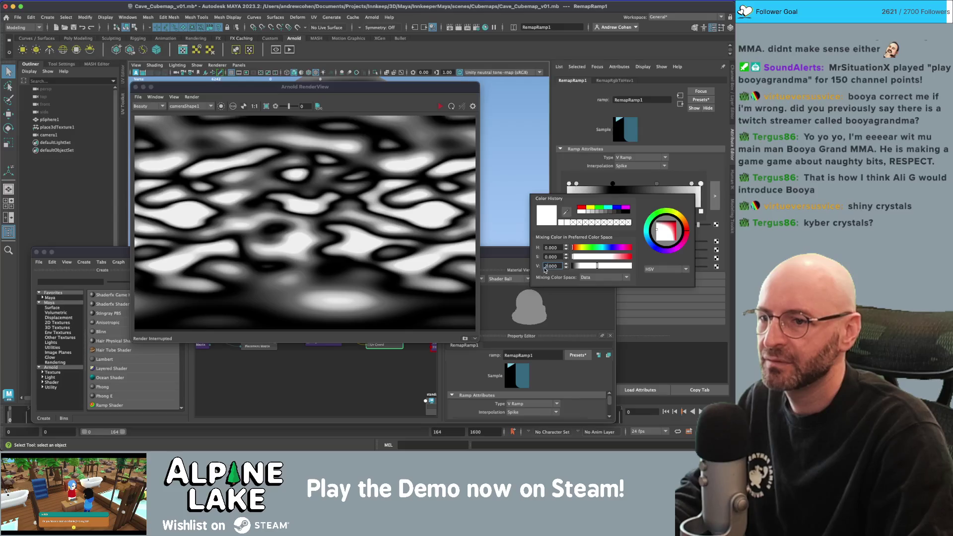
click(585, 184)
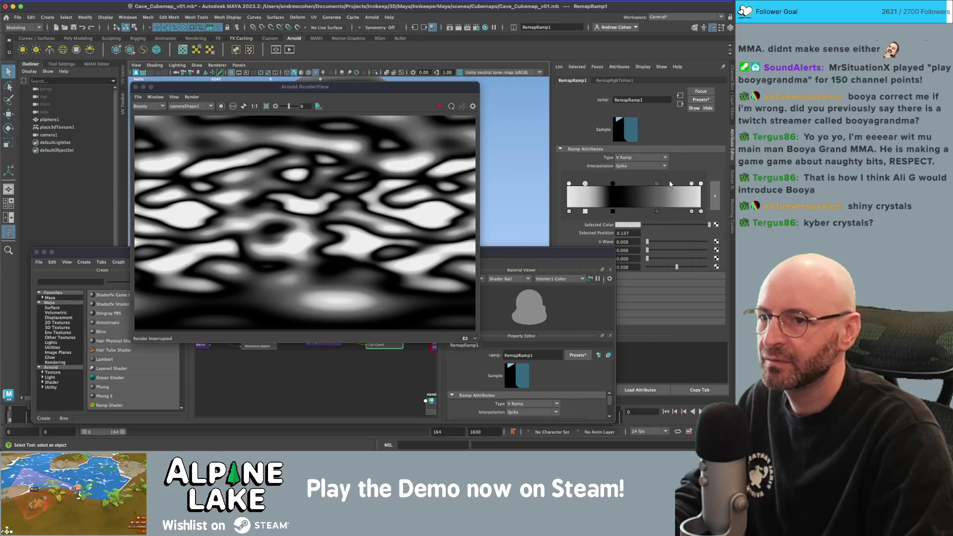
drag(691, 183, 682, 184)
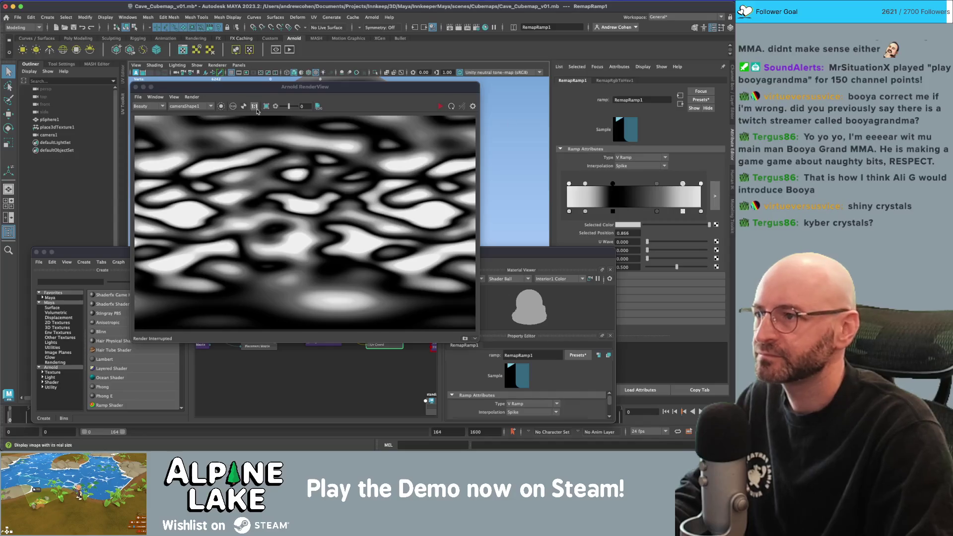
click(443, 107)
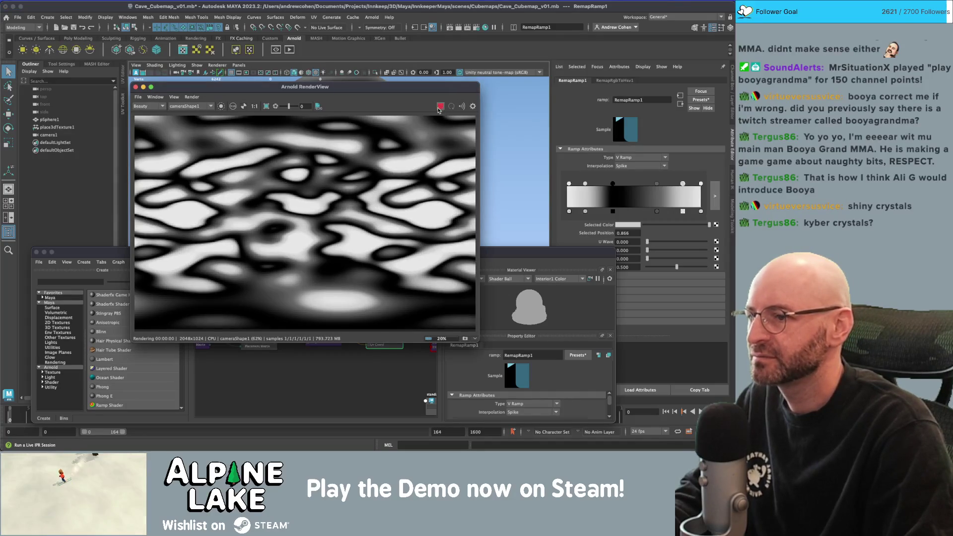
mouse_move(585, 183)
mouse_down()
mouse_move(636, 185)
mouse_move(636, 209)
mouse_move(625, 190)
mouse_move(609, 190)
mouse_move(665, 187)
mouse_up()
click(667, 194)
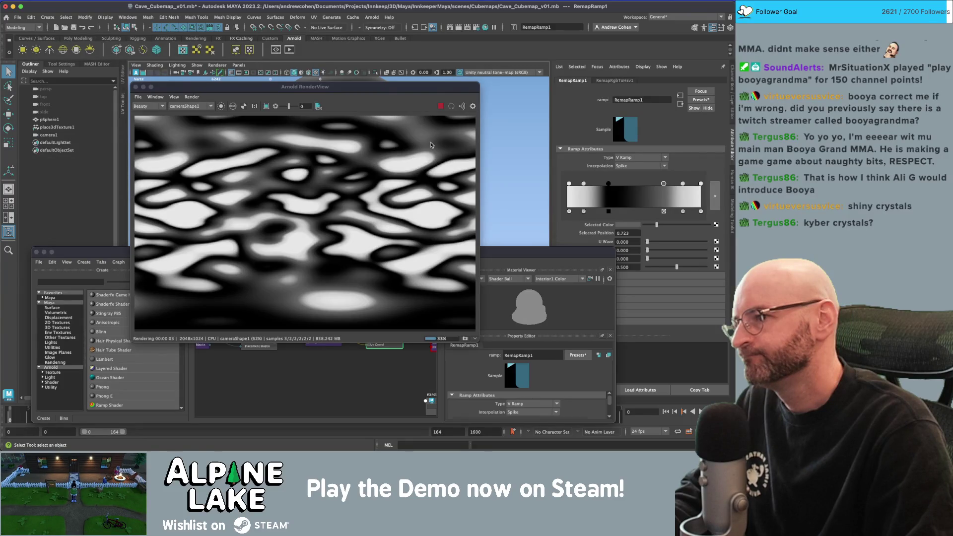
- Move the second ramp entry to 0.077 and lower its brightness value from 2.0 to 1.5
drag(569, 183, 567, 183)
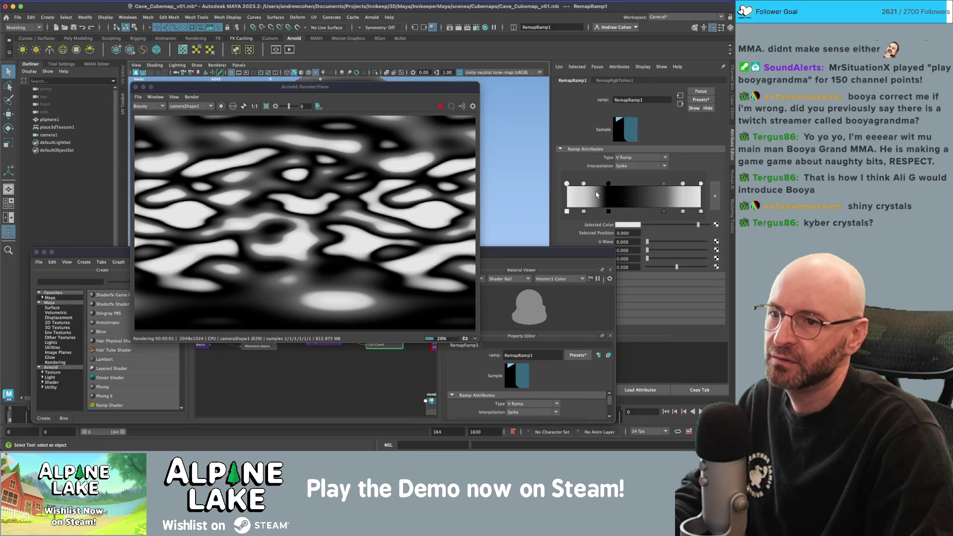
drag(583, 183, 575, 184)
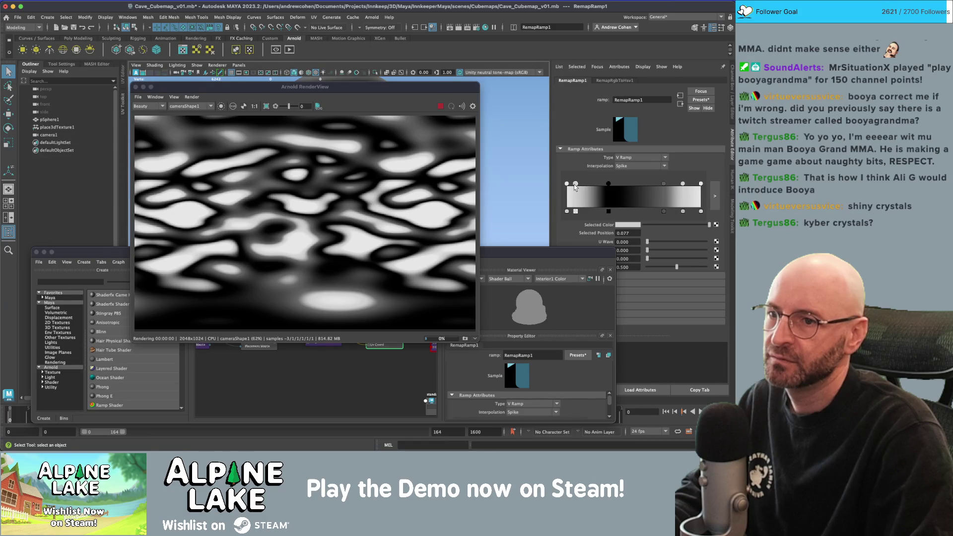
click(627, 225)
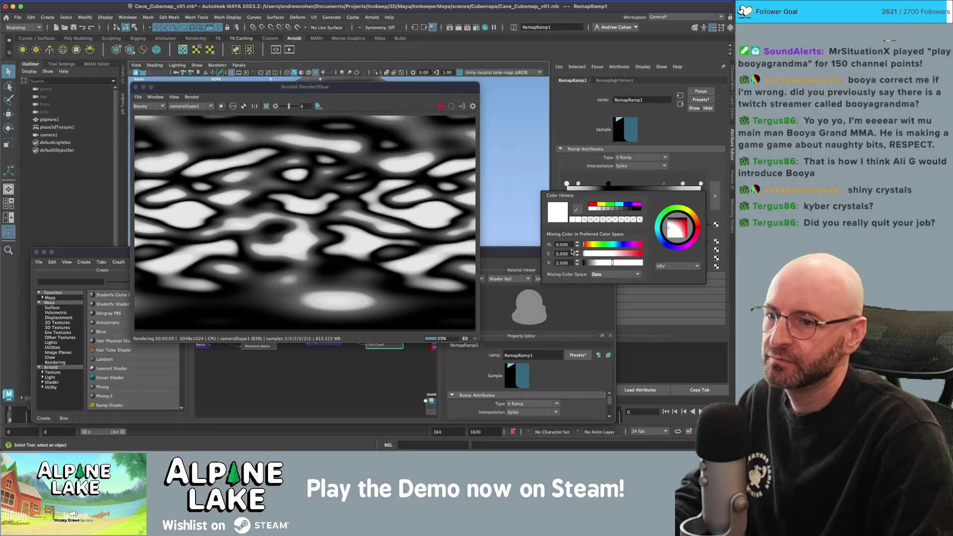
drag(565, 263, 528, 264)
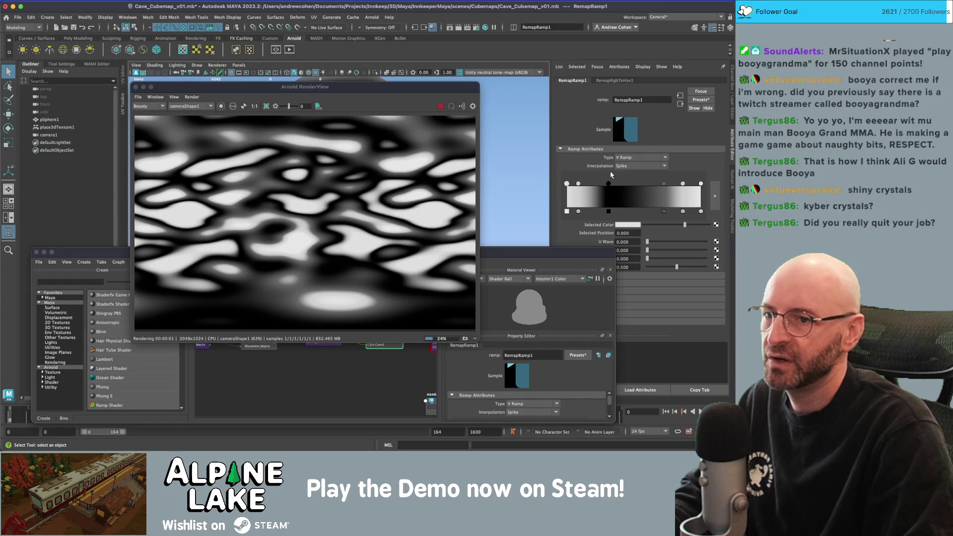
click(701, 184)
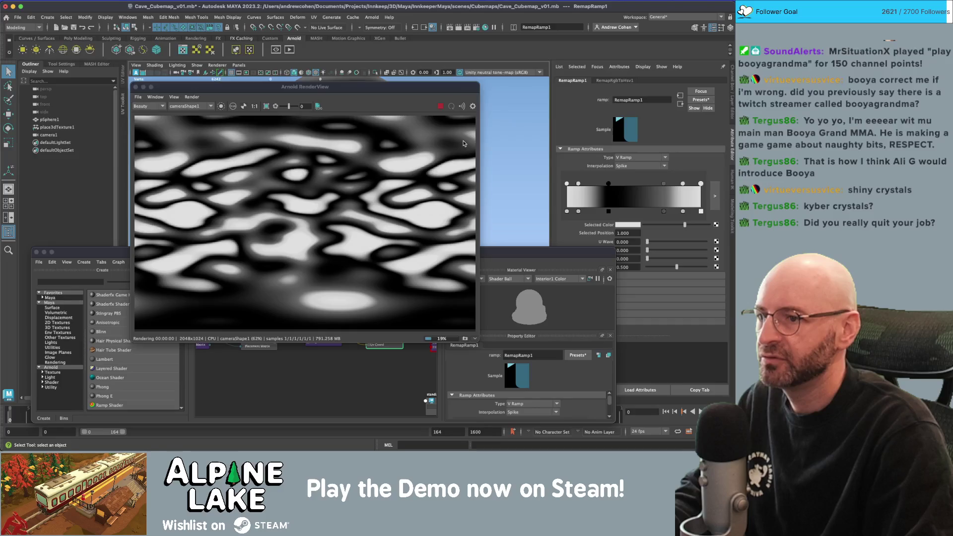
- Set save-image Apply Color Management to Disabled, keeping View Transform on Use Display Settings
click(141, 97)
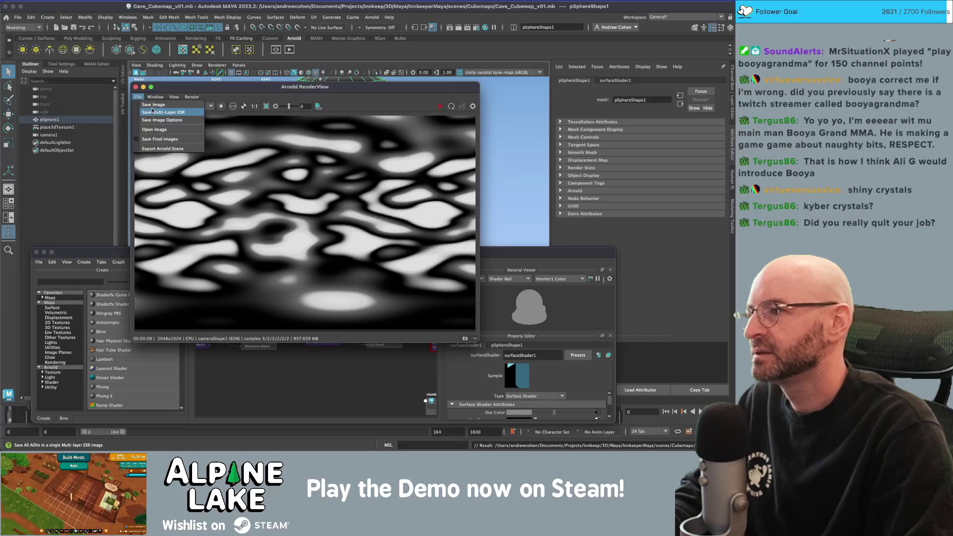
click(154, 121)
click(318, 189)
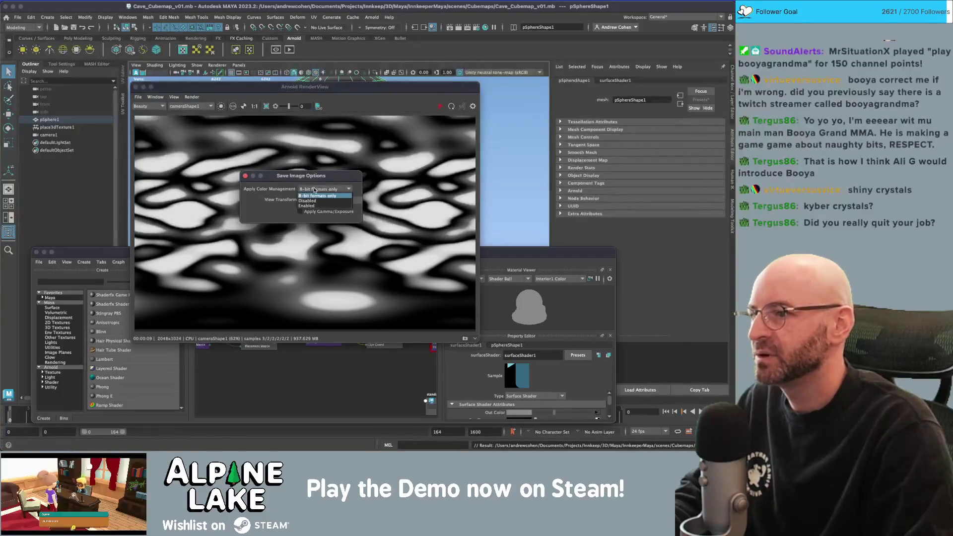
click(306, 192)
click(334, 190)
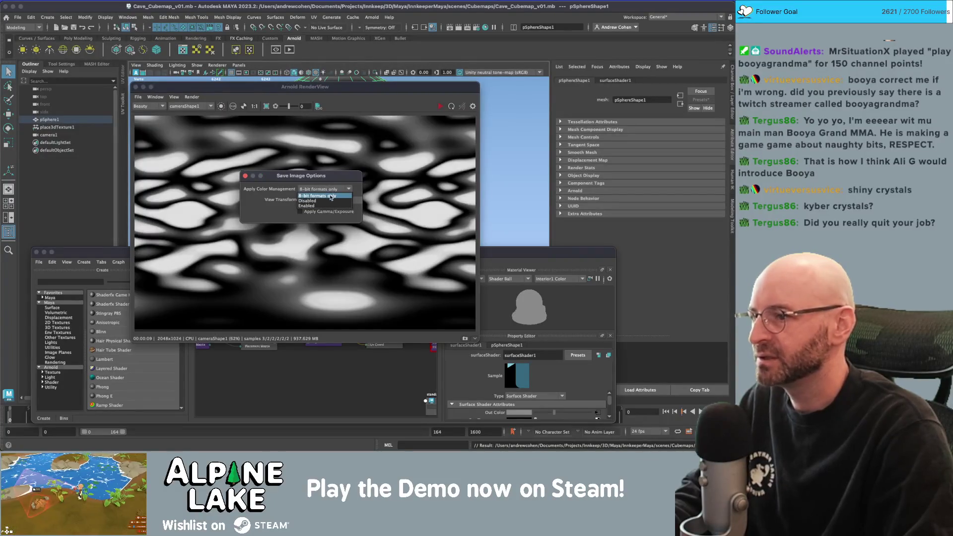
click(320, 197)
click(325, 201)
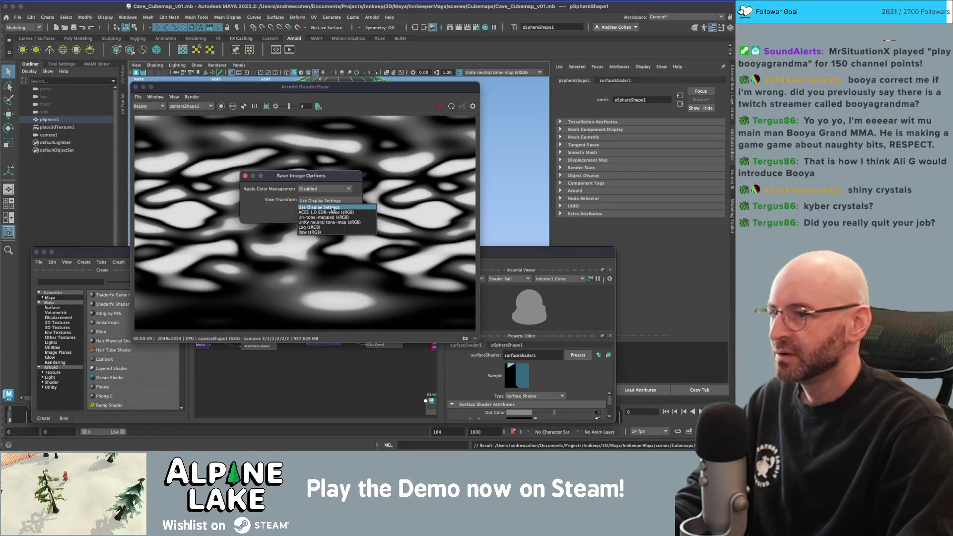
click(329, 207)
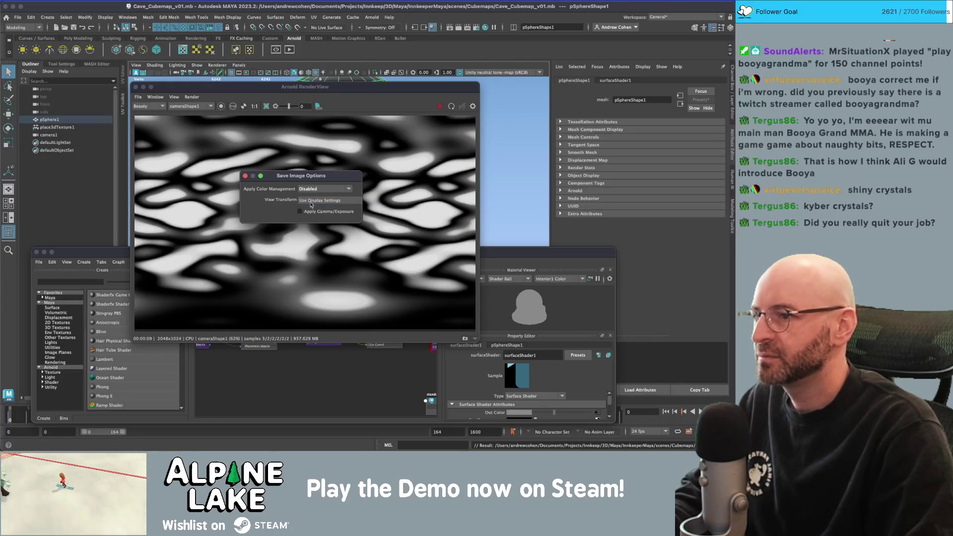
click(245, 176)
click(138, 97)
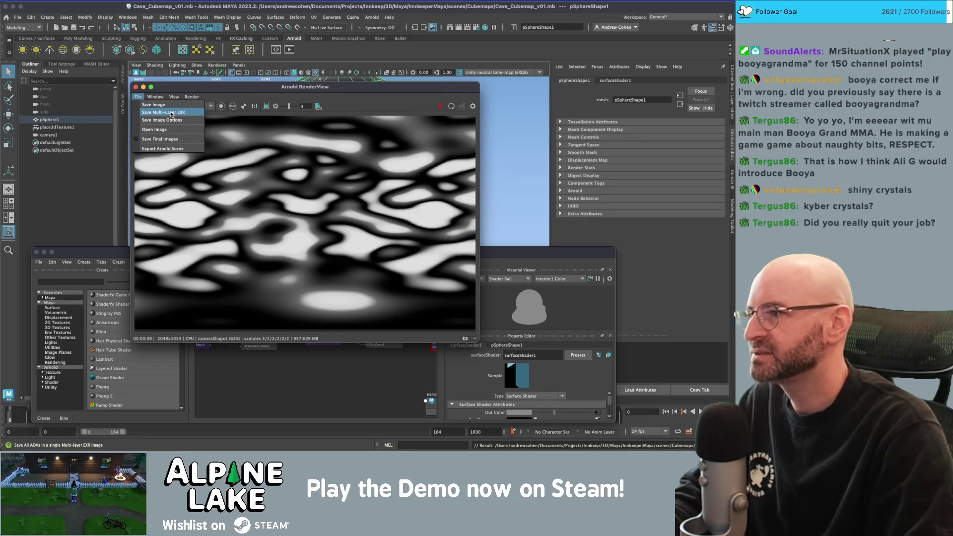
mouse_move(155, 97)
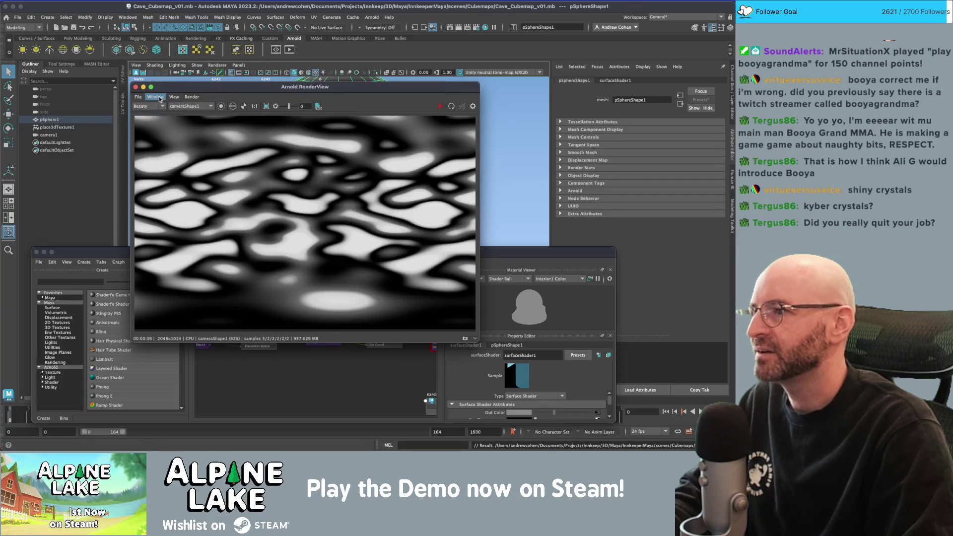
- Save the Arnold render as 'fractal_cubemap_32' in the images/Cubemaps folder
click(138, 97)
click(148, 105)
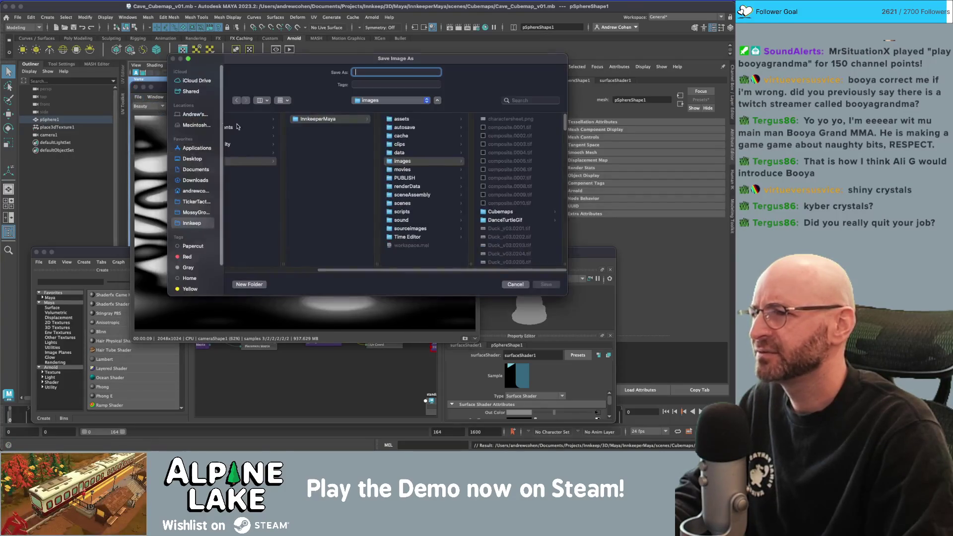
click(498, 212)
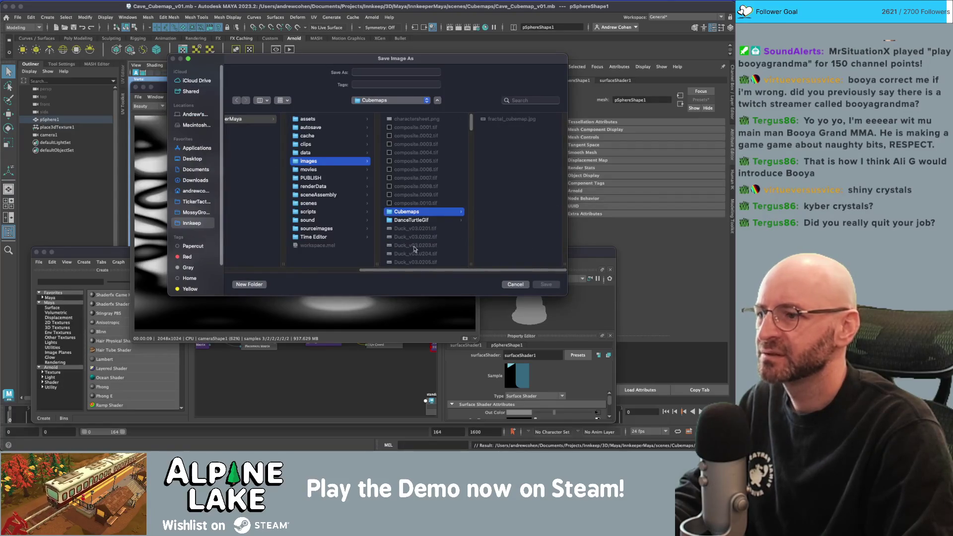
click(396, 72)
text(f)
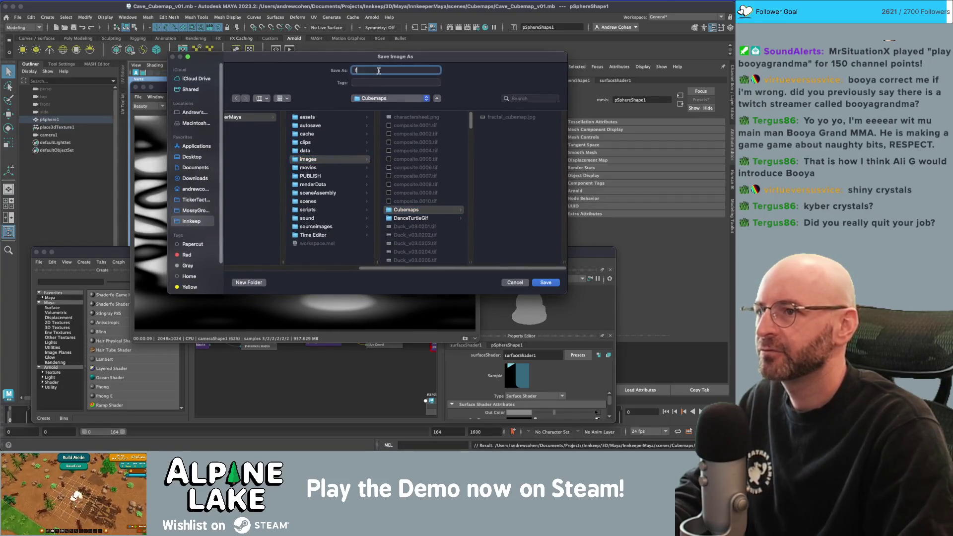
text(racta)
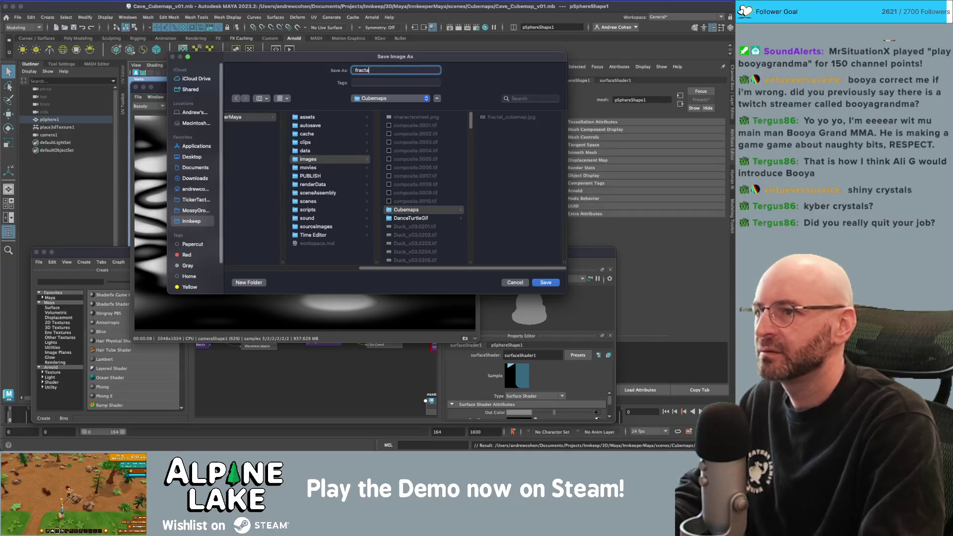
text(l_cu)
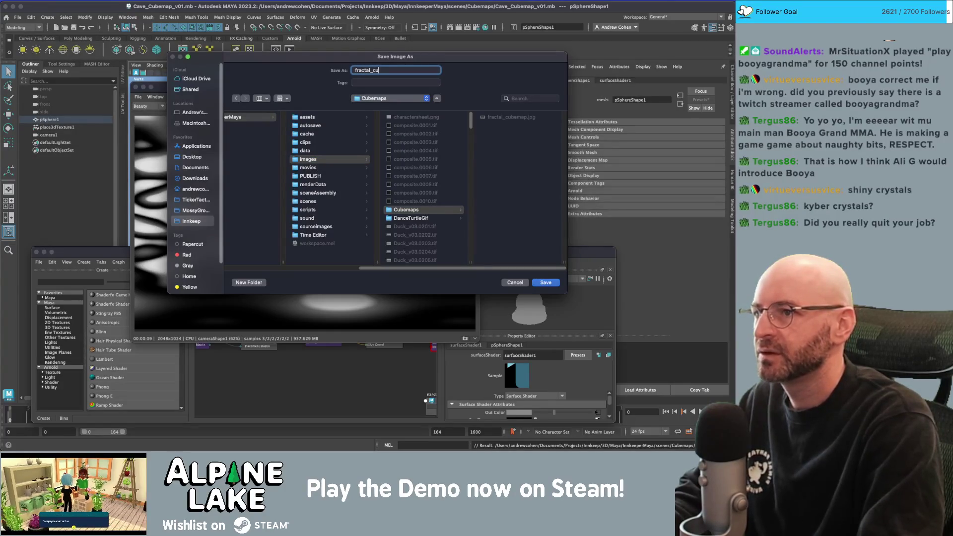
text(bemap_32b)
key(Return)
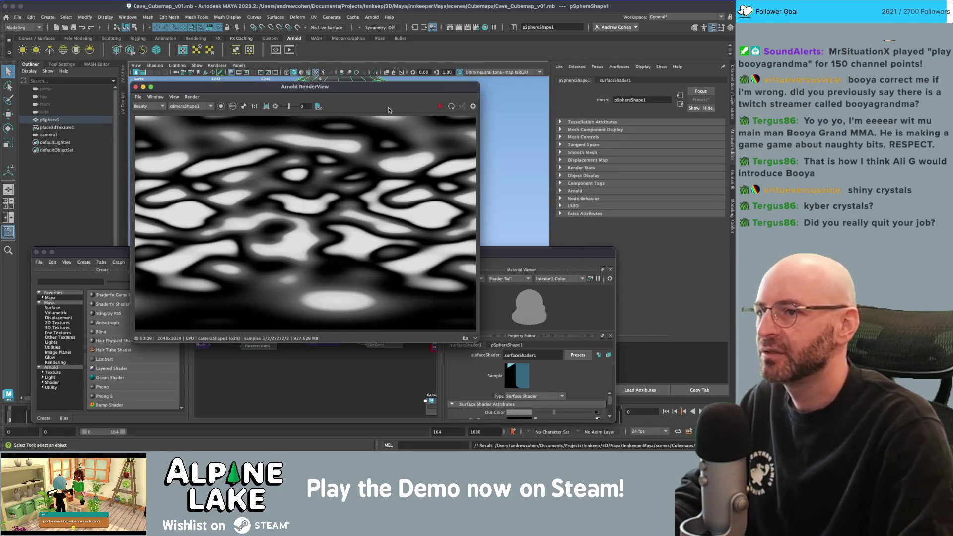
- Deselect the crystal cluster in Unity to view the crystals clearly, then return to Maya
key(super+Tab)
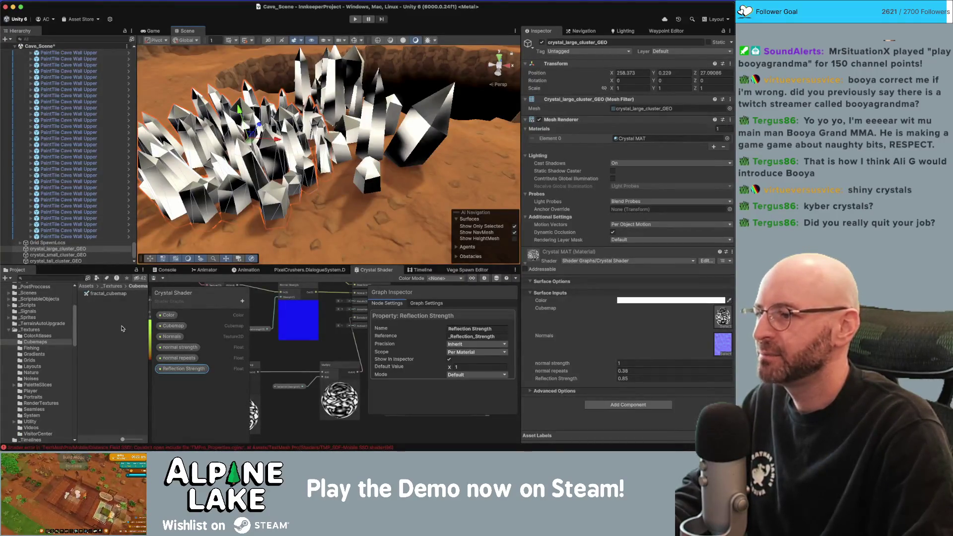
click(123, 330)
key(super+Tab)
key(super+Tab)
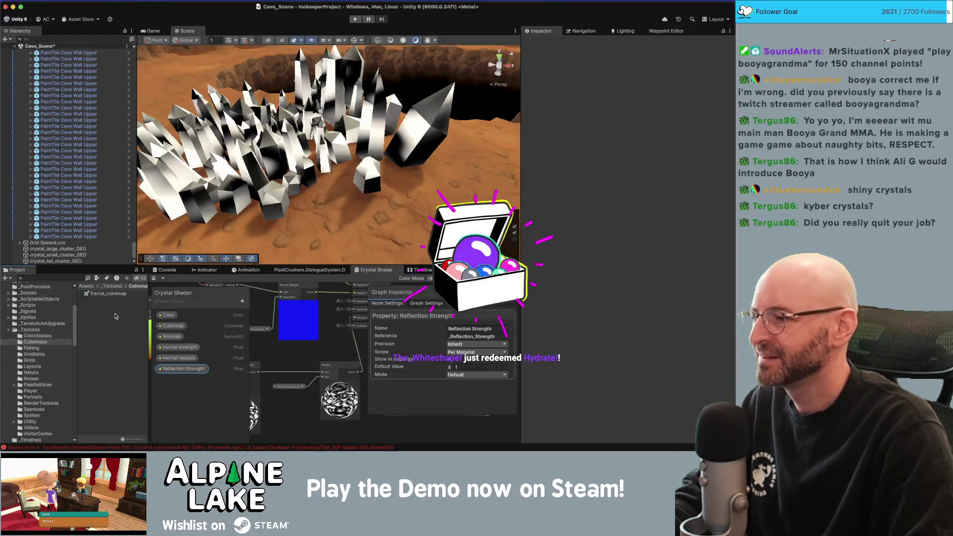
key(super+Tab)
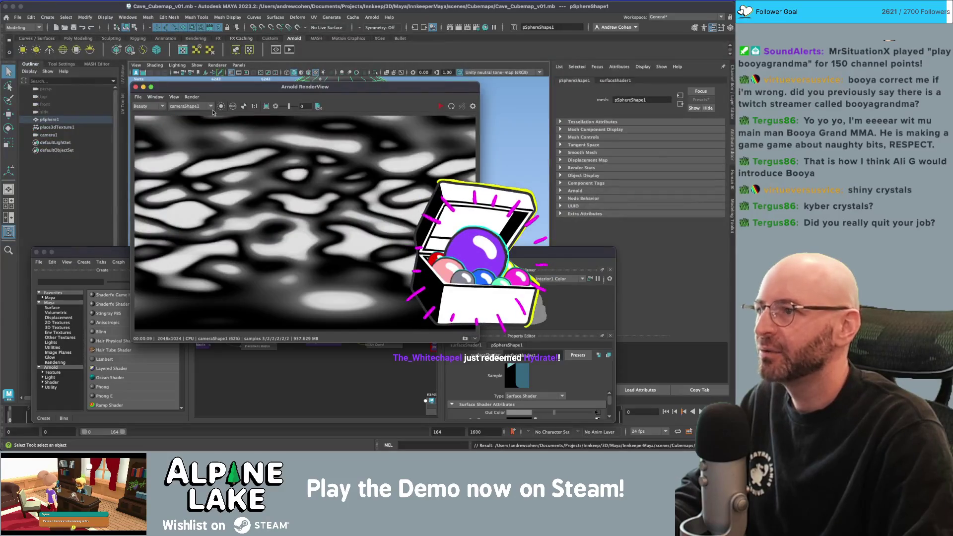
- Reopen the Arnold RenderView's Save Image As dialog for the rendered fractal
click(141, 99)
click(149, 115)
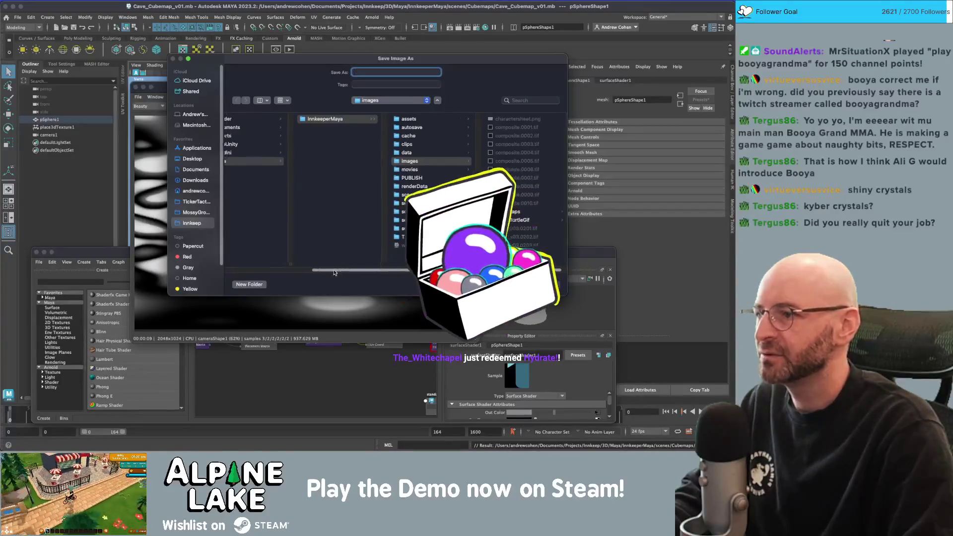
scroll(292, 272, left, 5)
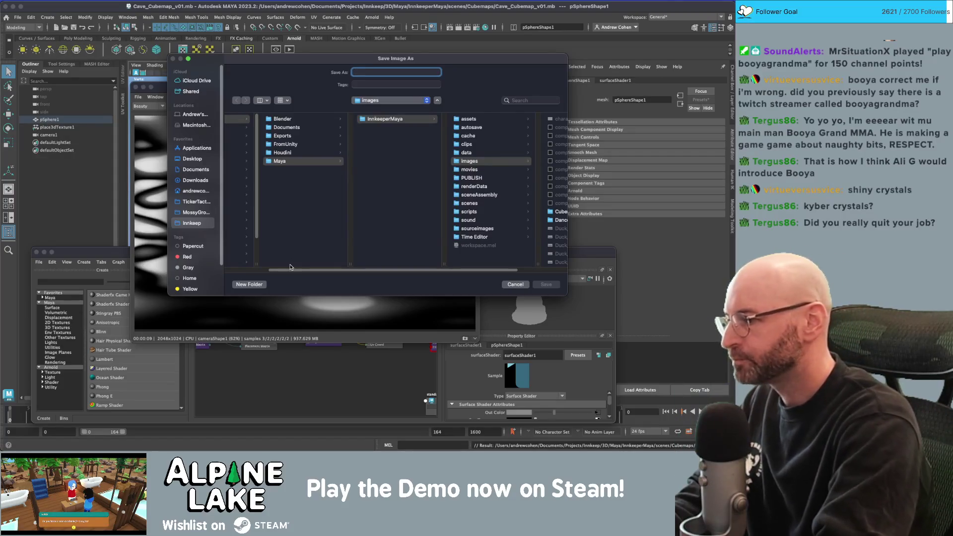
text(f)
key(BackSpace)
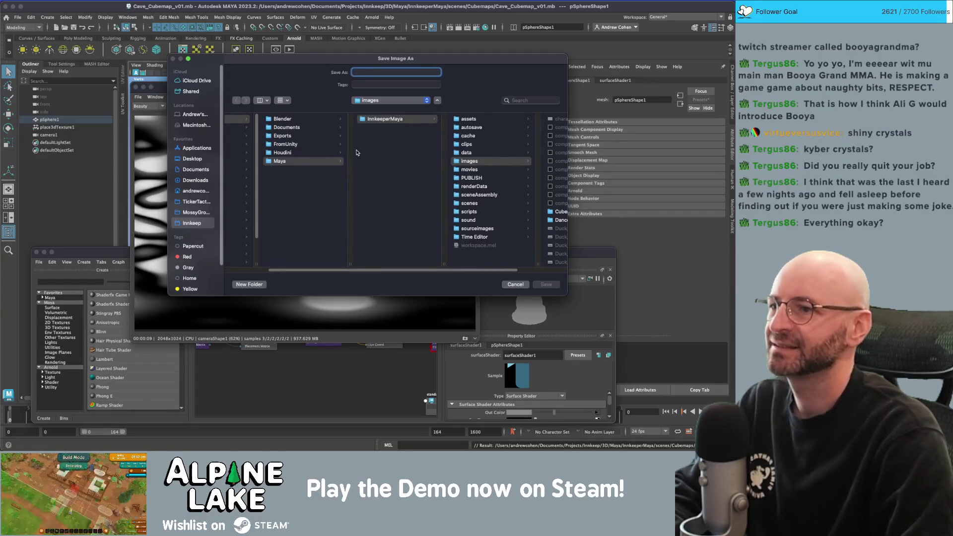
- Browse to Unity6/InnkeeperProject/Assets/_Textures/Cubemaps as the save destination
click(319, 206)
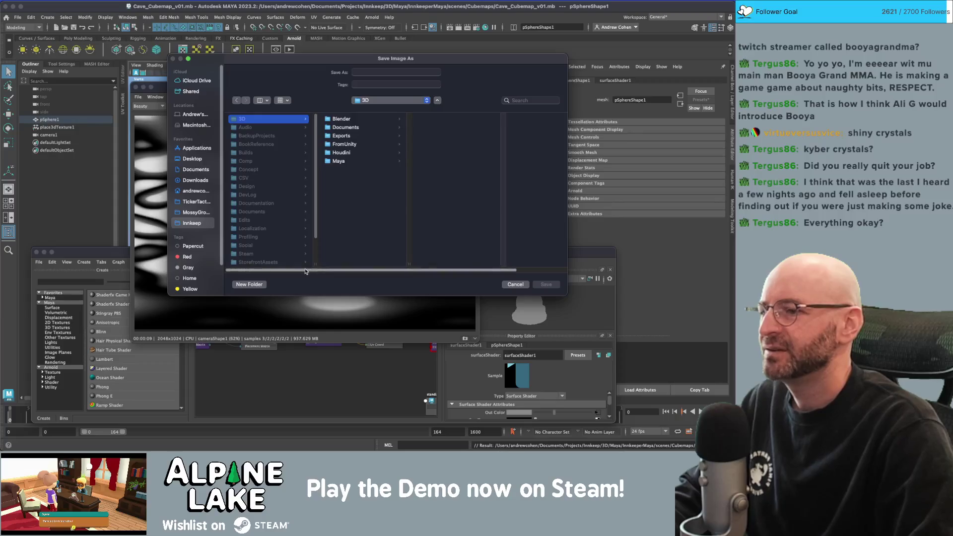
scroll(296, 240, down, 3)
click(268, 256)
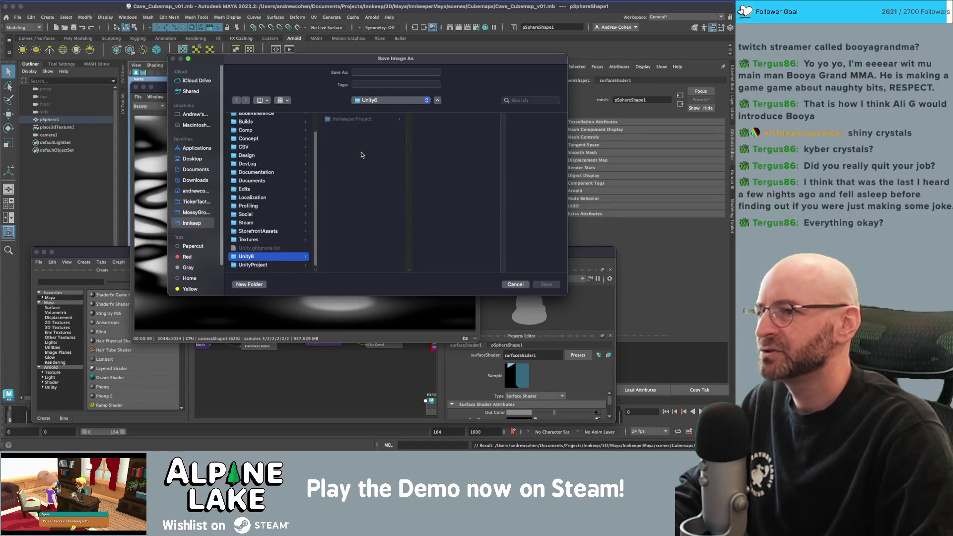
click(365, 119)
click(451, 152)
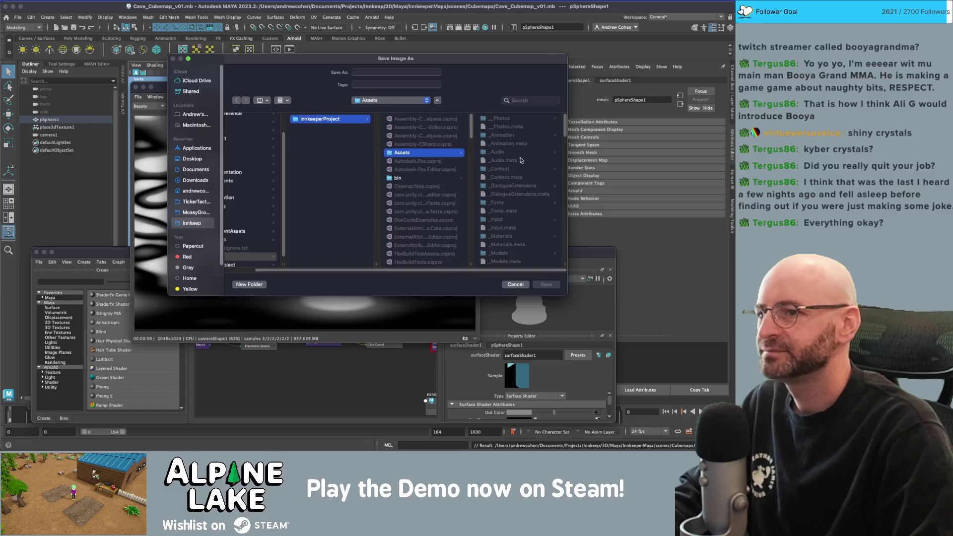
scroll(510, 193, down, 5)
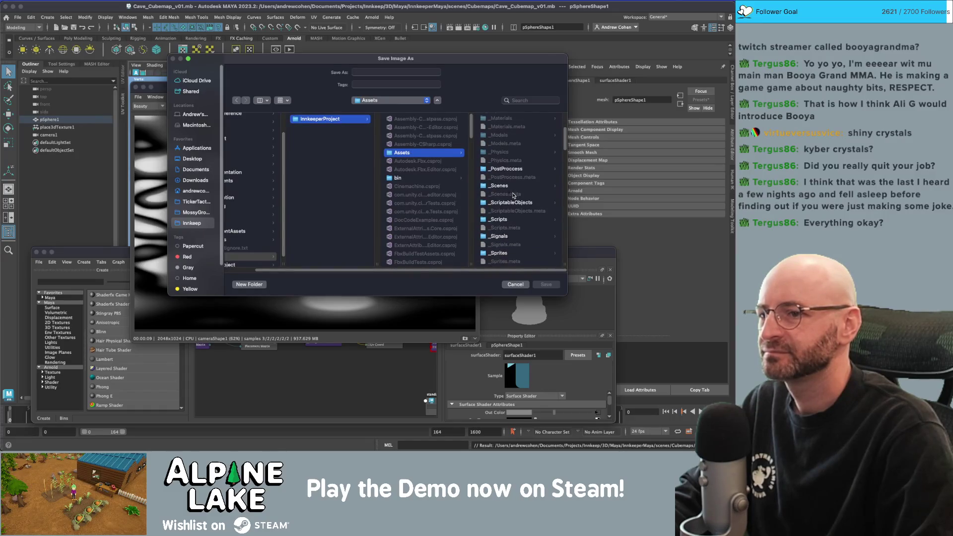
click(501, 239)
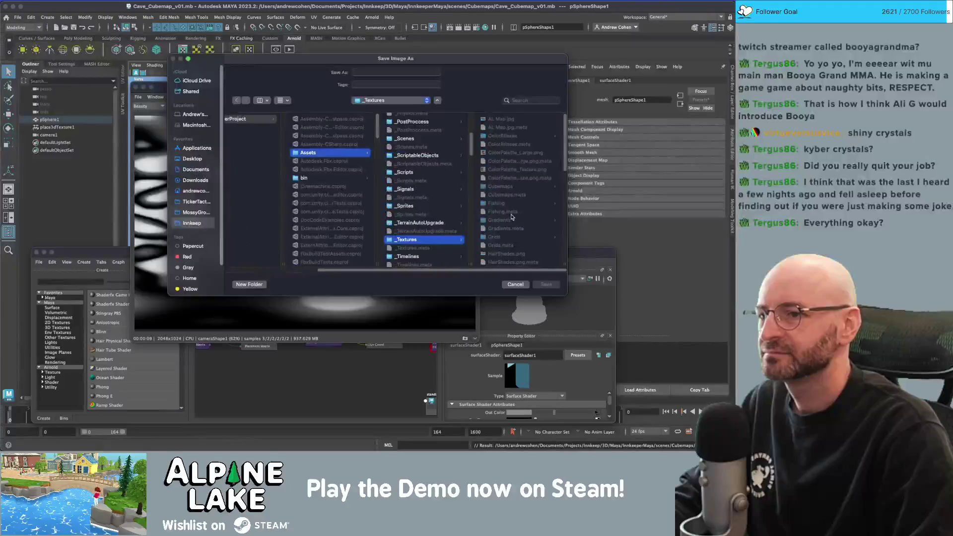
click(501, 186)
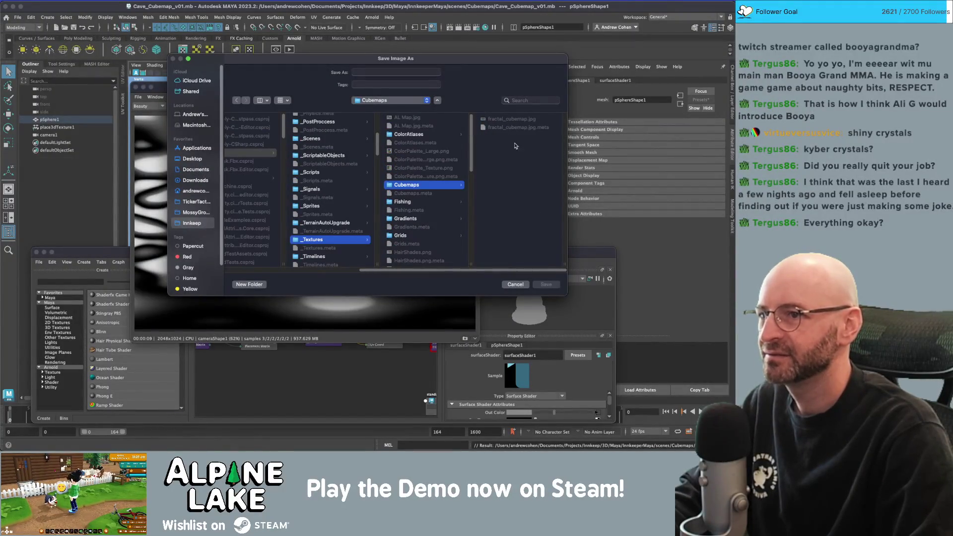
- Name the saved image fractal_cubemap and return to Unity
click(411, 72)
text(frac)
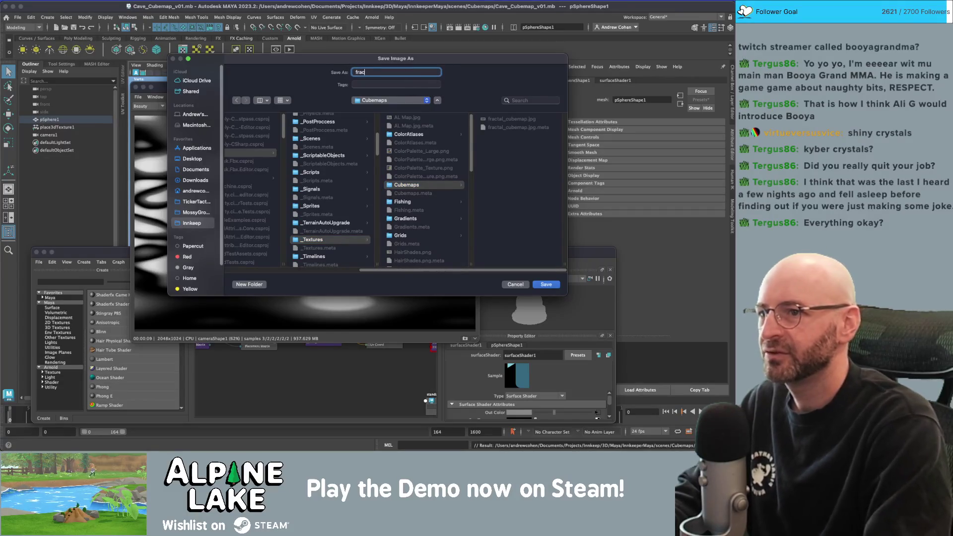
text(tal_cubemap)
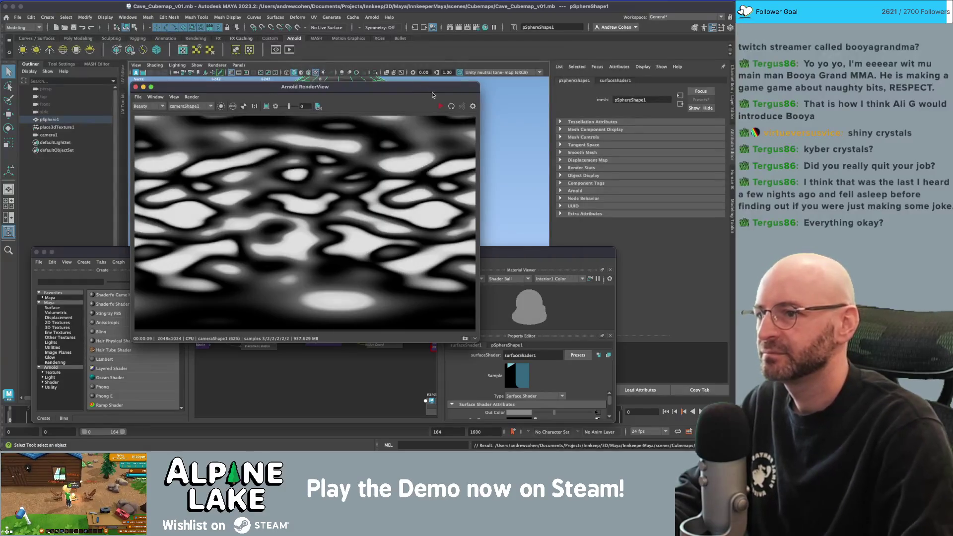
key(super+Tab)
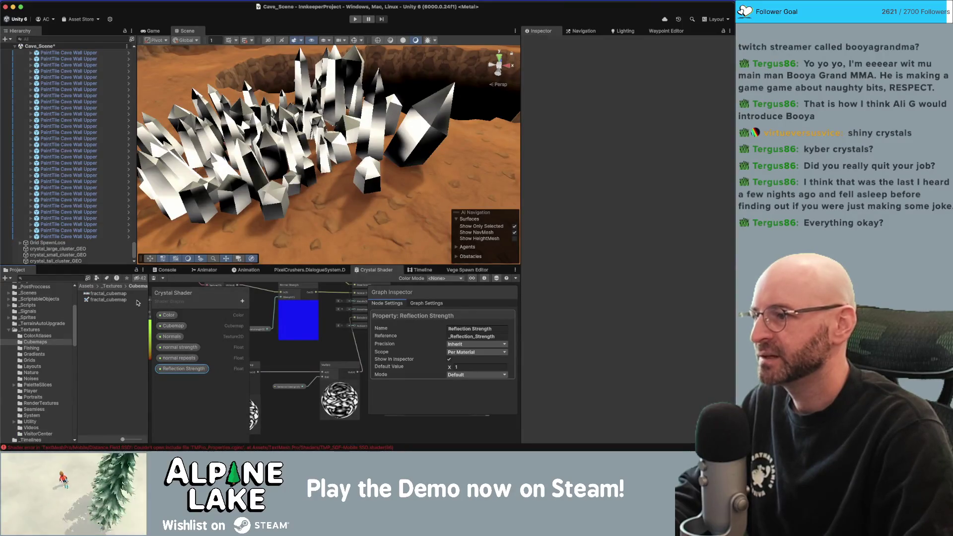
- Set fractal_cubemap's Texture Shape from 2D to Cube, then click away to trigger the Apply prompt
click(112, 295)
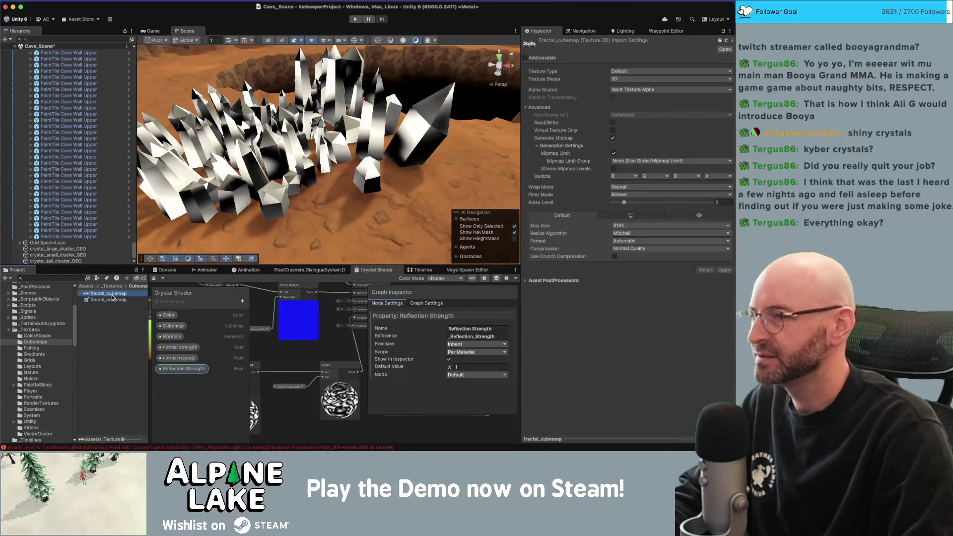
click(620, 80)
click(628, 87)
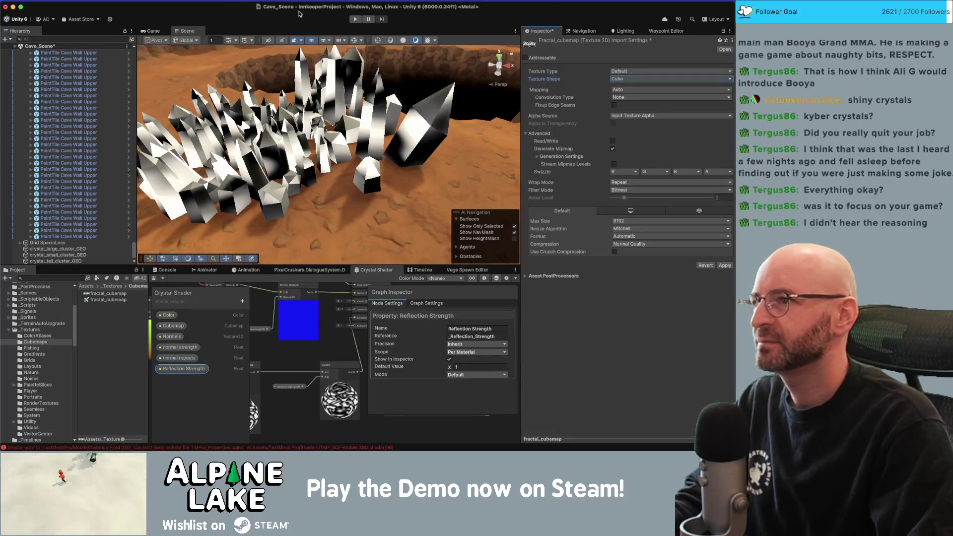
drag(313, 98, 310, 100)
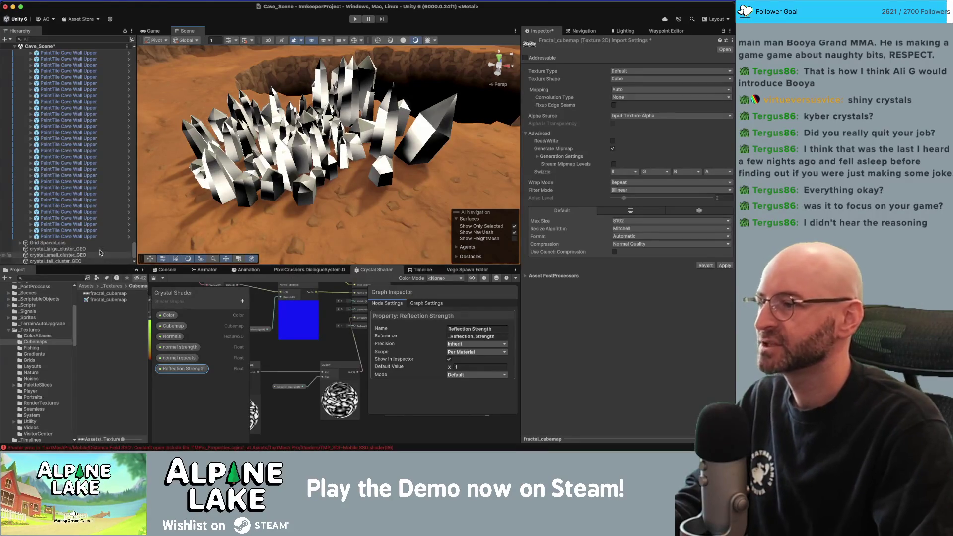
click(338, 162)
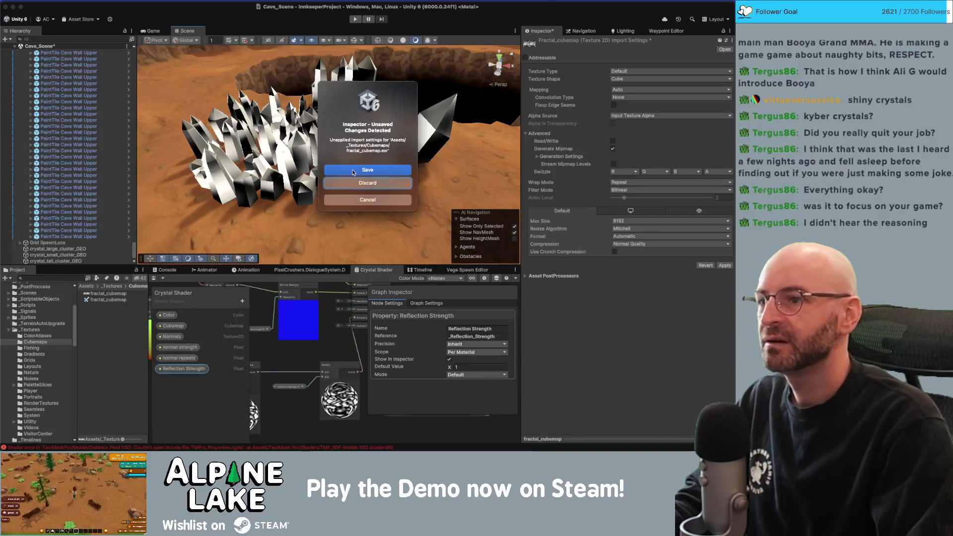
- Save the Cube import settings and assign fractal_cubemap as the crystal material's cubemap
click(352, 172)
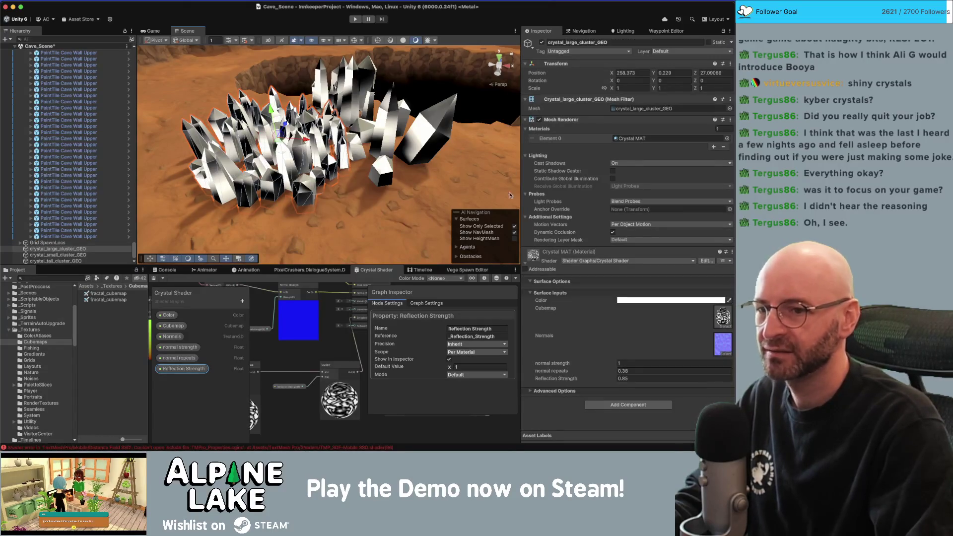
click(725, 326)
click(524, 153)
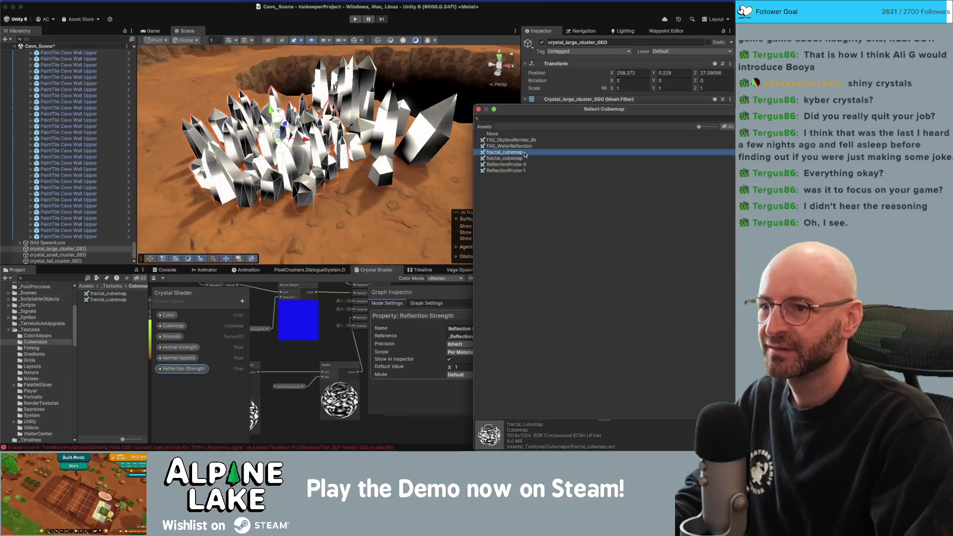
click(522, 157)
click(521, 153)
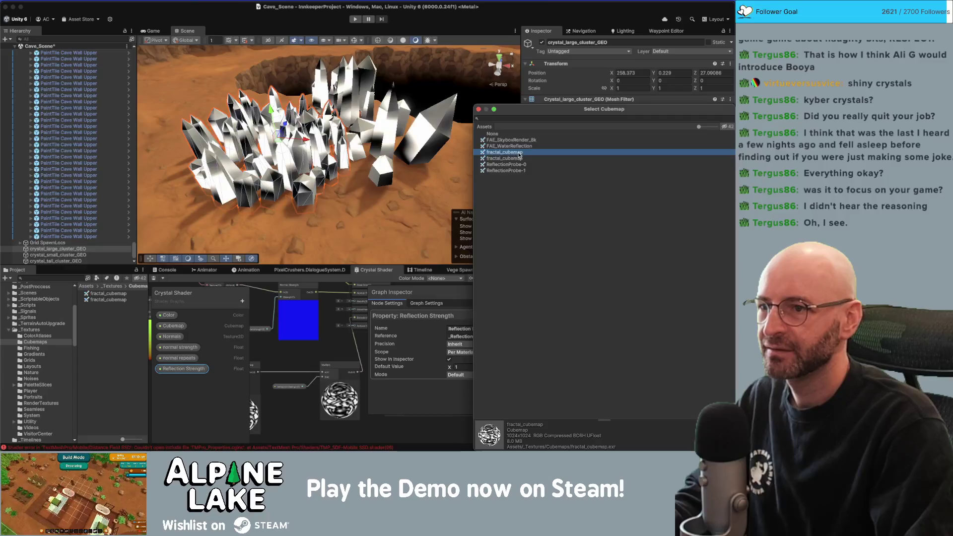
double_click(519, 154)
- Locate the assigned cubemap in the Project panel and inspect both fractal_cubemap assets
click(723, 316)
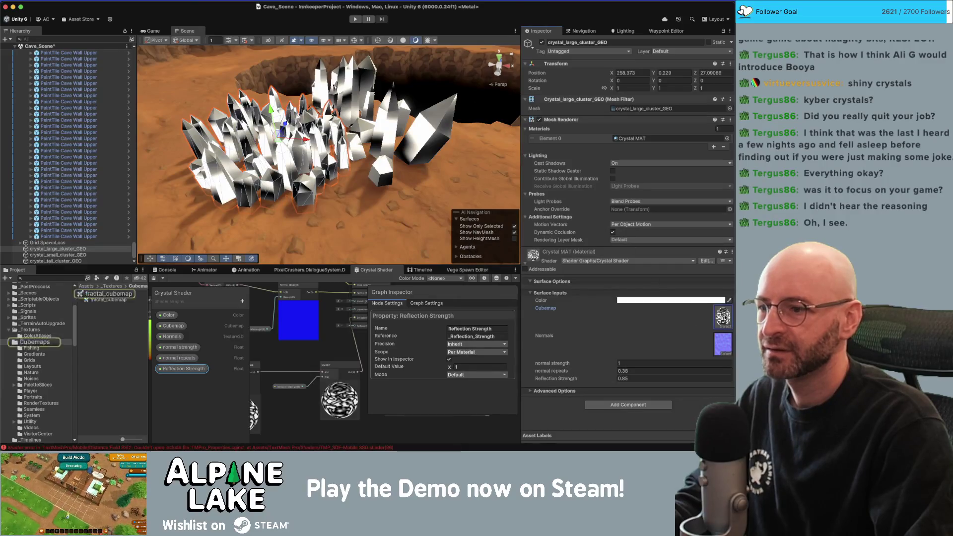
click(127, 294)
click(127, 300)
- Rename the cubemaps fractal_cubemap_jpg and fractal_cubemap_exr, then orbit to check the crystal reflections
text(_jpg)
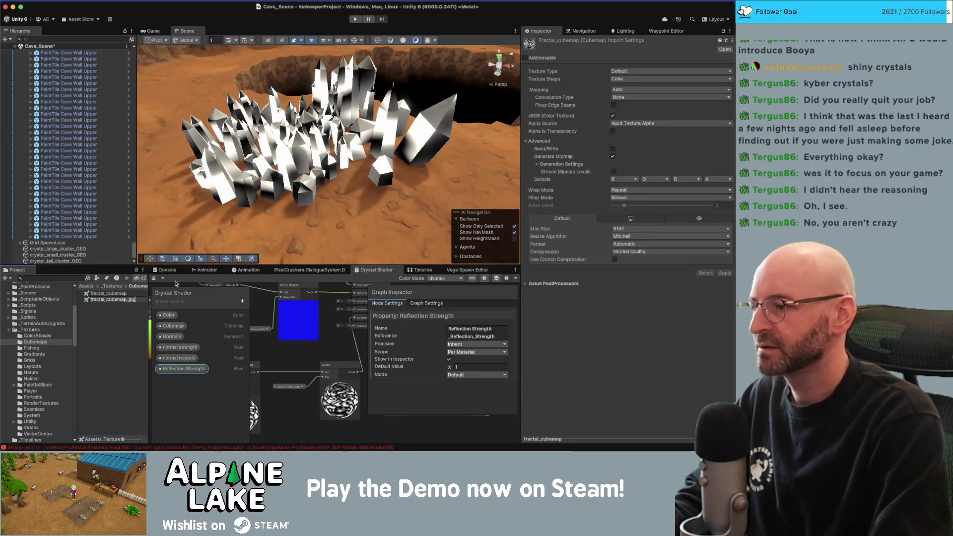
key(Return)
click(135, 293)
key(Return)
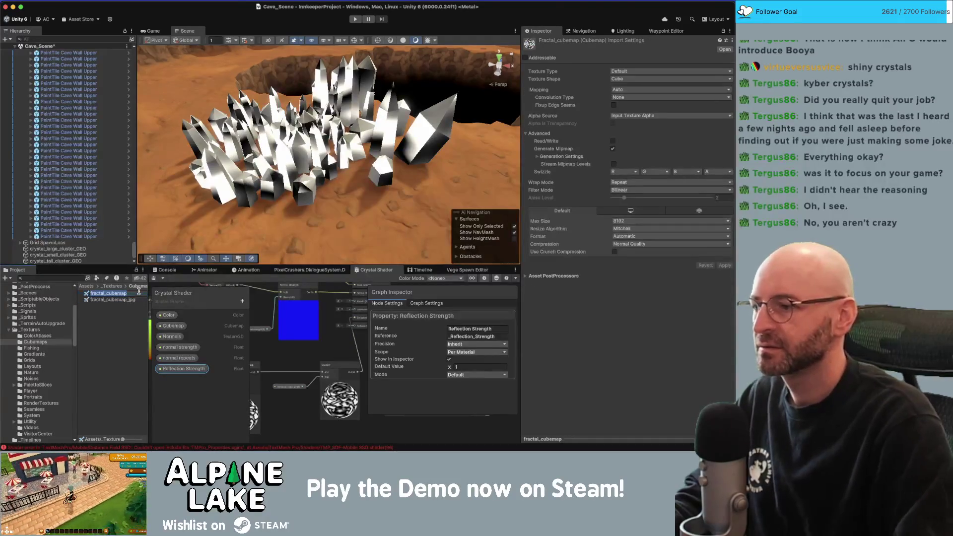
key(Right)
text(_exr)
key(Return)
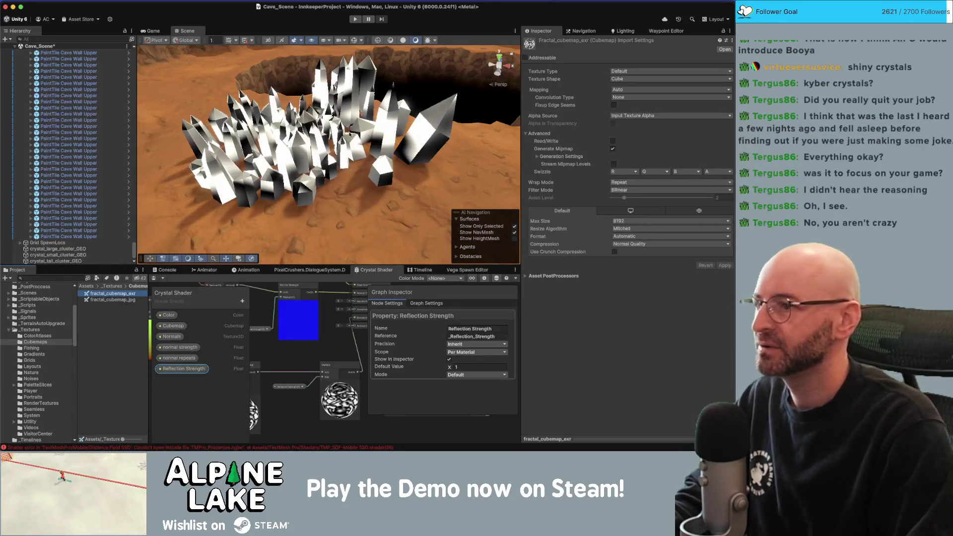
mouse_move(341, 136)
mouse_down()
mouse_move(338, 145)
mouse_move(374, 140)
mouse_move(392, 111)
mouse_move(359, 88)
mouse_up()
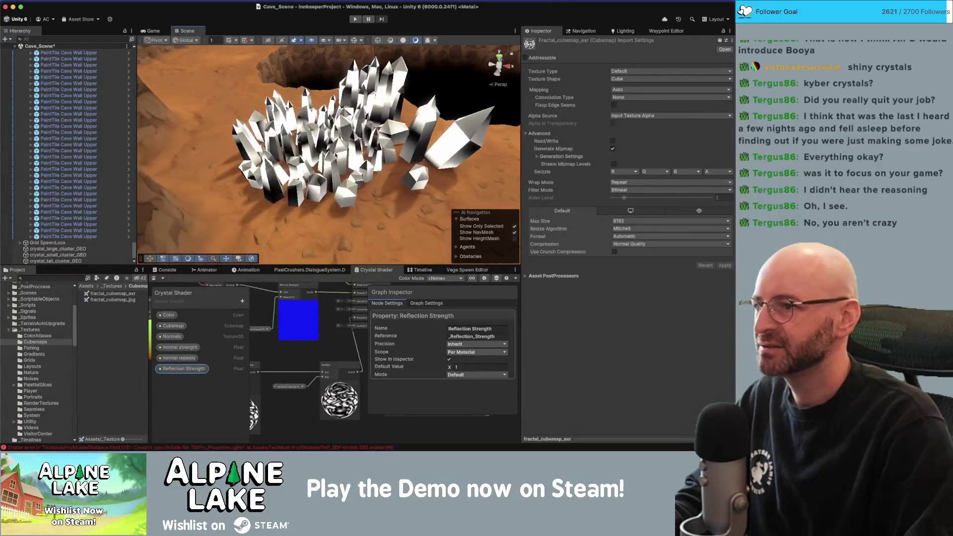
mouse_move(347, 129)
mouse_down()
mouse_move(325, 159)
mouse_move(295, 147)
mouse_move(348, 135)
mouse_move(383, 78)
mouse_move(361, 96)
mouse_up()
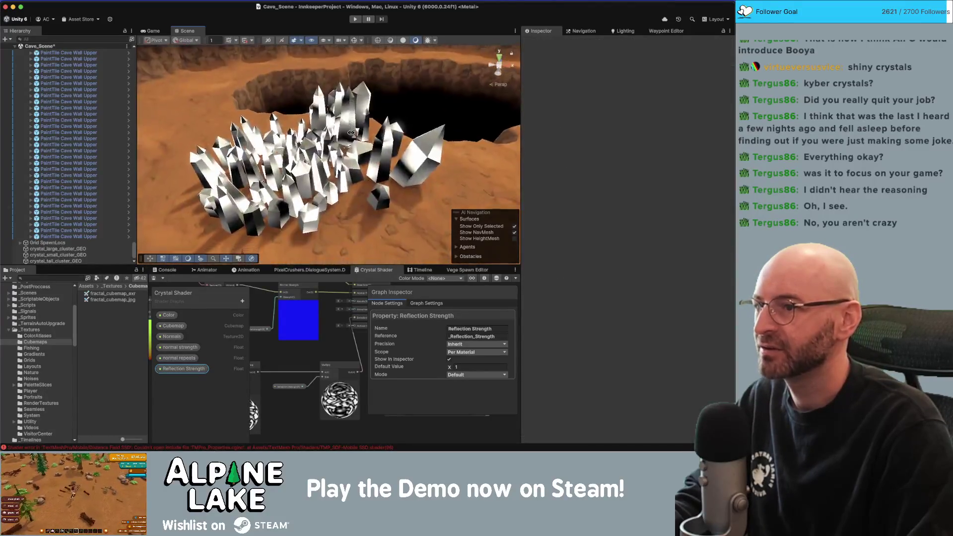
drag(349, 144, 315, 137)
scroll(314, 136, down, 5)
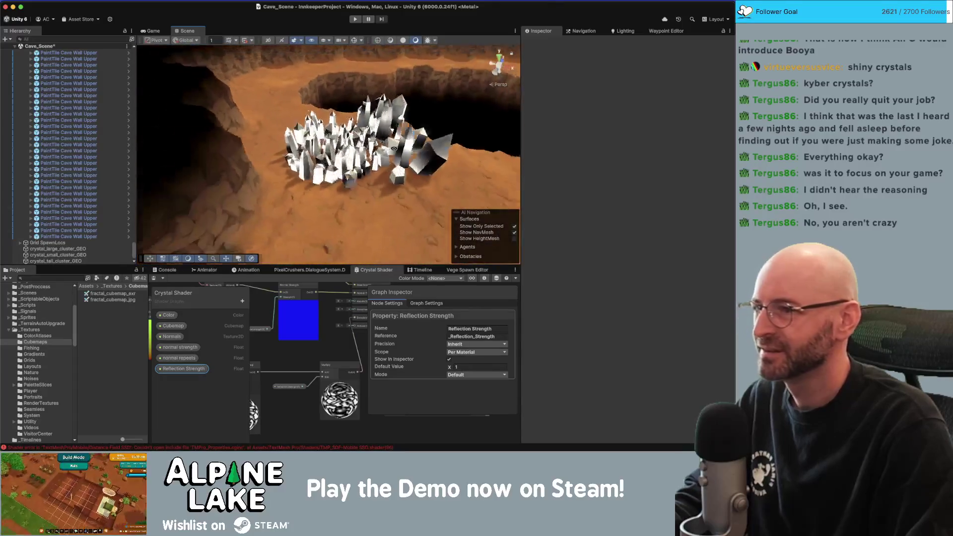
drag(359, 150, 461, 182)
drag(261, 214, 362, 165)
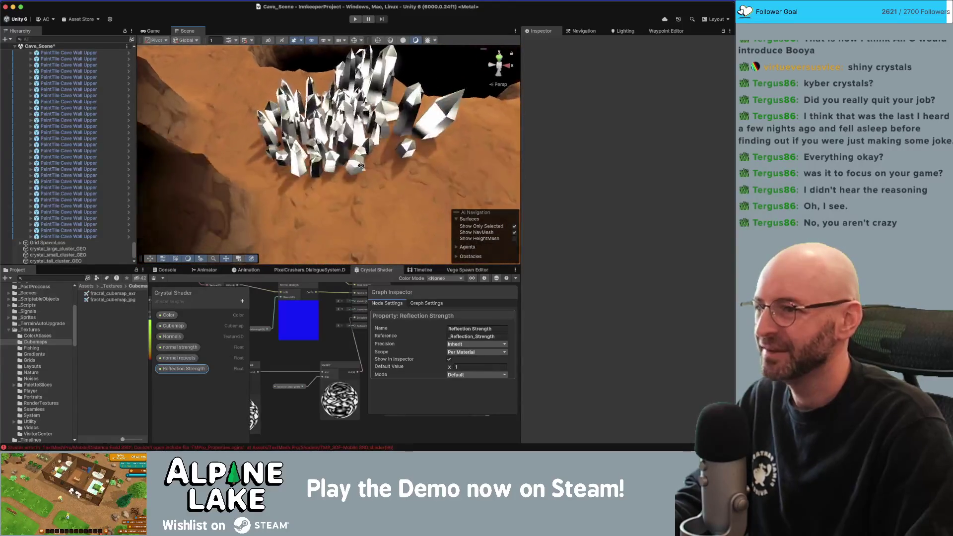
scroll(362, 166, up, 5)
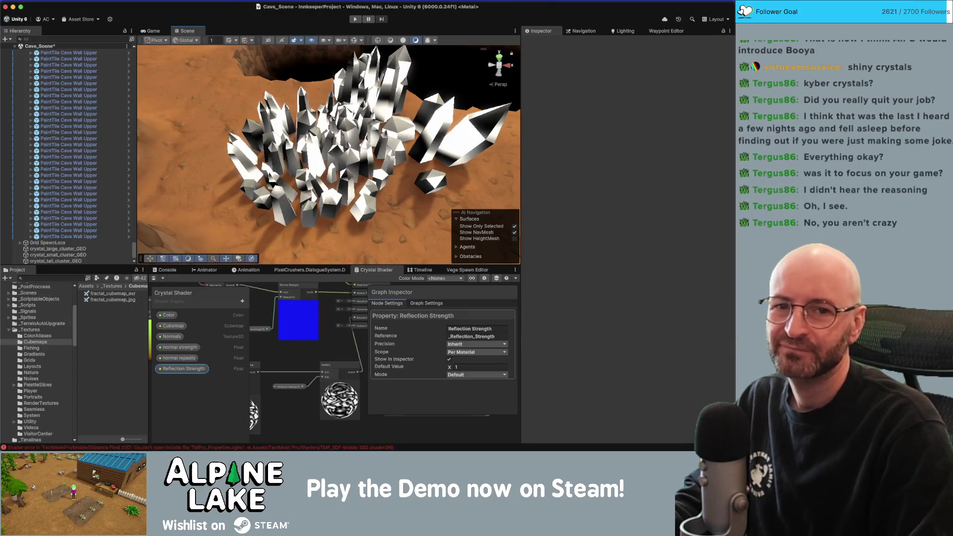
key(super+Tab)
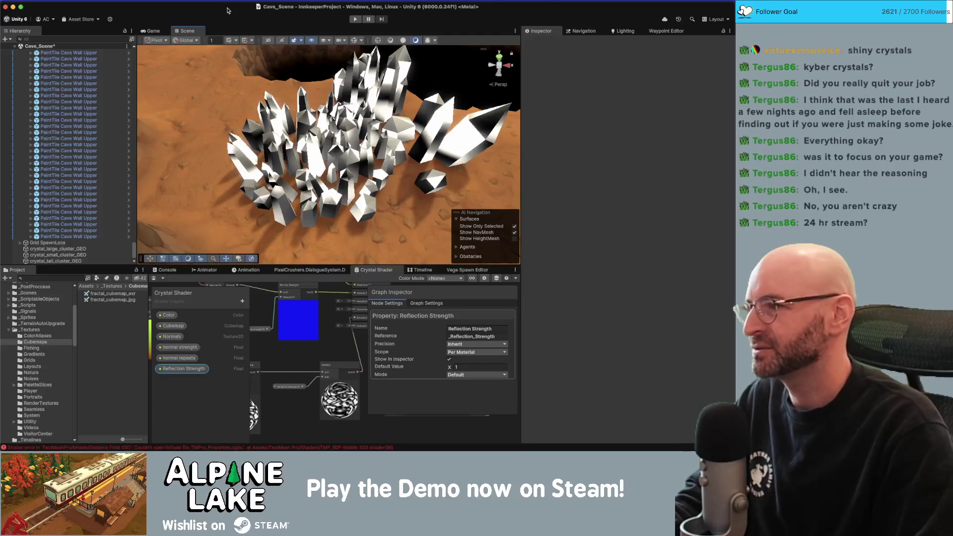
mouse_move(279, 66)
mouse_down()
mouse_move(295, 102)
mouse_move(309, 98)
mouse_move(306, 81)
mouse_up()
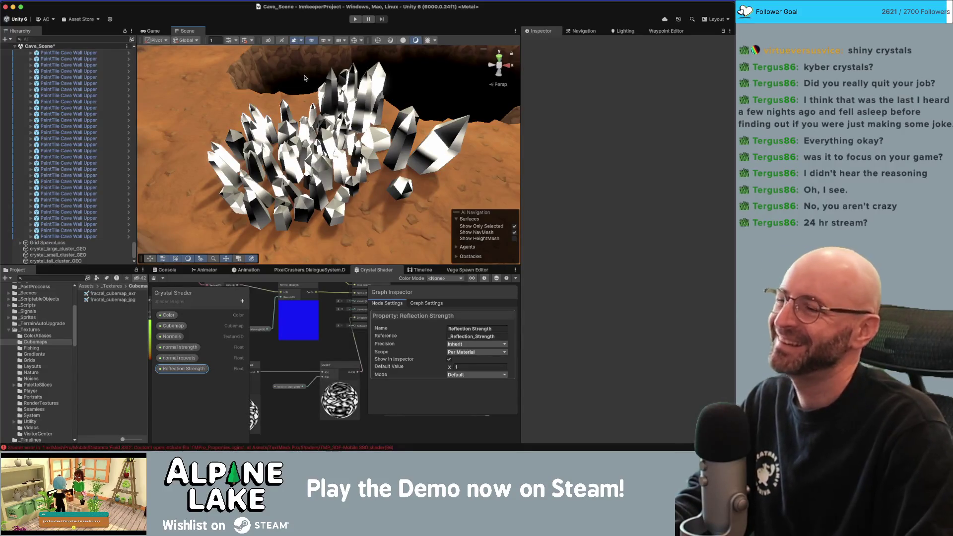
drag(310, 72, 344, 138)
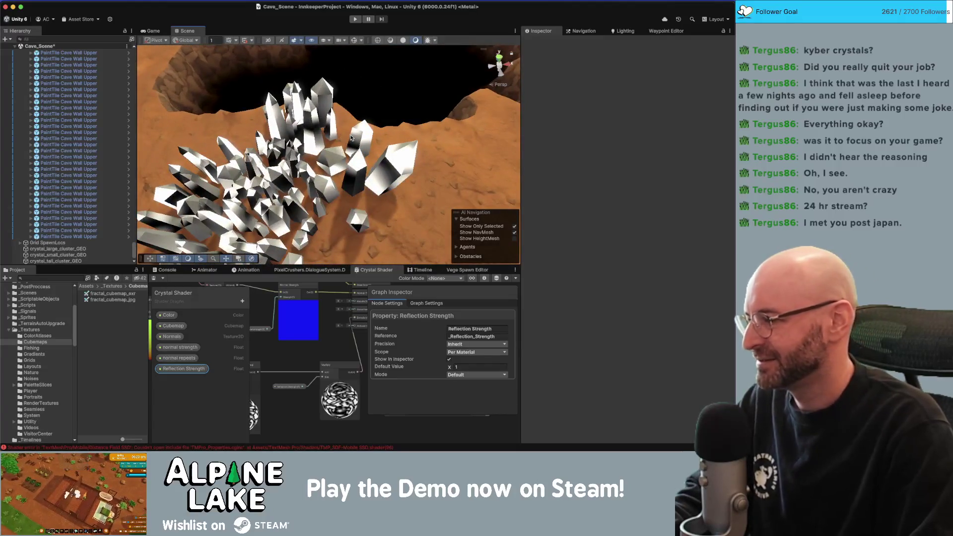
mouse_move(345, 133)
mouse_down()
mouse_move(322, 140)
mouse_move(328, 153)
mouse_move(298, 159)
mouse_move(374, 159)
mouse_move(359, 63)
mouse_move(376, 117)
mouse_up()
click(347, 158)
click(283, 163)
click(359, 63)
scroll(376, 119, up, 5)
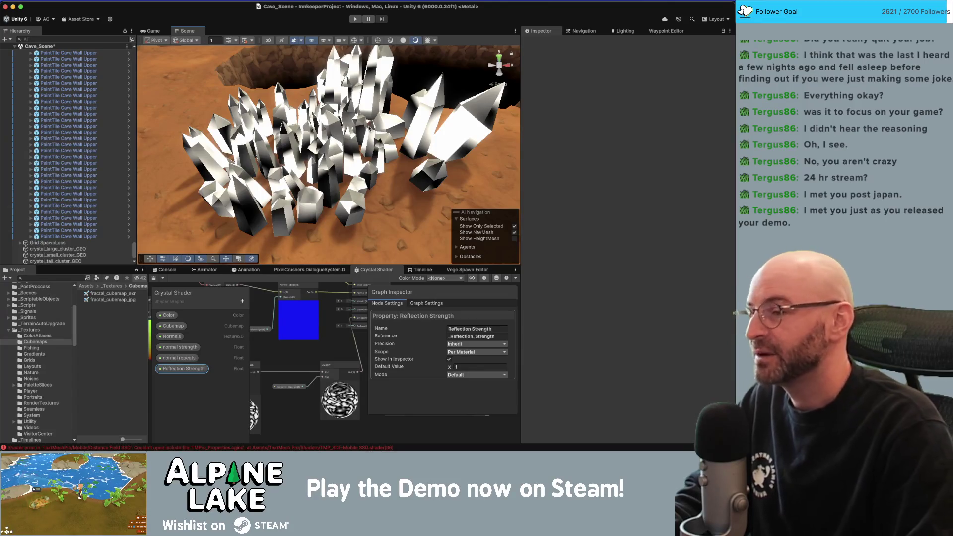
drag(318, 159, 307, 155)
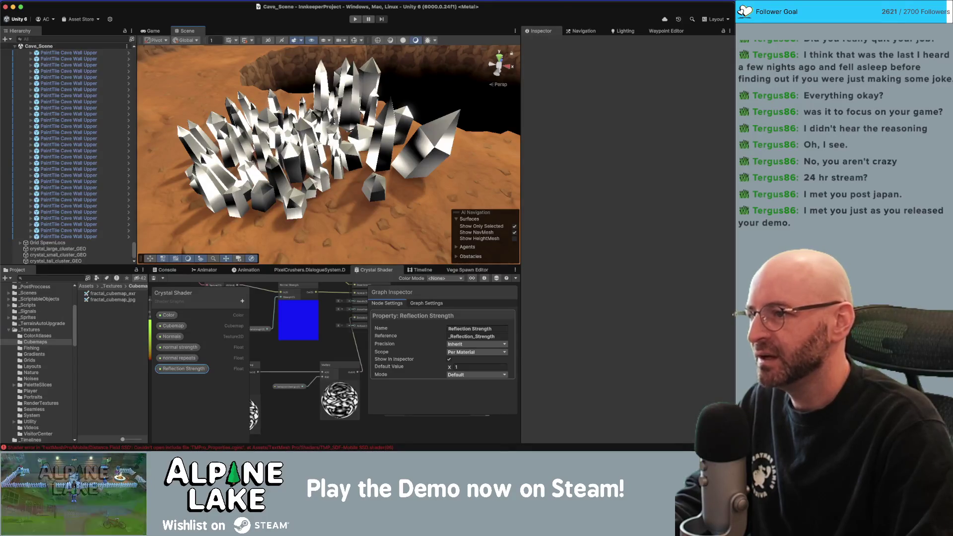
- Zoom and orbit around the cave's crystal cluster, then switch to the Reddit glitter-shader post in Chrome
scroll(309, 140, up, 3)
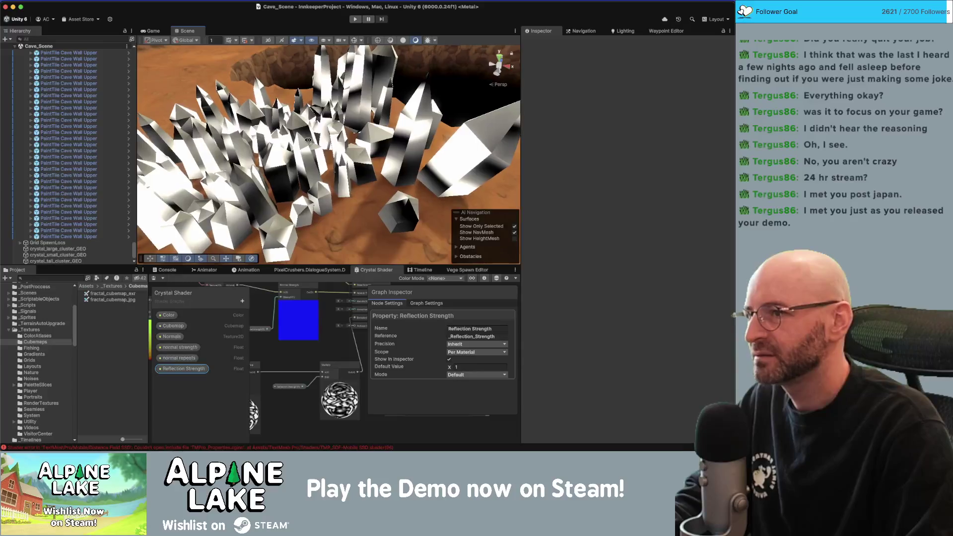
scroll(319, 126, down, 2)
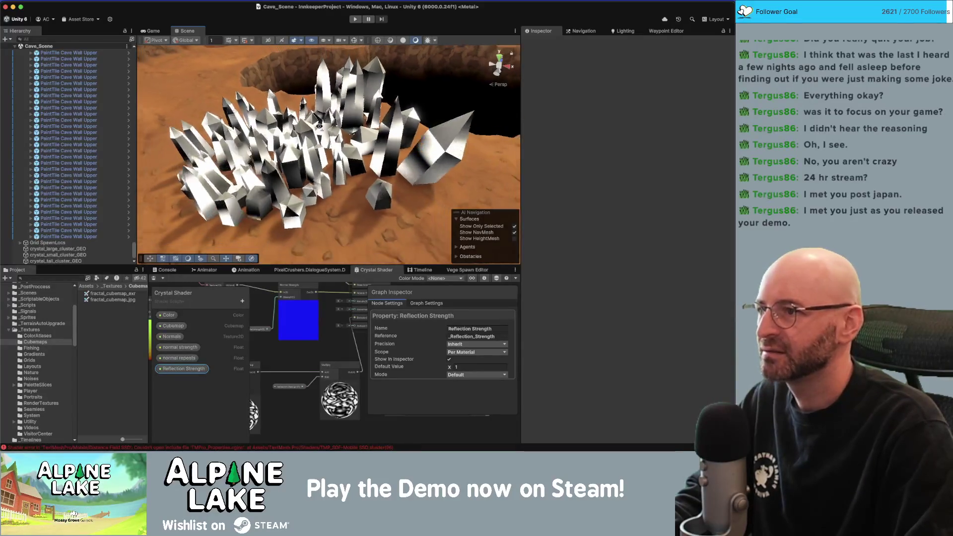
scroll(315, 130, up, 3)
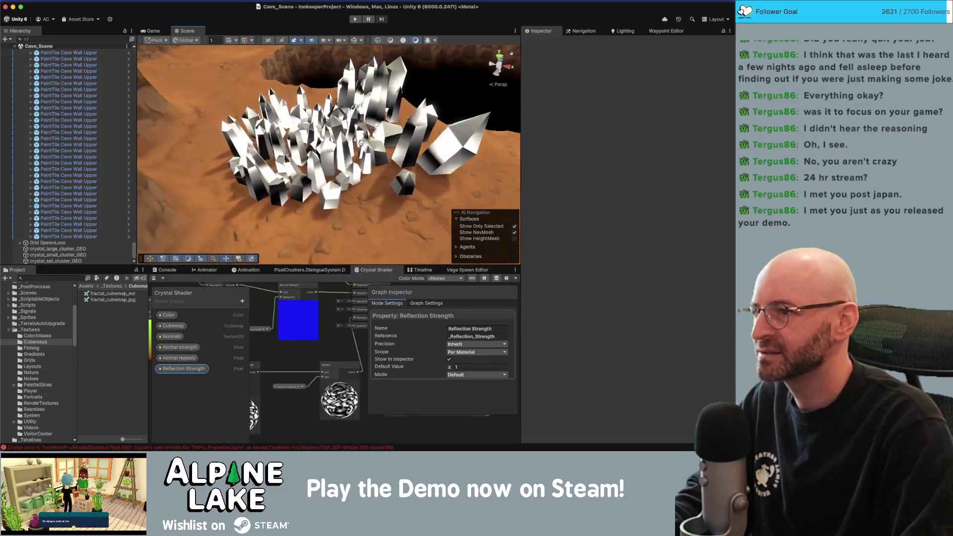
mouse_move(373, 143)
mouse_down()
mouse_move(328, 147)
mouse_move(335, 137)
mouse_move(326, 148)
mouse_up()
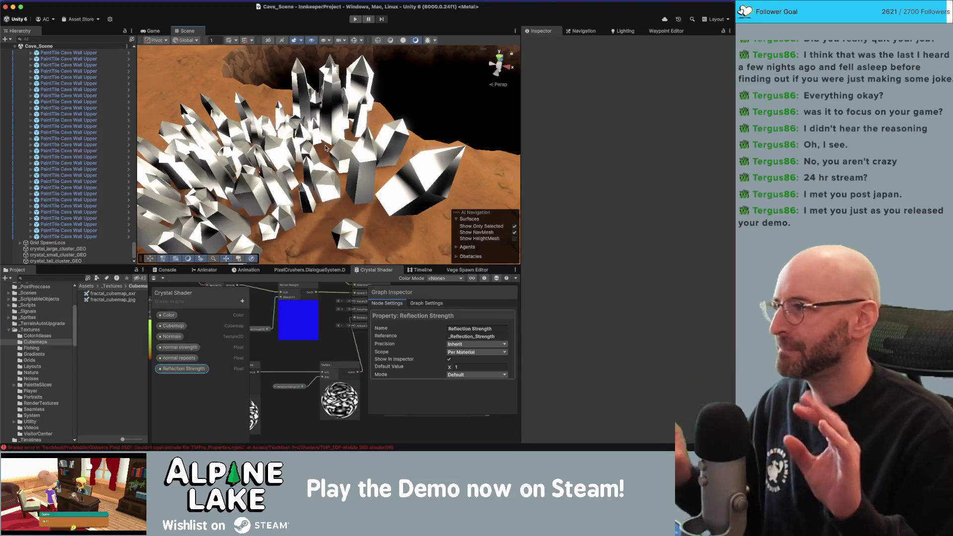
drag(333, 133, 301, 137)
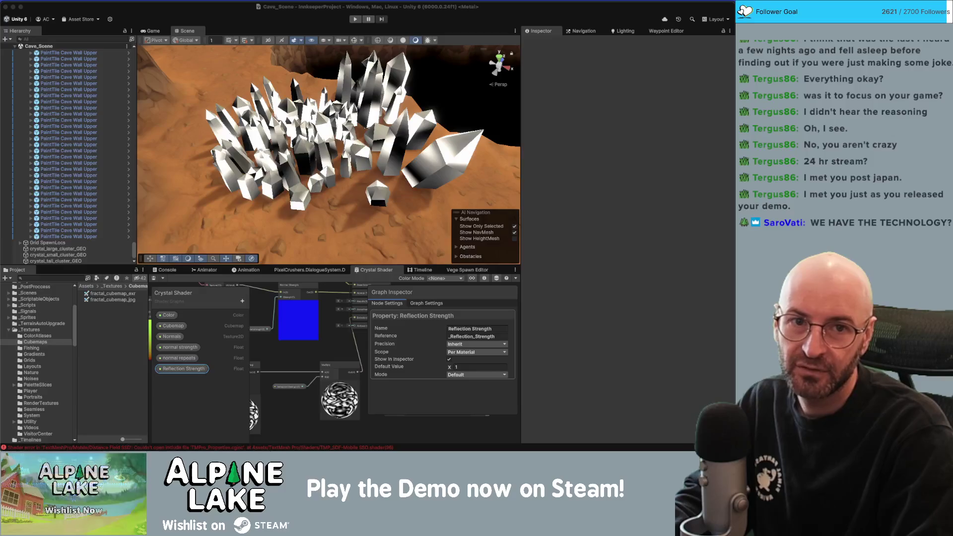
key(super+Tab)
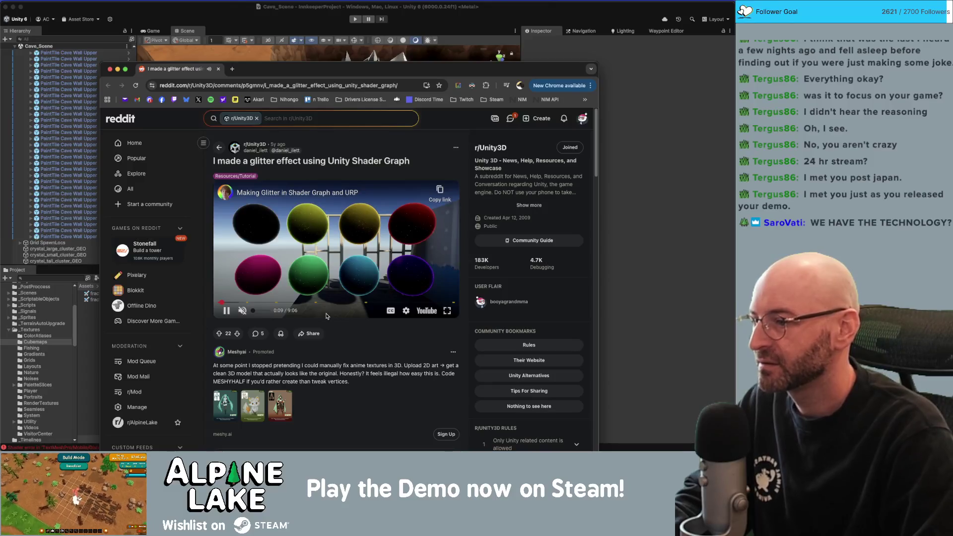
- Skip through the embedded glitter Shader Graph video in short jumps to about 5:06
key(Right)
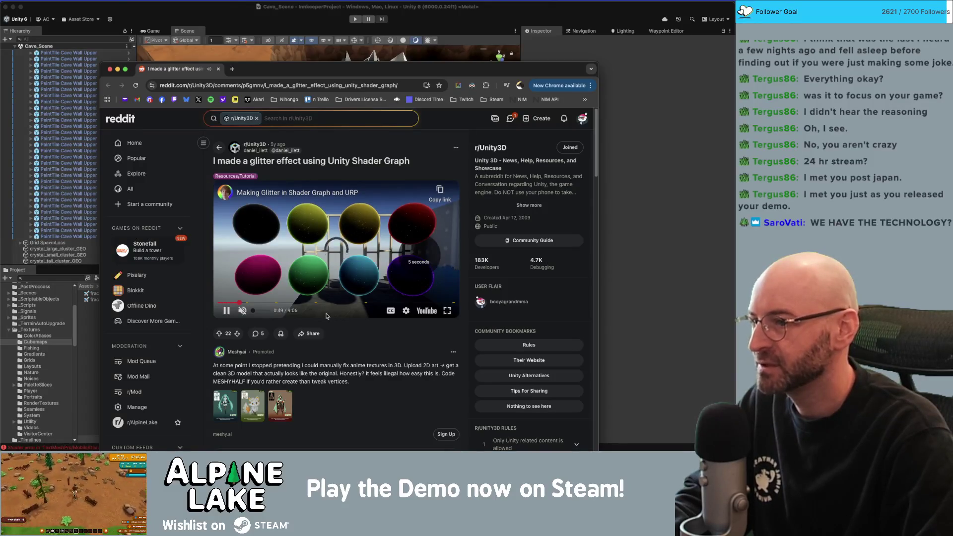
key(Left)
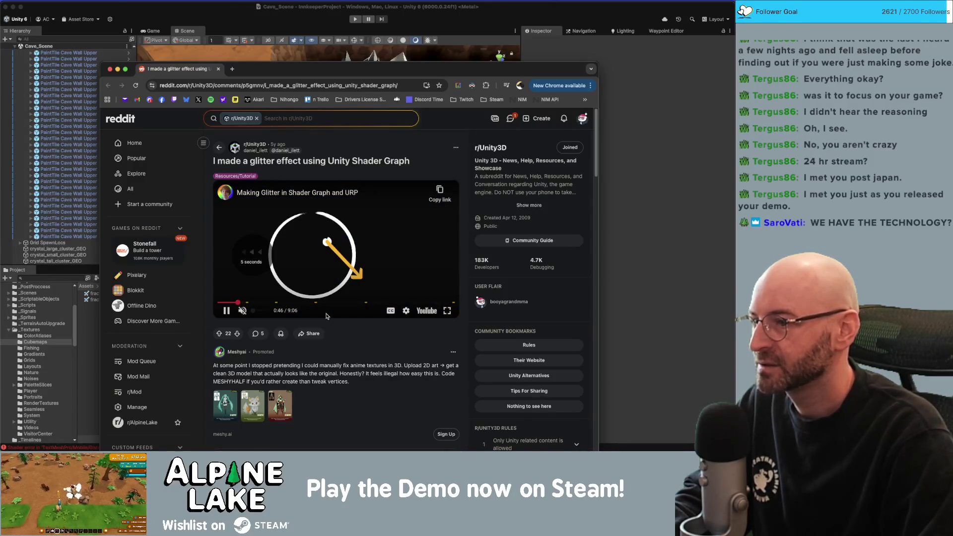
key(Left)
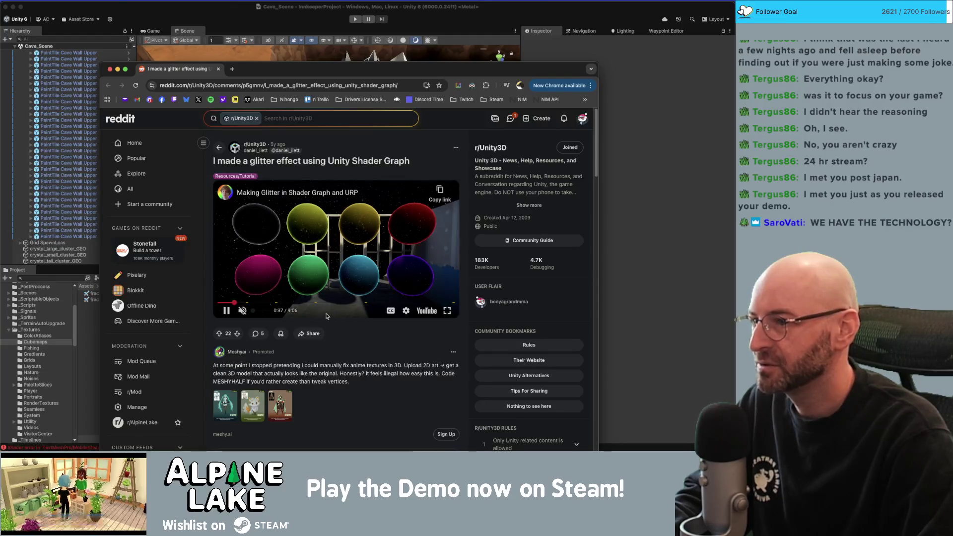
key(Right)
key(Right)
key(Right)
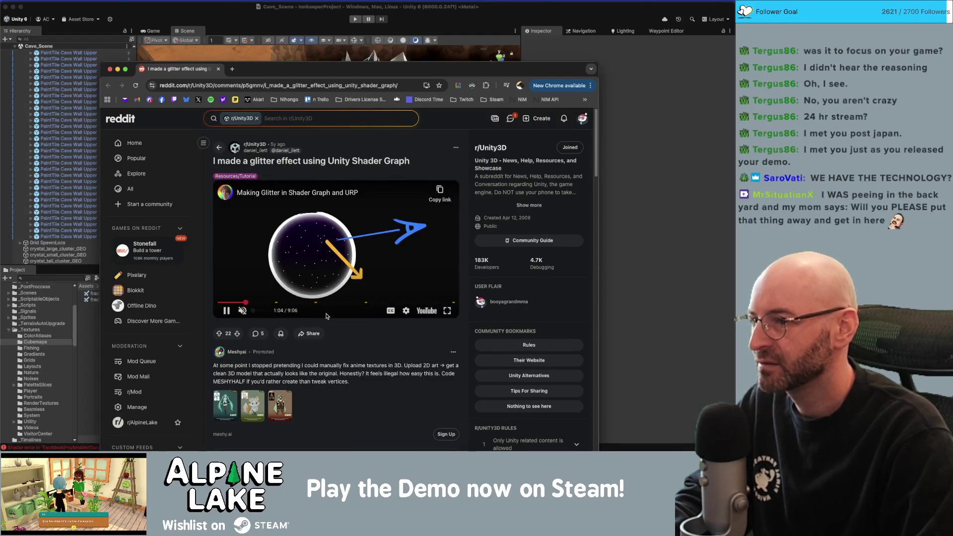
key(Right)
key(Right)
key(Right)
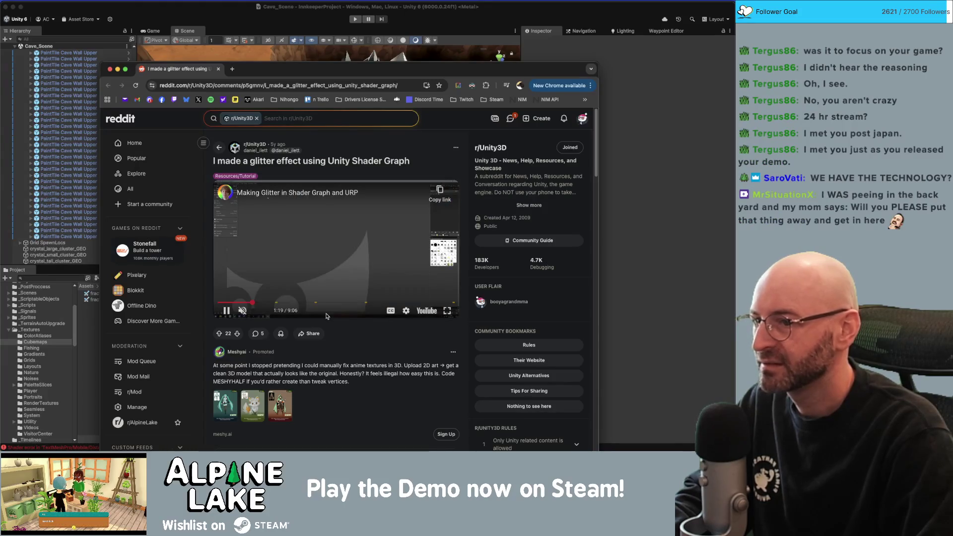
key(Right)
key(Right)
key(Right)
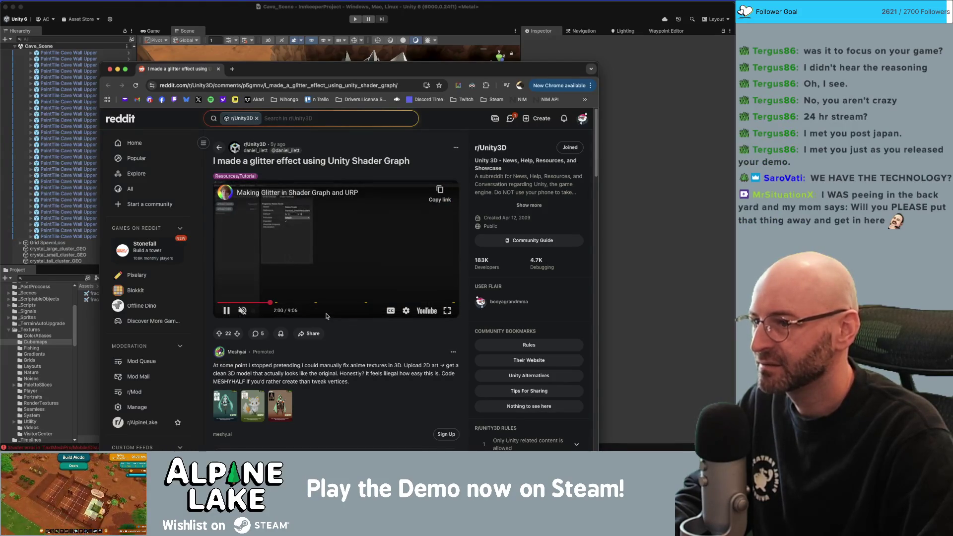
key(Right)
key(Right)
key(Right)
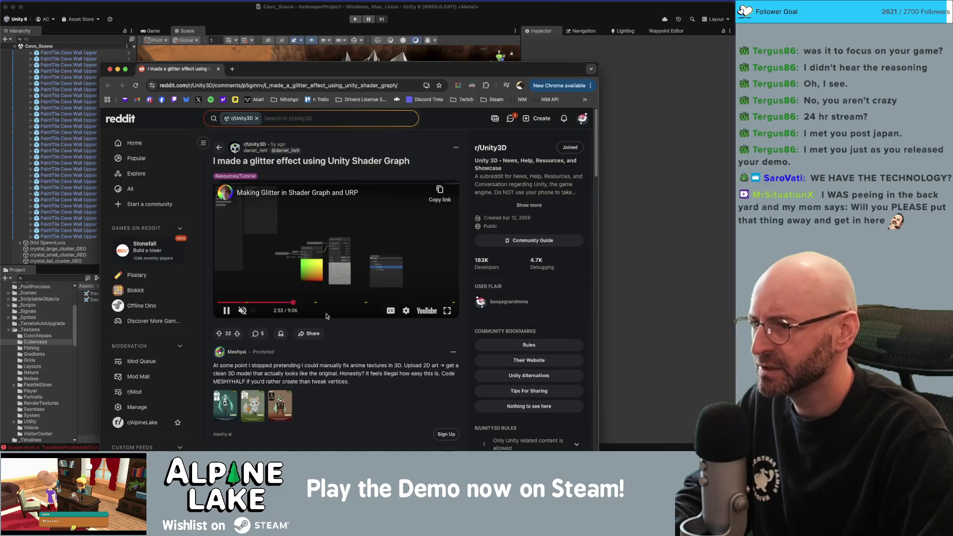
key(Right)
key(Right)
key(Right)
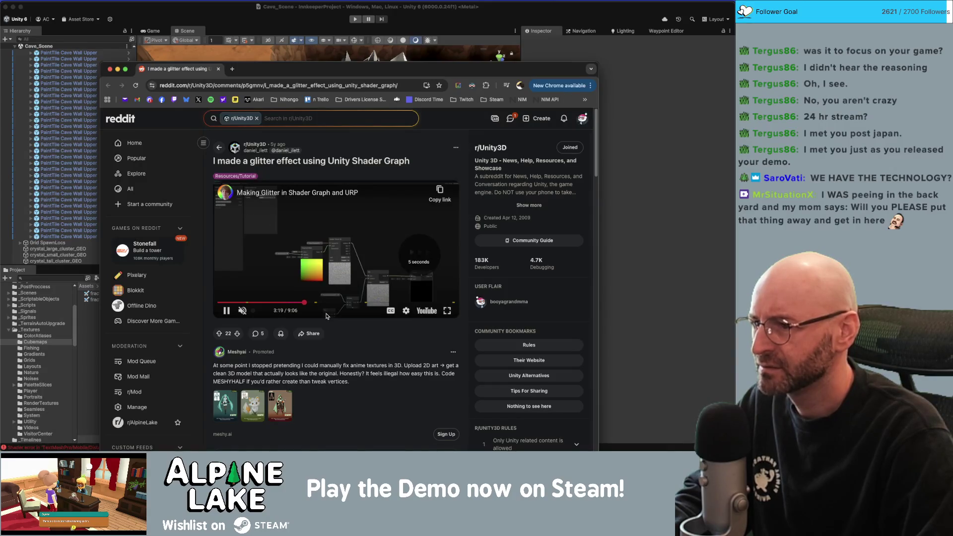
key(Right)
key(Right)
key(Right)
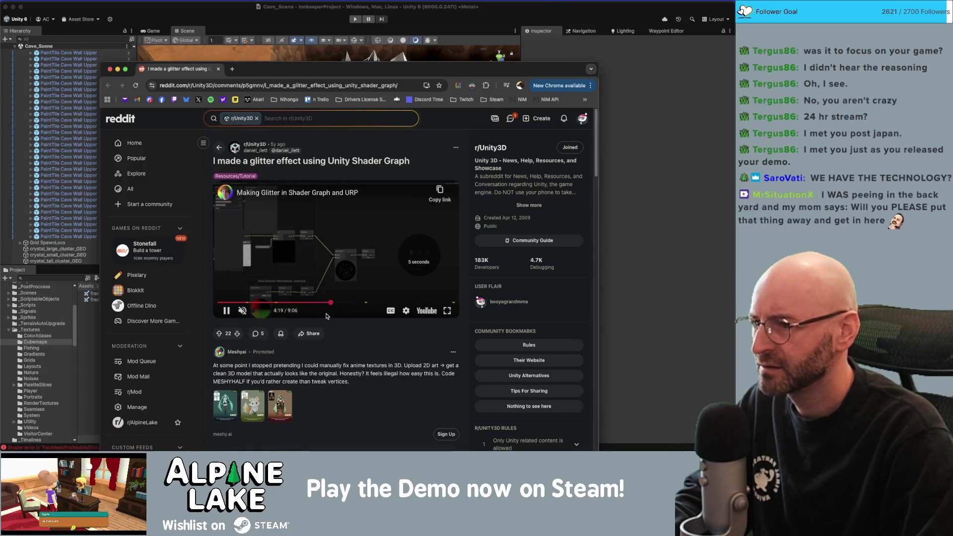
key(Right)
key(Right)
key(Right)
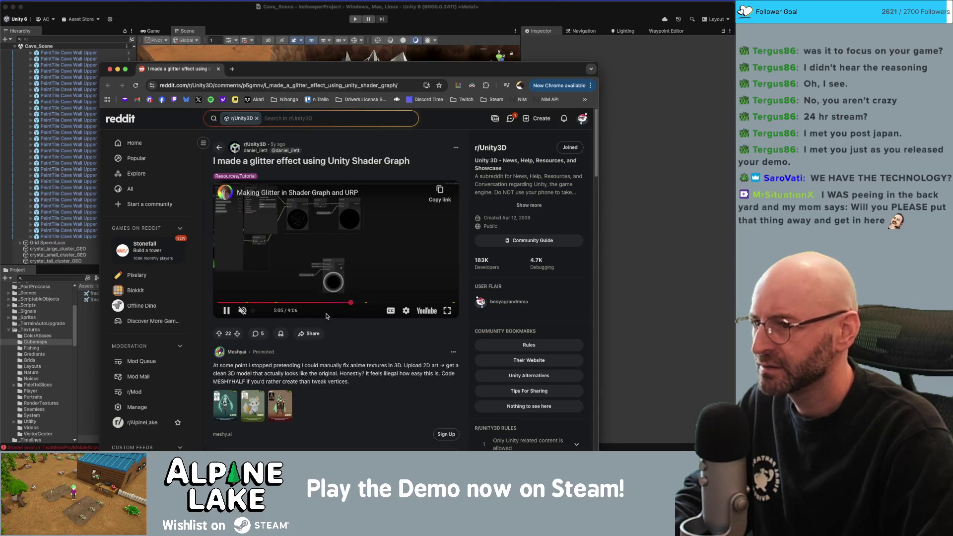
- Play the glitter tutorial fullscreen and jump back to around 3:21
key(f)
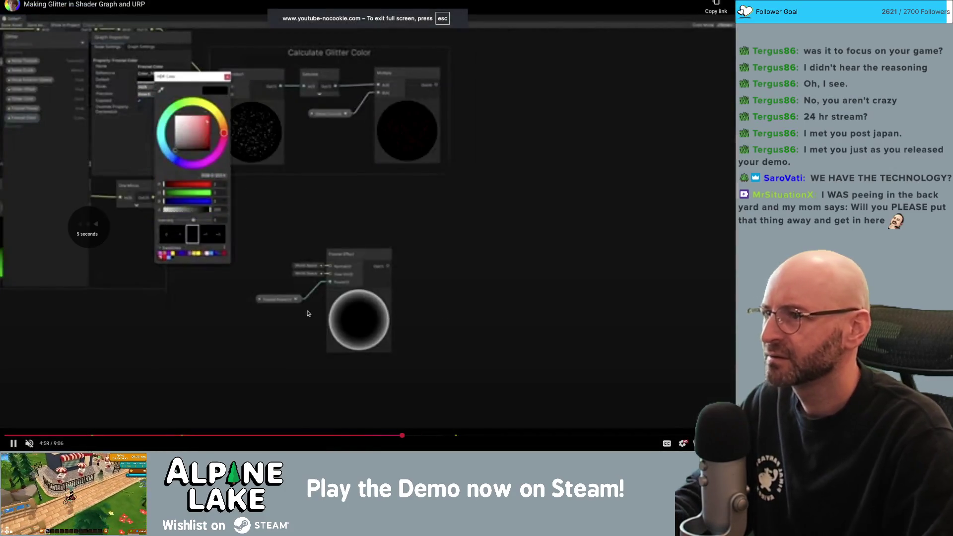
key(Left)
key(Left)
key(Left)
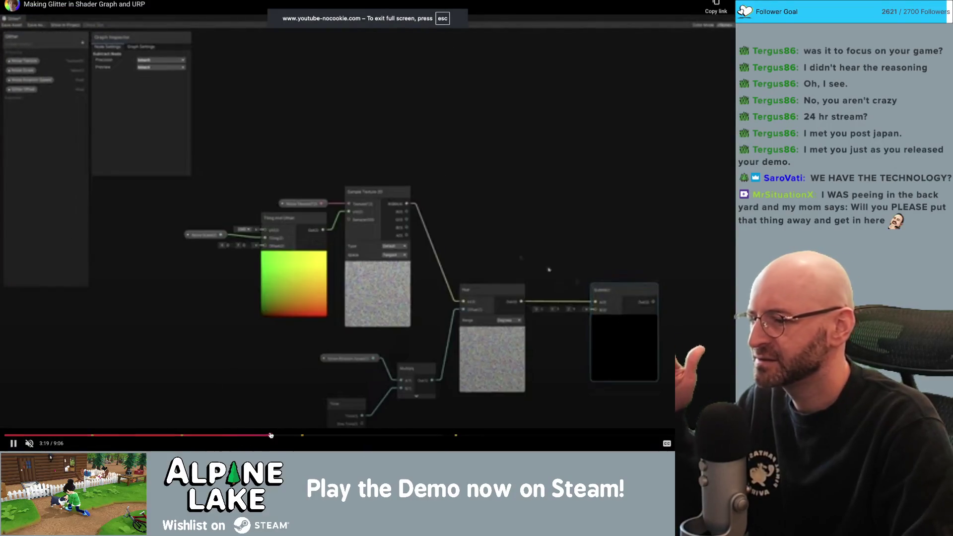
click(267, 435)
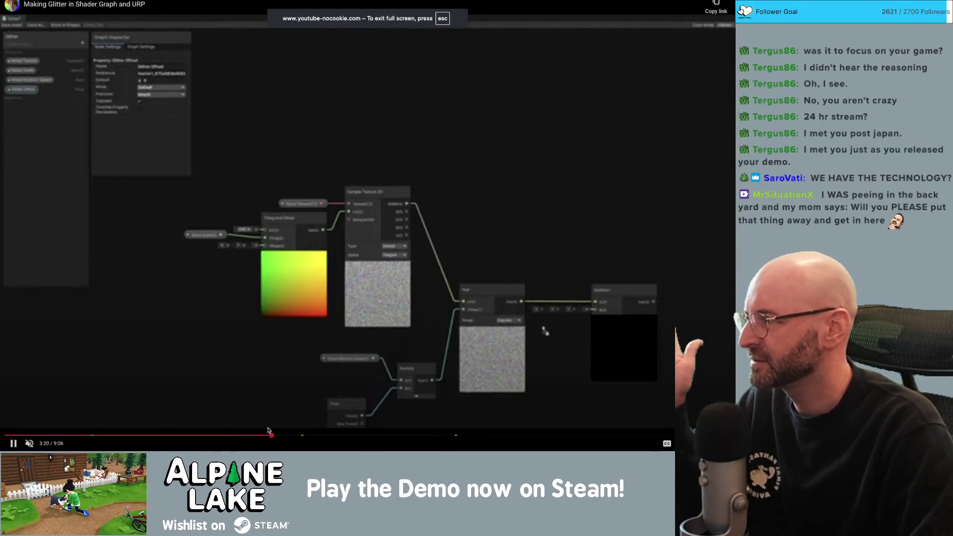
key(Right)
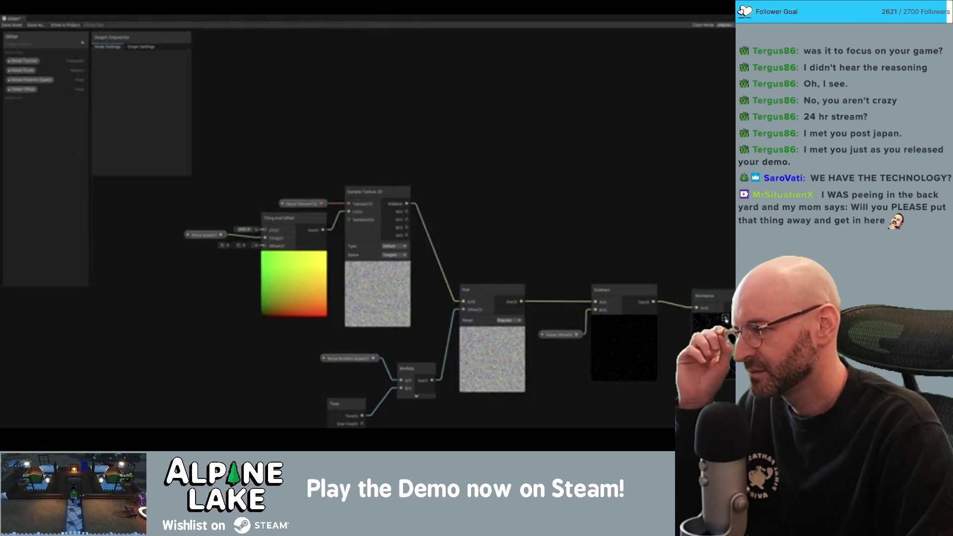
- Use the video player's context menu and drag in the player while watching the noise-based glitter graph
drag(725, 319, 588, 83)
right_click(297, 266)
click(310, 271)
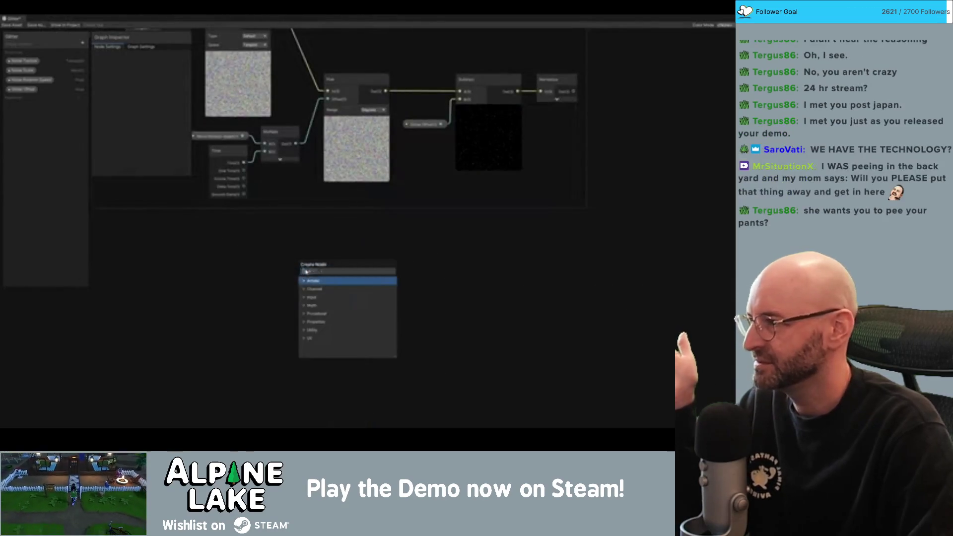
key(Escape)
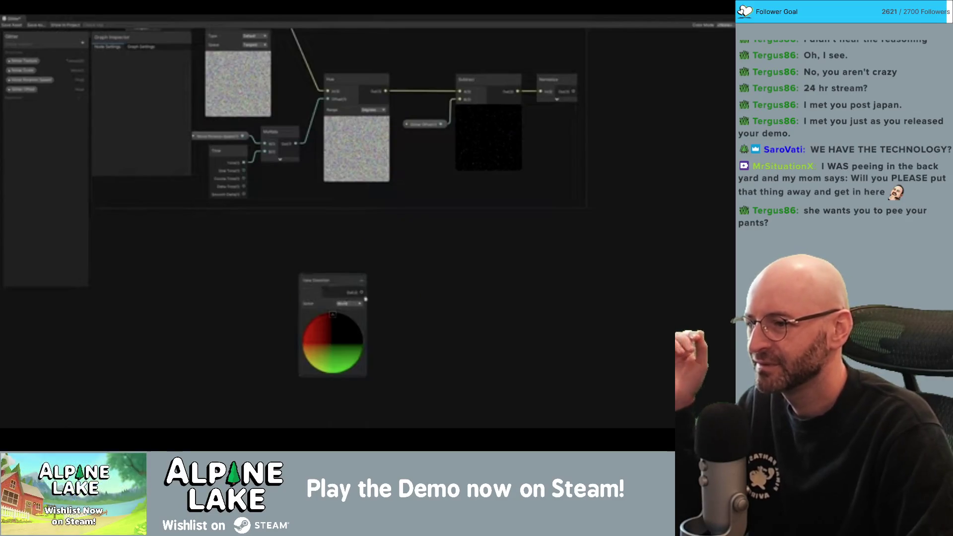
drag(361, 292, 405, 299)
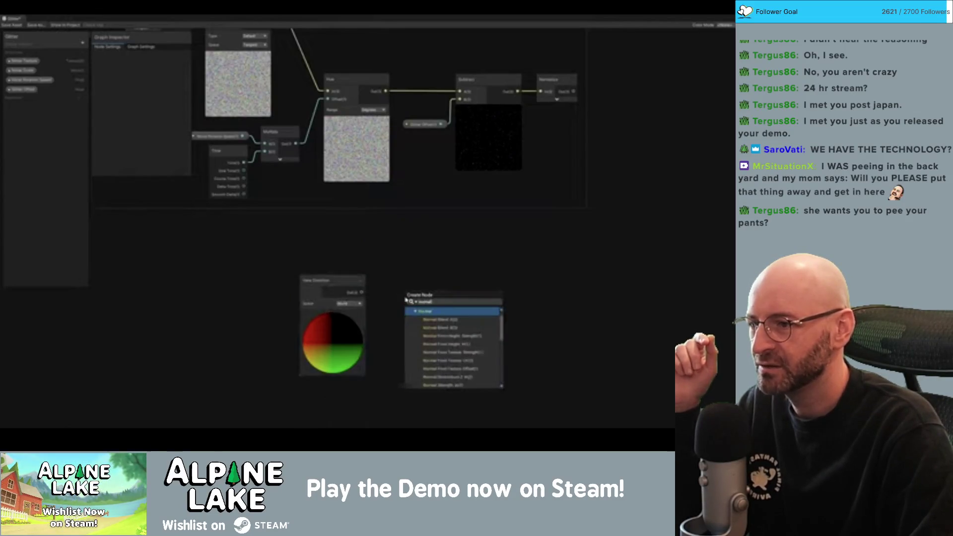